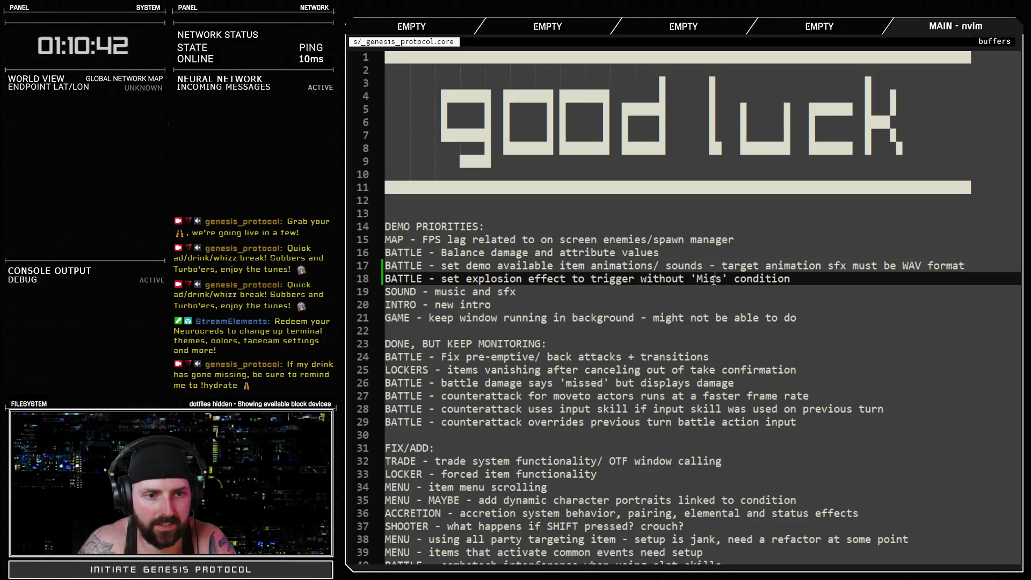
Switch from the Neovim notes to the RPG Maker XP database on the Troops page.
{"action": "key", "text": "alt+Tab"}
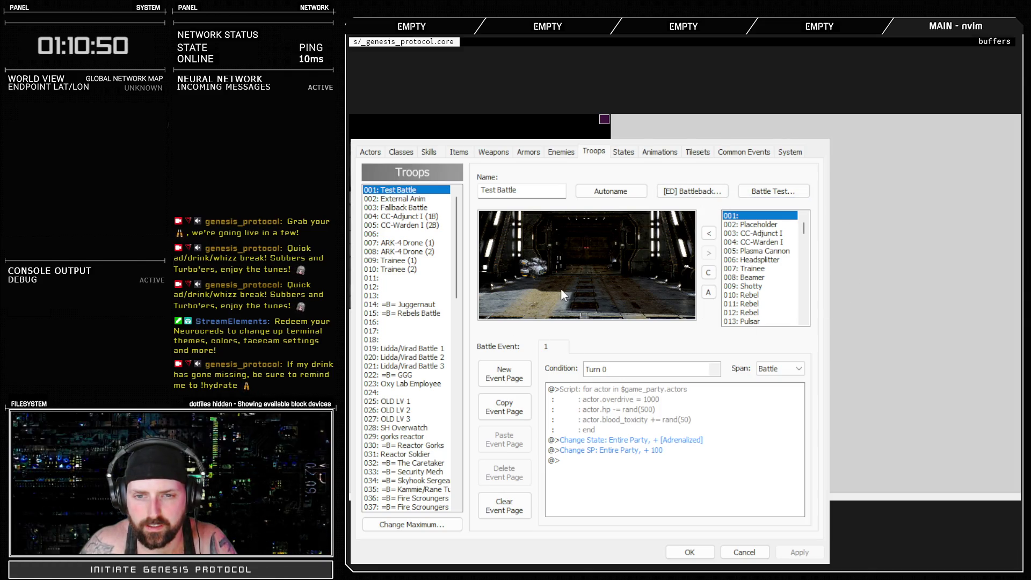
Test-battle Test Battle by casting Endobolt on SADO-BOT, then view the Endobolt animation and close the database.
{"action": "left_click", "coordinate": [530, 312]}
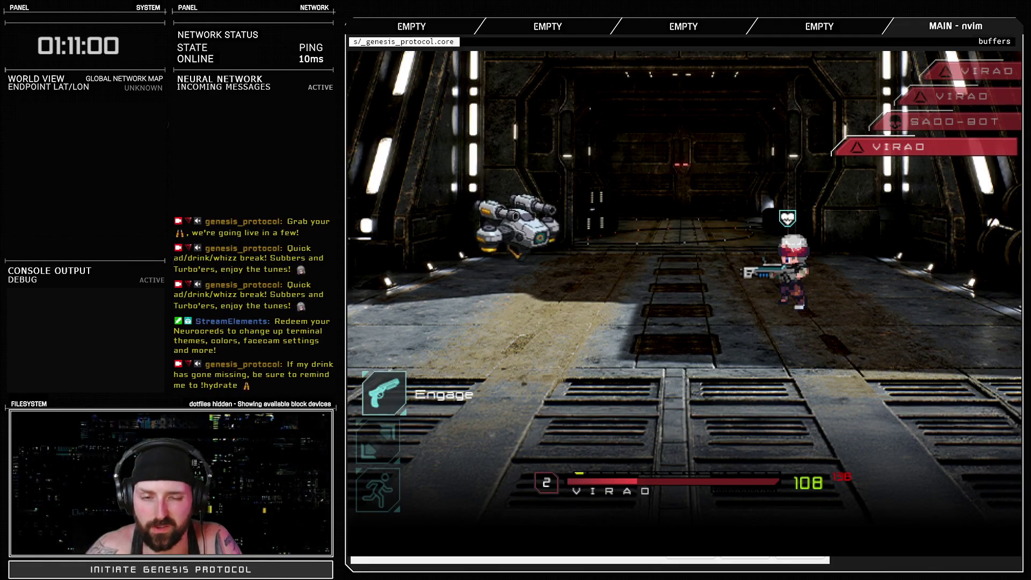
{"action": "key", "text": "Down"}
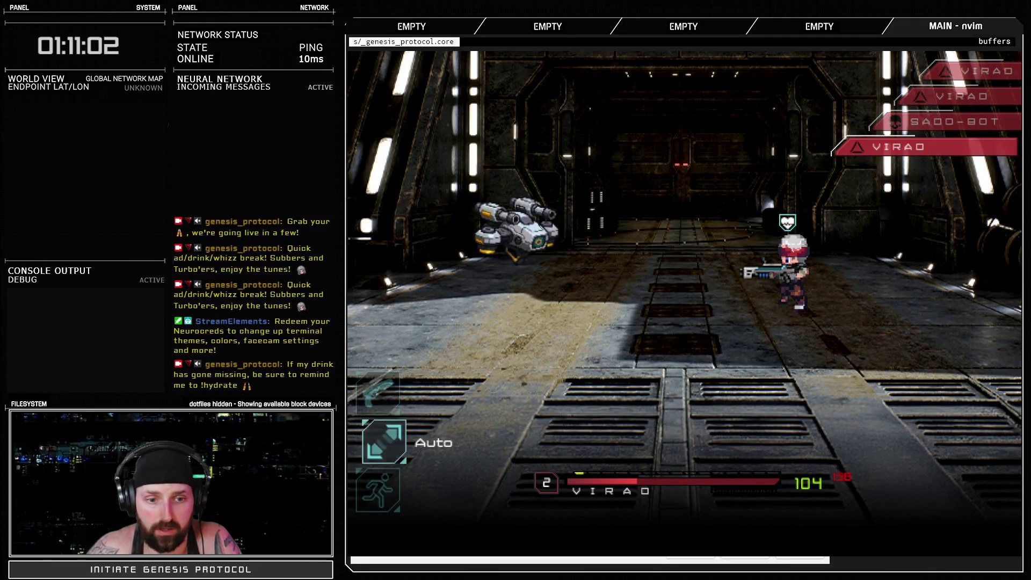
{"action": "key", "text": "Up"}
{"action": "key", "text": "Return"}
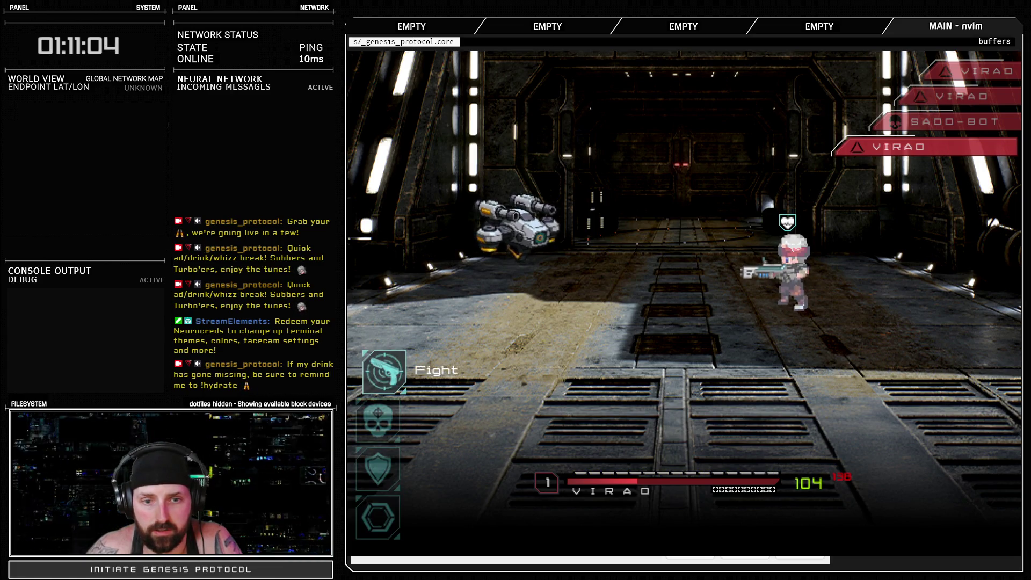
{"action": "key", "text": "Return"}
{"action": "key", "text": "Return"}
{"action": "key", "text": "Return"}
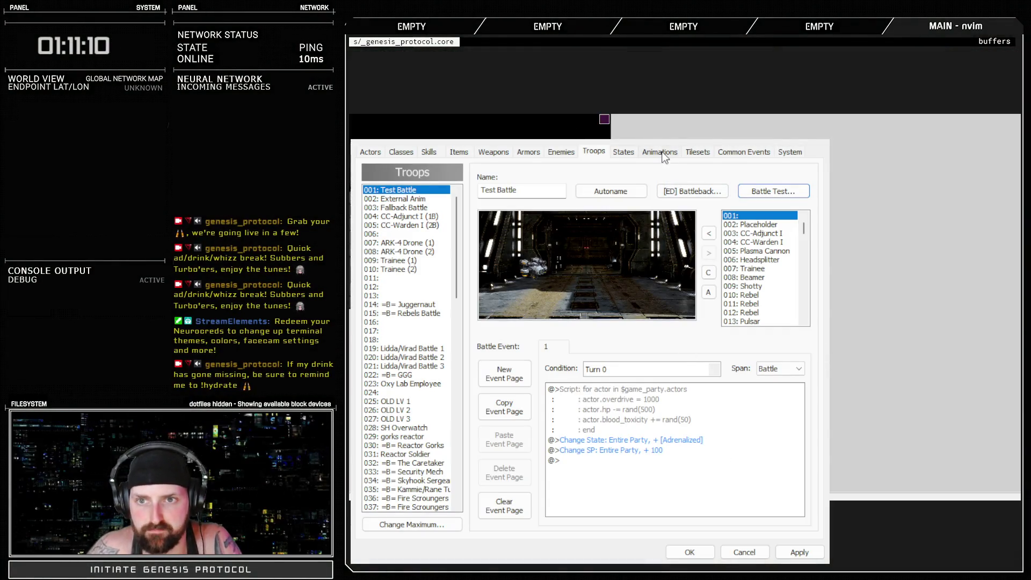
{"action": "left_click", "coordinate": [663, 154]}
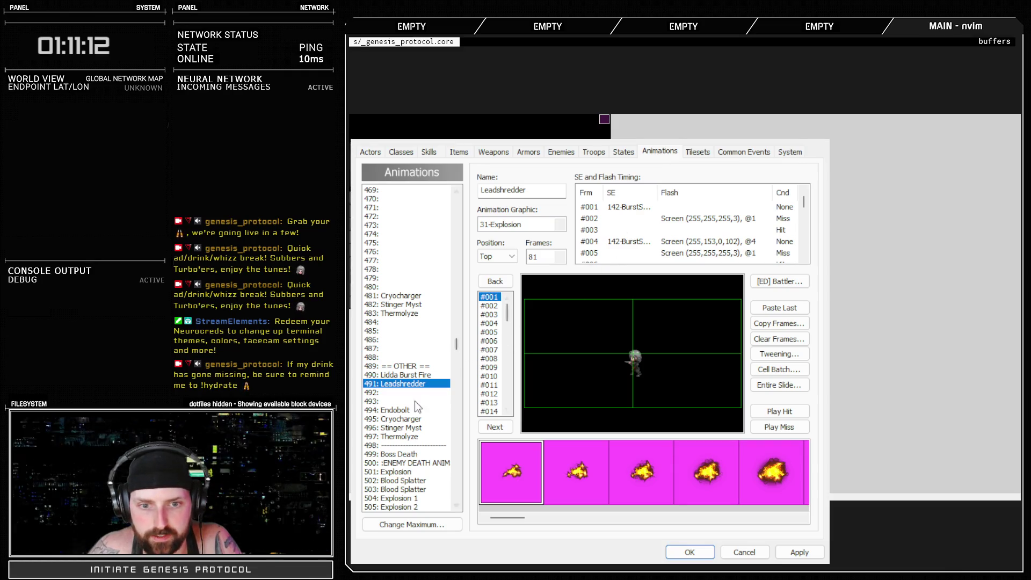
{"action": "left_click", "coordinate": [690, 552]}
Play laser_sfx2.mp3 in Audition from partway into the file.
{"action": "key", "text": "alt+Tab"}
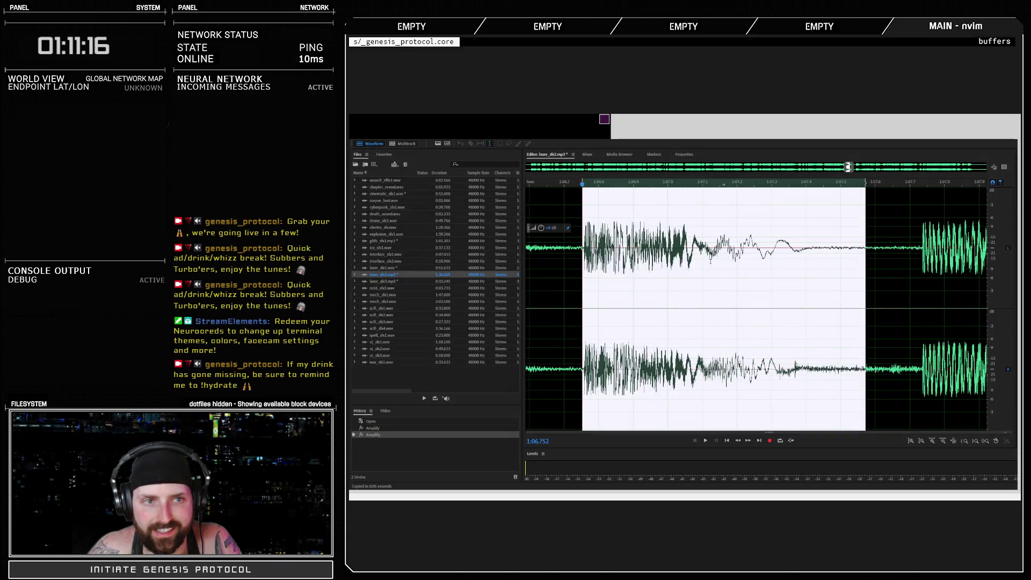
{"action": "scroll", "coordinate": [797, 218], "scroll_direction": "down", "scroll_amount": 10}
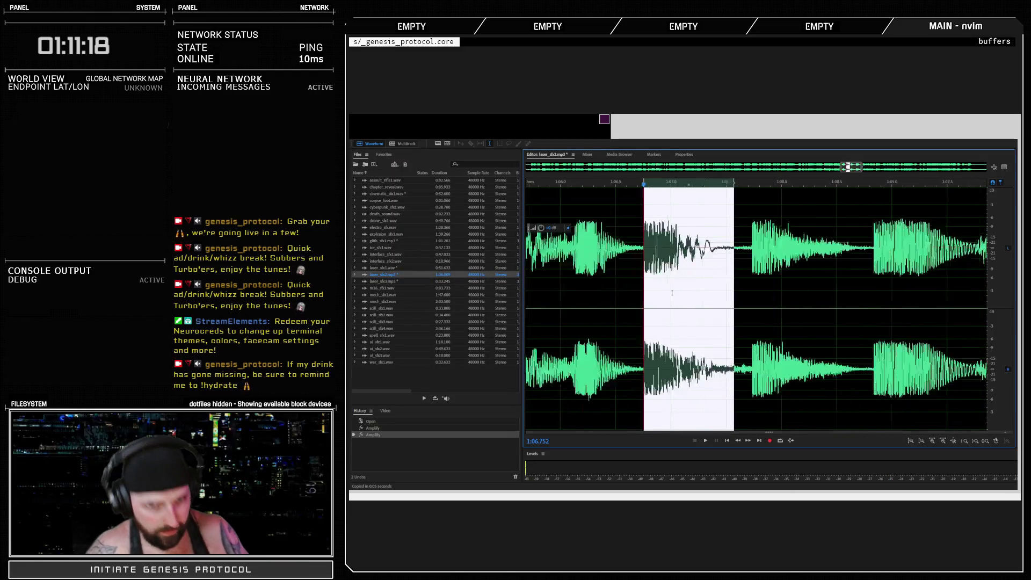
{"action": "left_click", "coordinate": [807, 204]}
{"action": "key", "text": "space"}
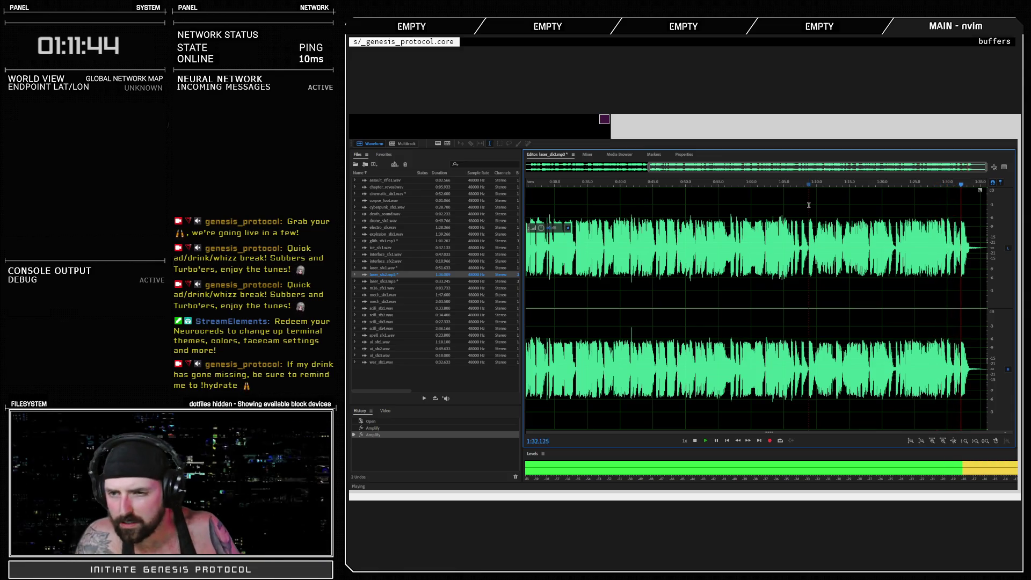
{"action": "key", "text": "space"}
Open laser_sfx1.wav in the editor and position the playhead near its start.
{"action": "double_click", "coordinate": [386, 268]}
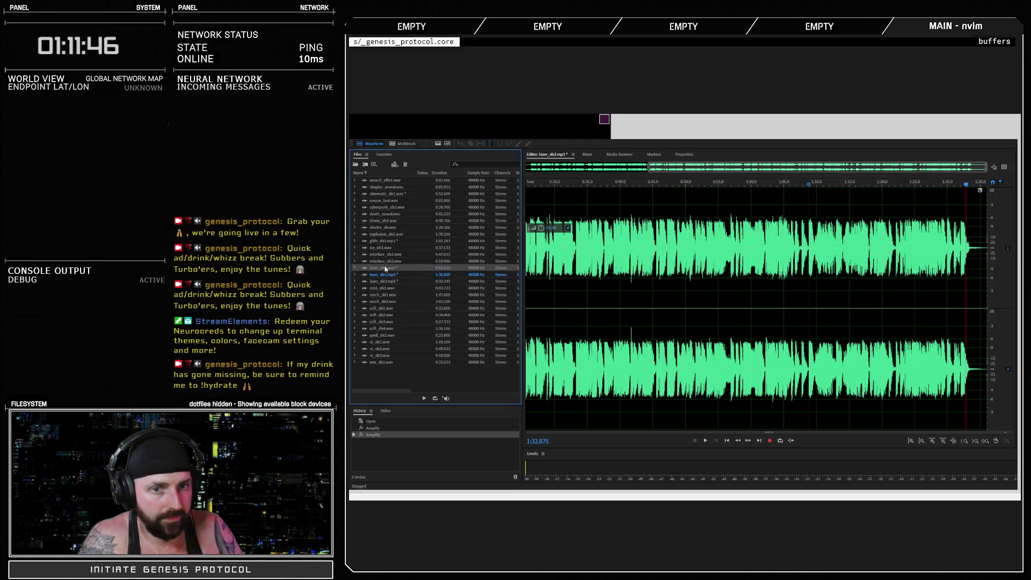
{"action": "left_click", "coordinate": [532, 185]}
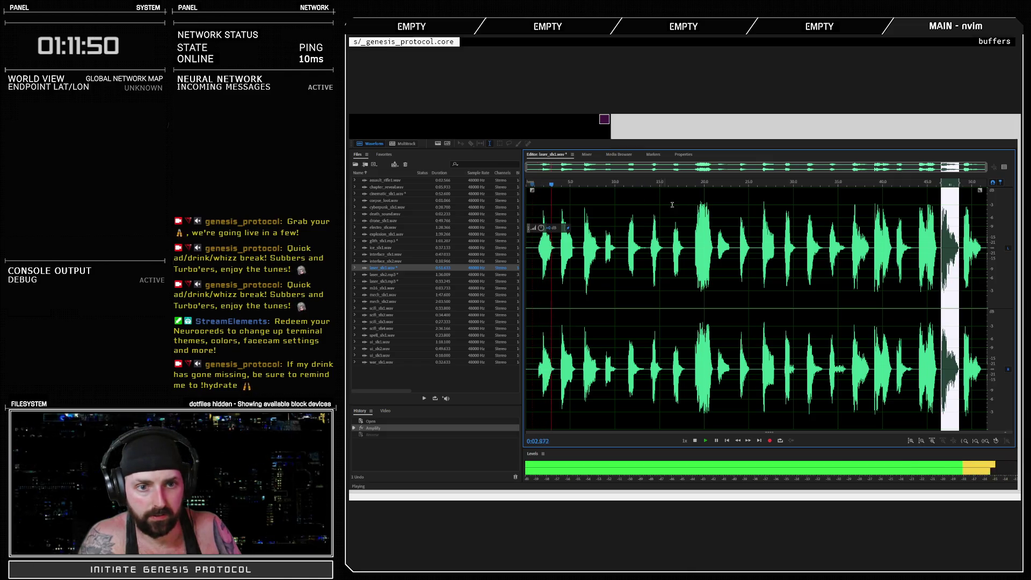
{"action": "left_click", "coordinate": [633, 228]}
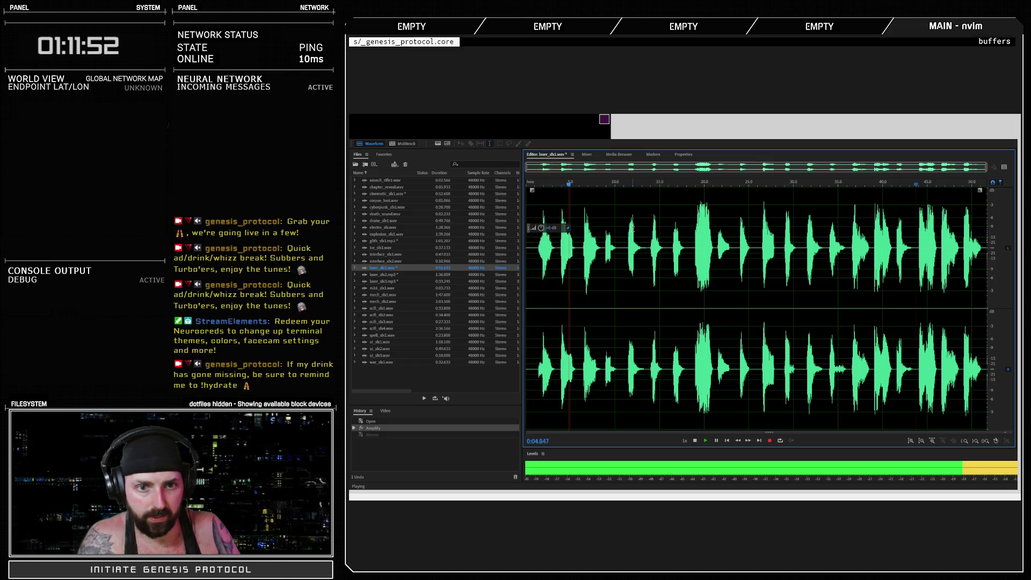
Open laser_sfx3.mp3 and play it from the start.
{"action": "double_click", "coordinate": [381, 281]}
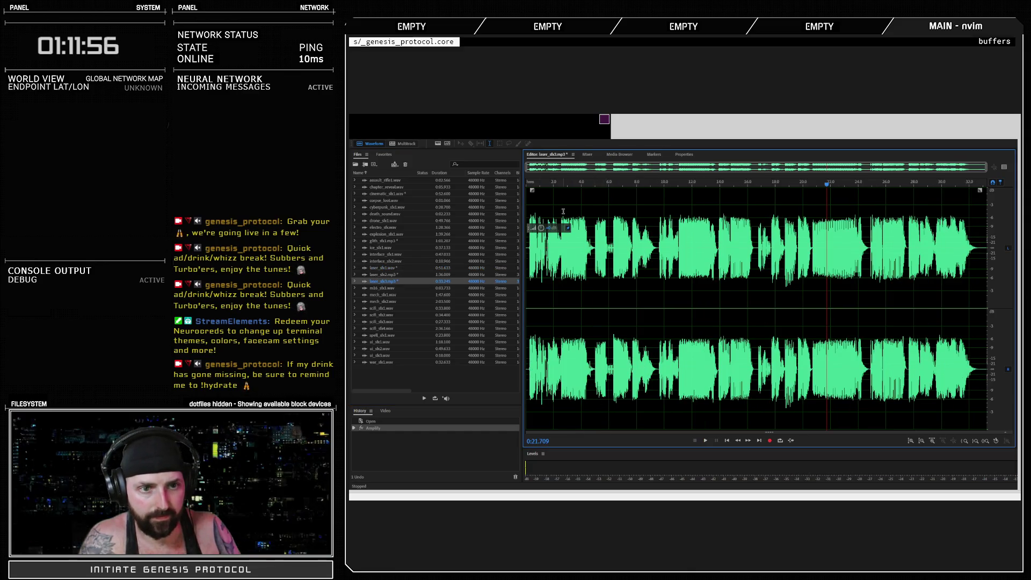
{"action": "left_click", "coordinate": [531, 185]}
{"action": "key", "text": "space"}
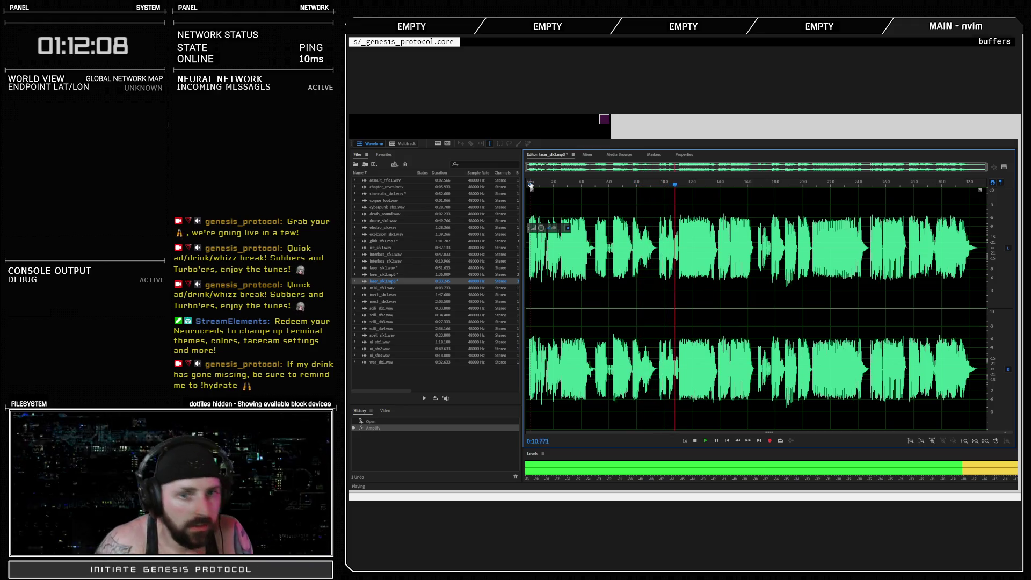
{"action": "key", "text": "space"}
Open ice_sfx1.wav and play it through from near the start.
{"action": "double_click", "coordinate": [385, 248]}
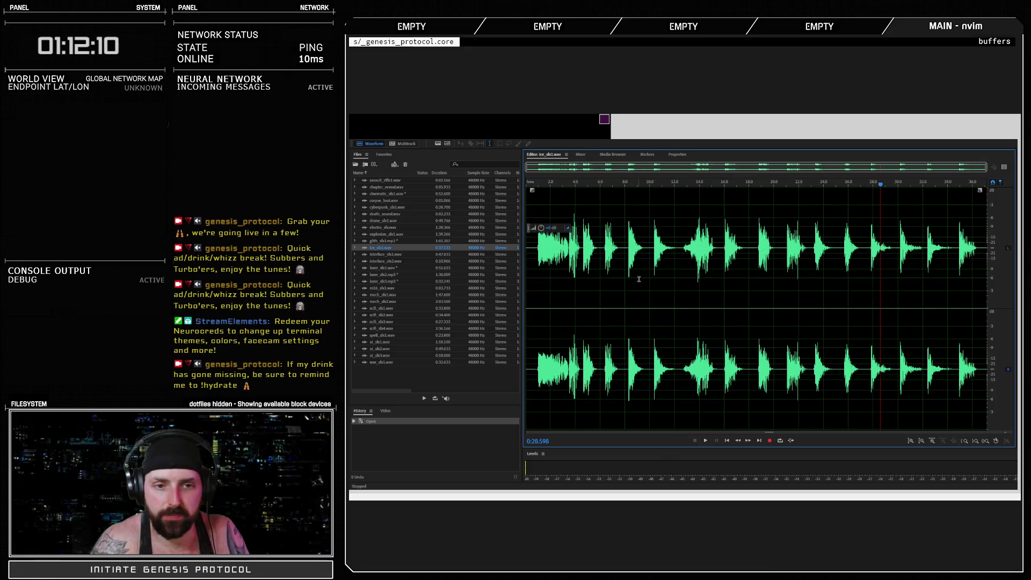
{"action": "left_click", "coordinate": [537, 186]}
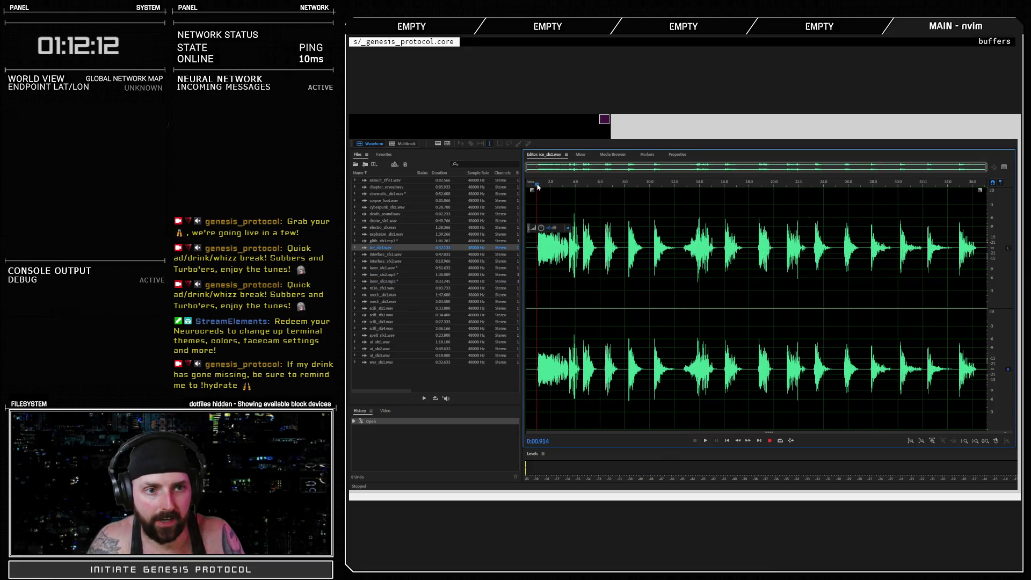
{"action": "key", "text": "space"}
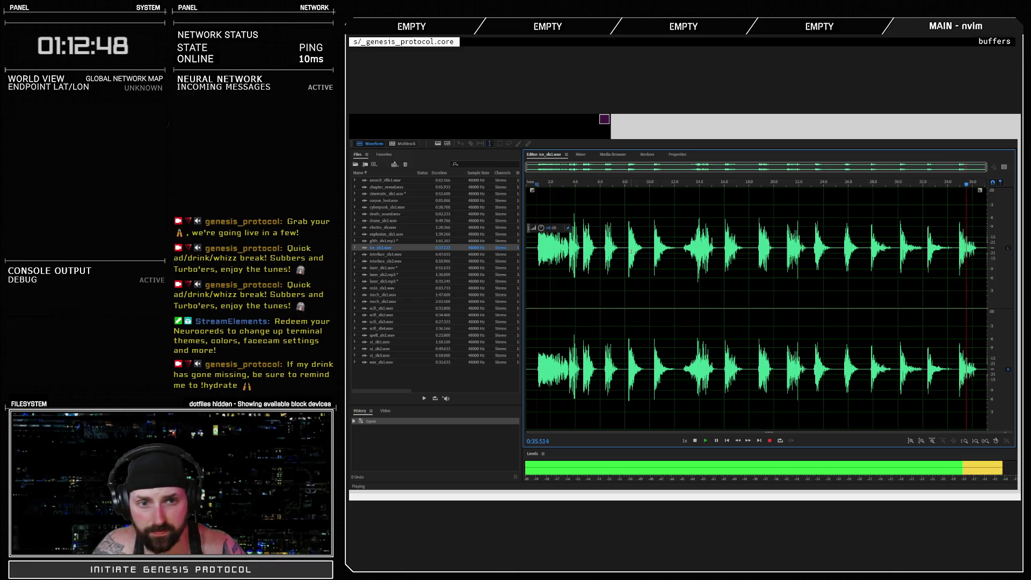
{"action": "key", "text": "space"}
Replay the single hit from about 8.26 seconds and zoom in on it.
{"action": "left_click", "coordinate": [628, 246]}
{"action": "key", "text": "space"}
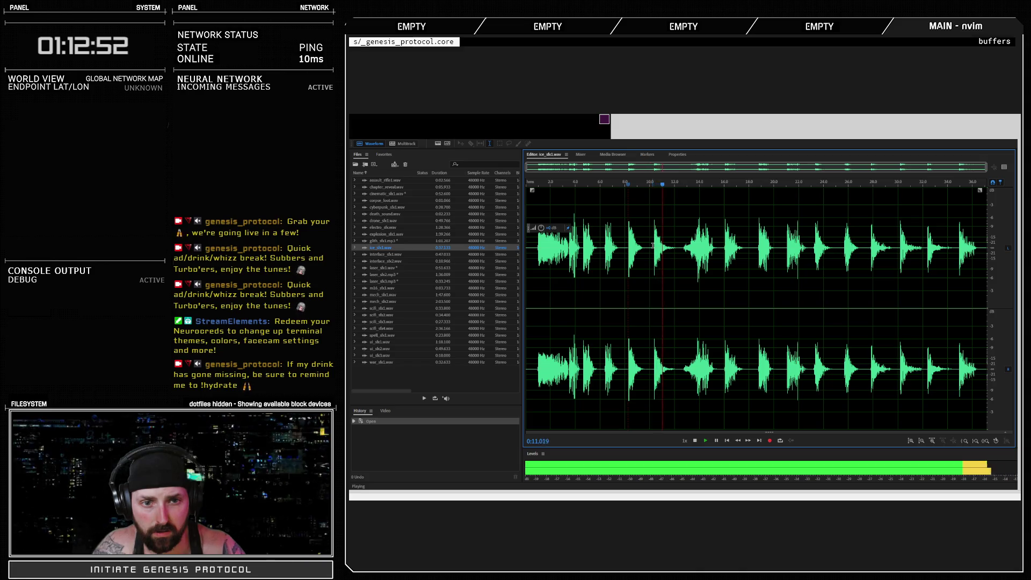
{"action": "key", "text": "space"}
{"action": "key", "text": "space"}
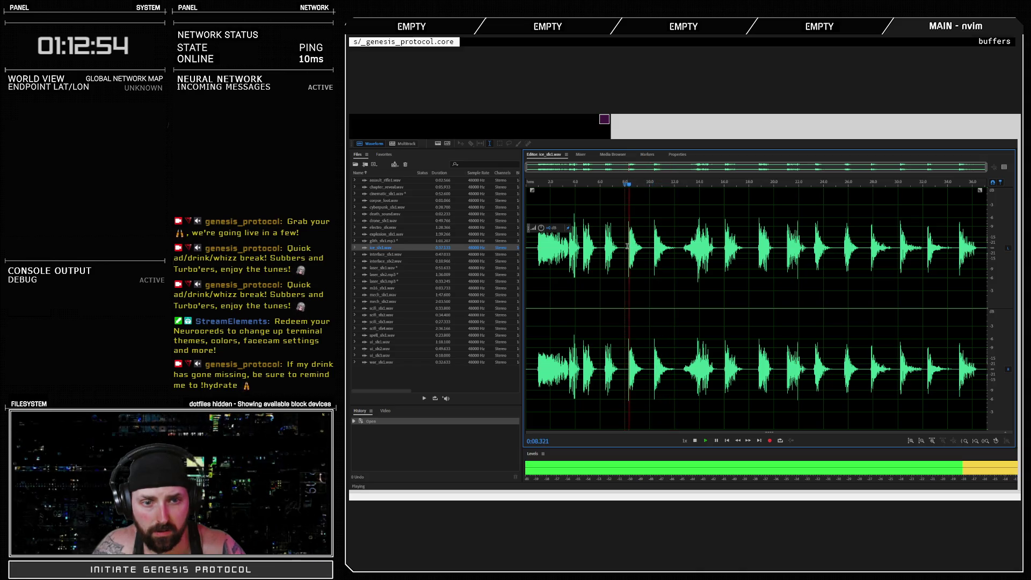
{"action": "key", "text": "space"}
{"action": "key", "text": "space"}
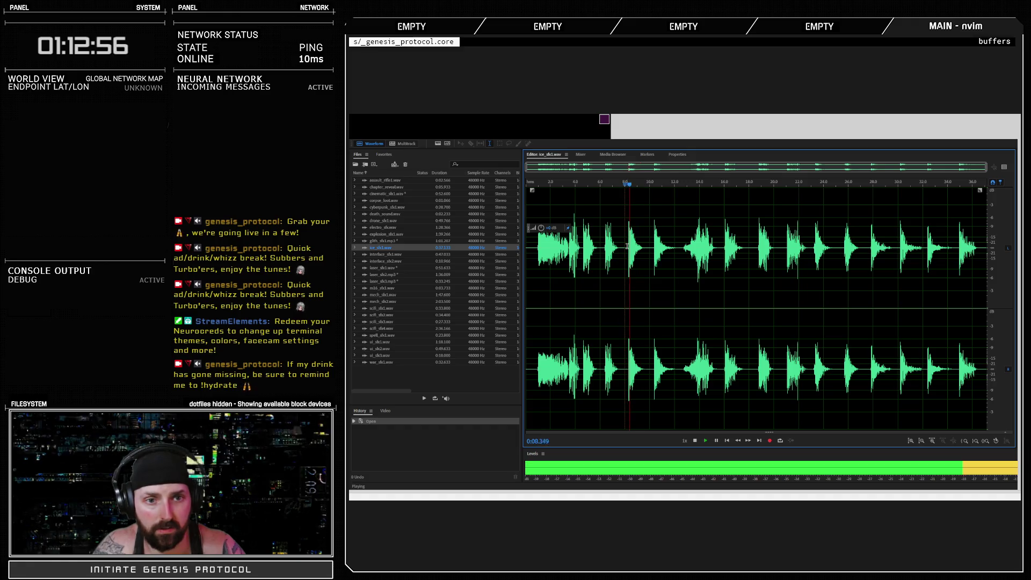
{"action": "key", "text": "space"}
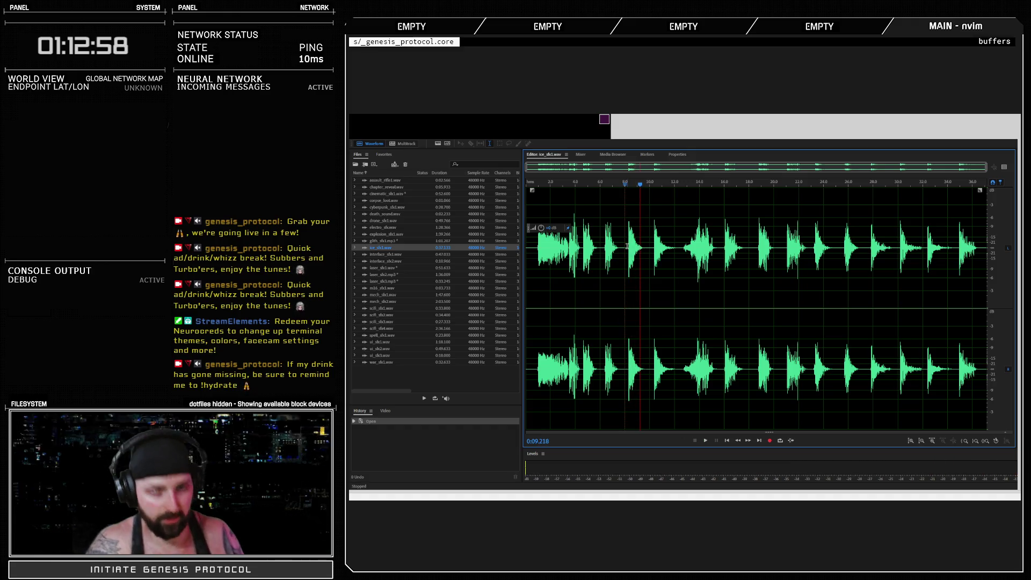
{"action": "scroll", "coordinate": [627, 246], "scroll_direction": "up", "scroll_amount": 5}
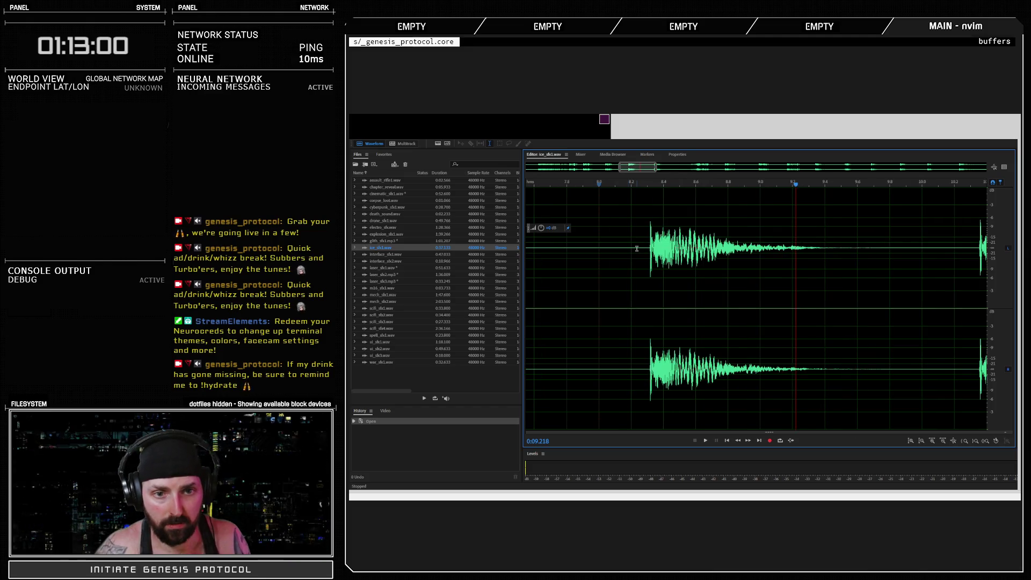
Amplify the ice sound twice, about 2.7 dB first, previewing the louder hit.
{"action": "scroll", "coordinate": [636, 248], "scroll_direction": "down", "scroll_amount": 1}
{"action": "left_click_drag", "start_coordinate": [548, 228], "coordinate": [549, 223]}
{"action": "left_click", "coordinate": [639, 240]}
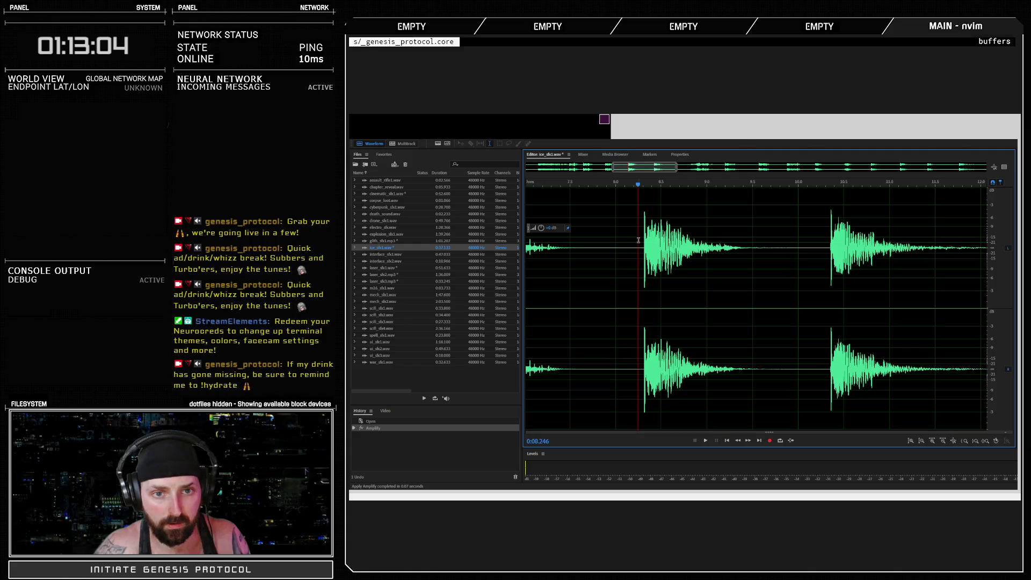
{"action": "key", "text": "space"}
{"action": "key", "text": "space"}
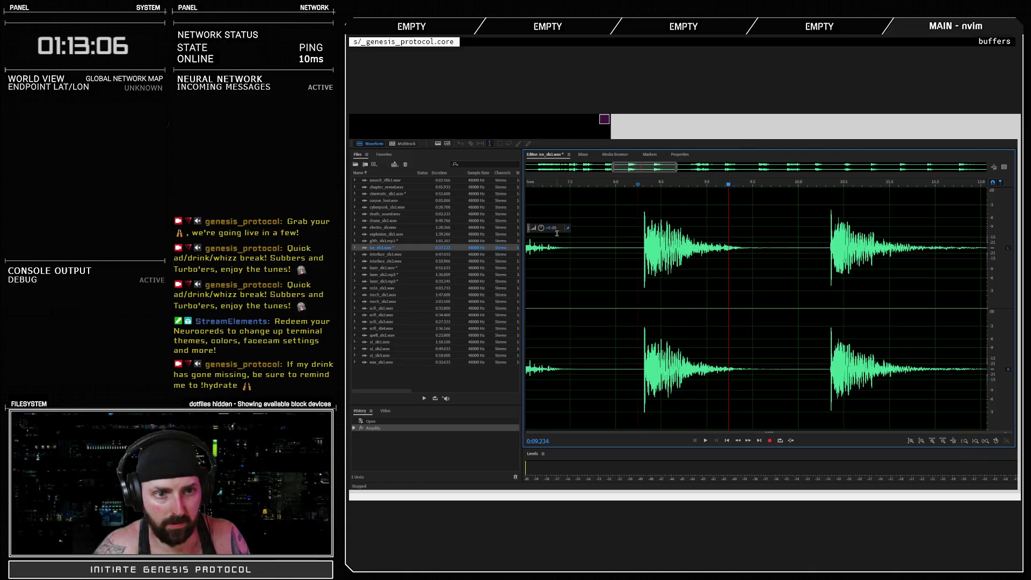
{"action": "left_click_drag", "start_coordinate": [542, 228], "coordinate": [542, 229]}
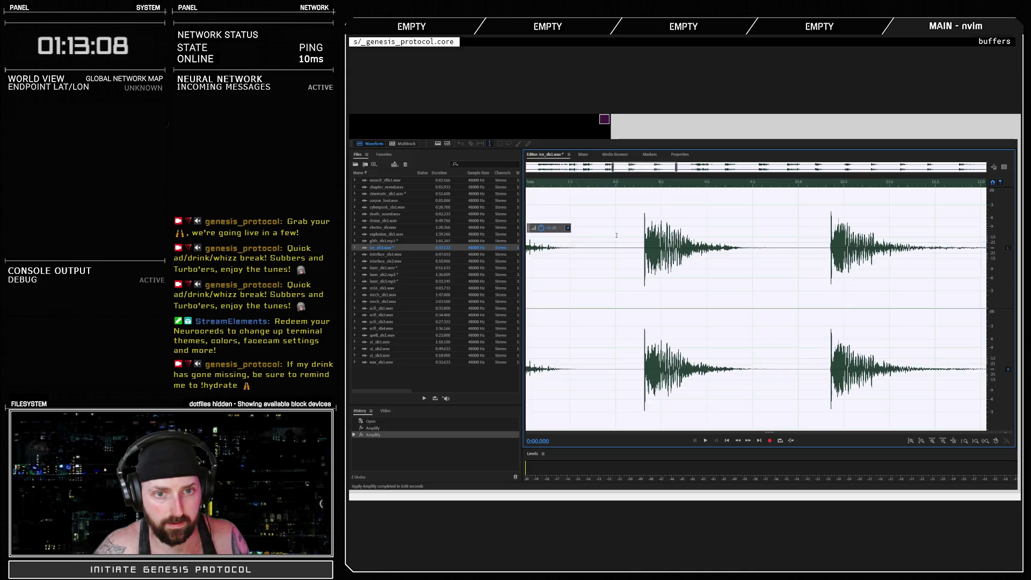
{"action": "key", "text": "space"}
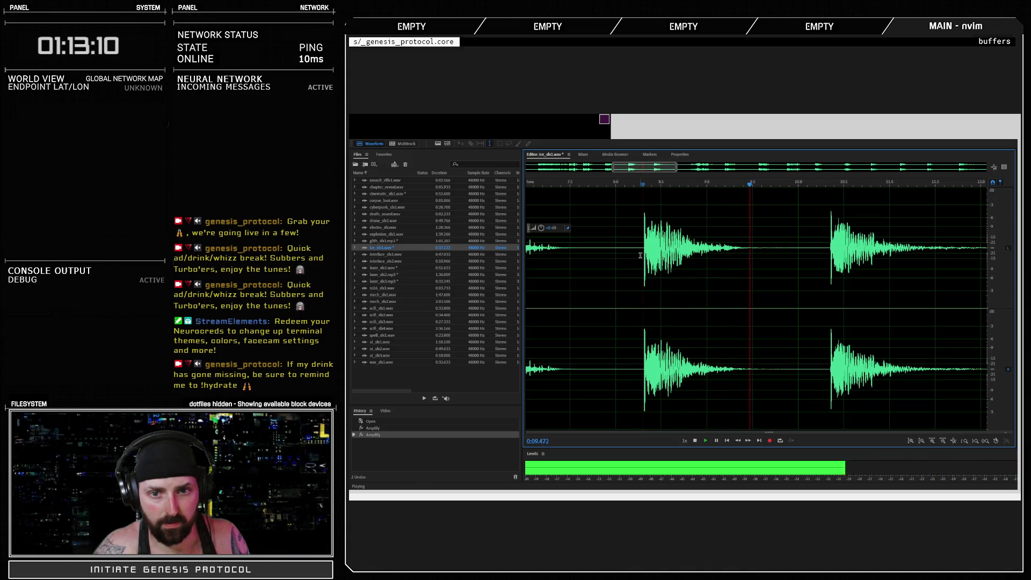
{"action": "key", "text": "space"}
Select and copy the hit from about 8.3 to 9.5 seconds, then return to RPG Maker.
{"action": "left_click", "coordinate": [641, 246]}
{"action": "key", "text": "space"}
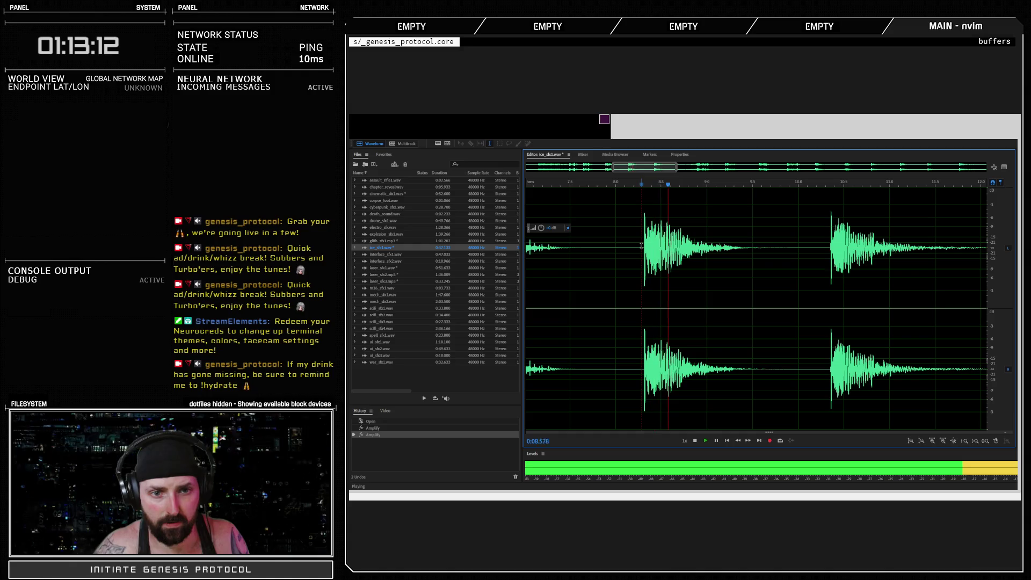
{"action": "double_click", "coordinate": [640, 245]}
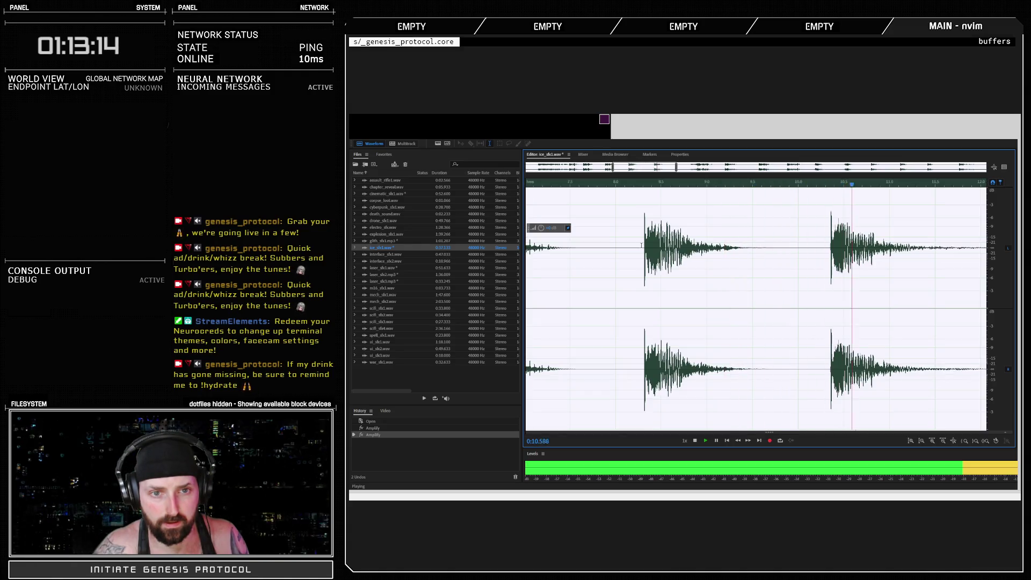
{"action": "left_click", "coordinate": [642, 246]}
{"action": "key", "text": "space"}
{"action": "left_click_drag", "start_coordinate": [643, 247], "coordinate": [757, 249]}
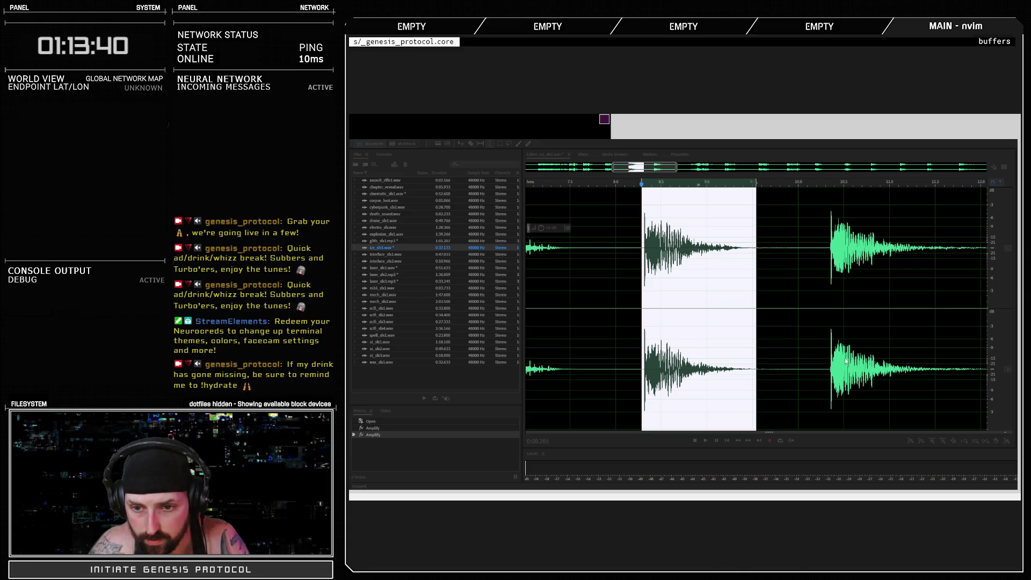
{"action": "key", "text": "ctrl+c"}
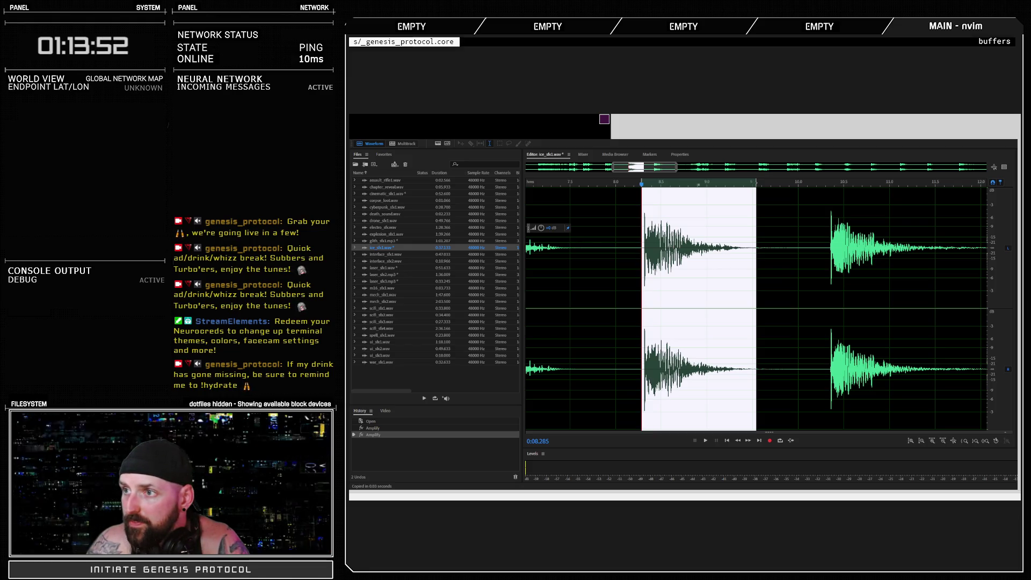
{"action": "key", "text": "alt+Tab"}
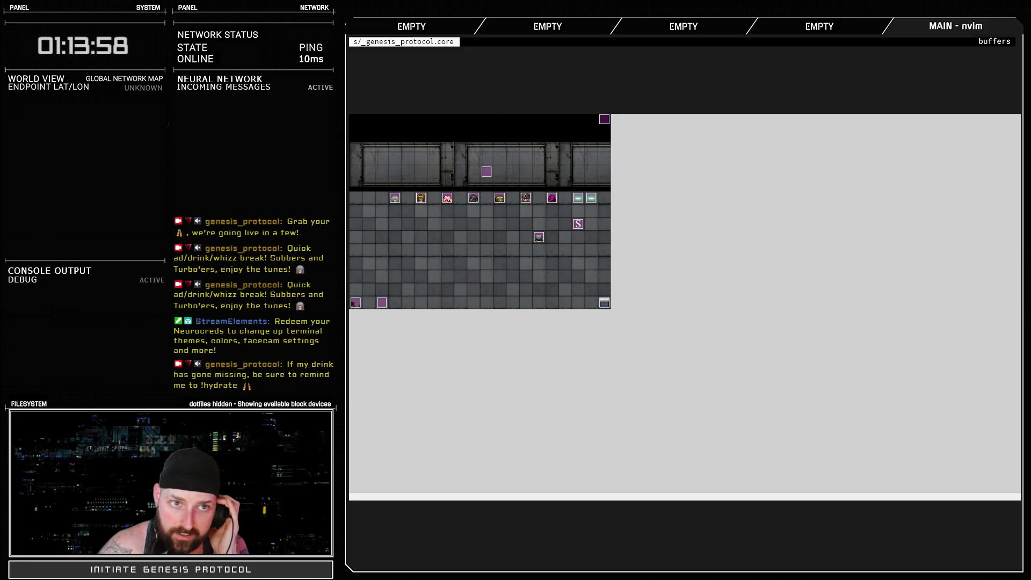
Browse the Audio/SE library in the Materialbase, then add a sound timing entry to Endobolt.
{"action": "key", "text": "F10"}
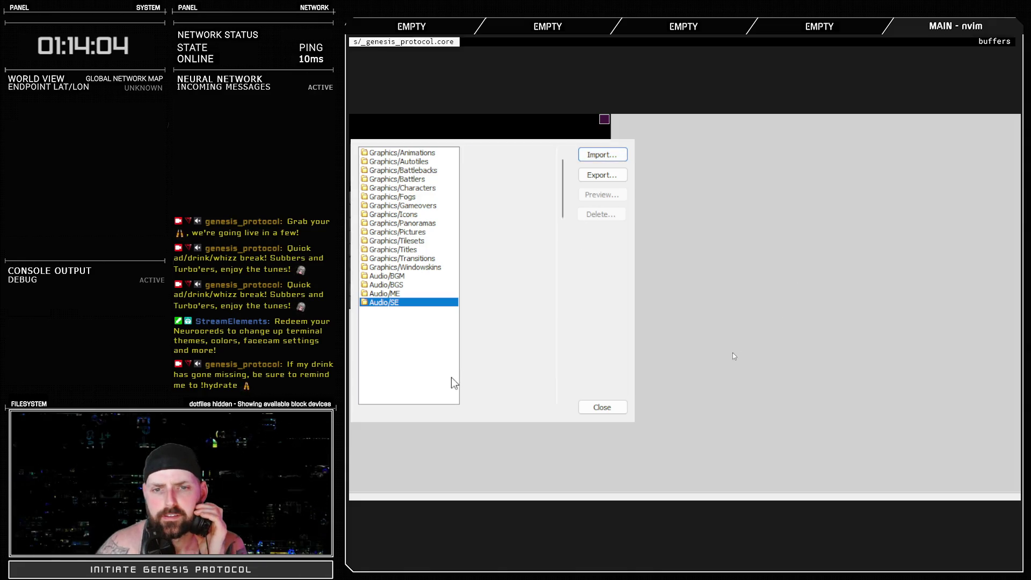
{"action": "left_click", "coordinate": [601, 407]}
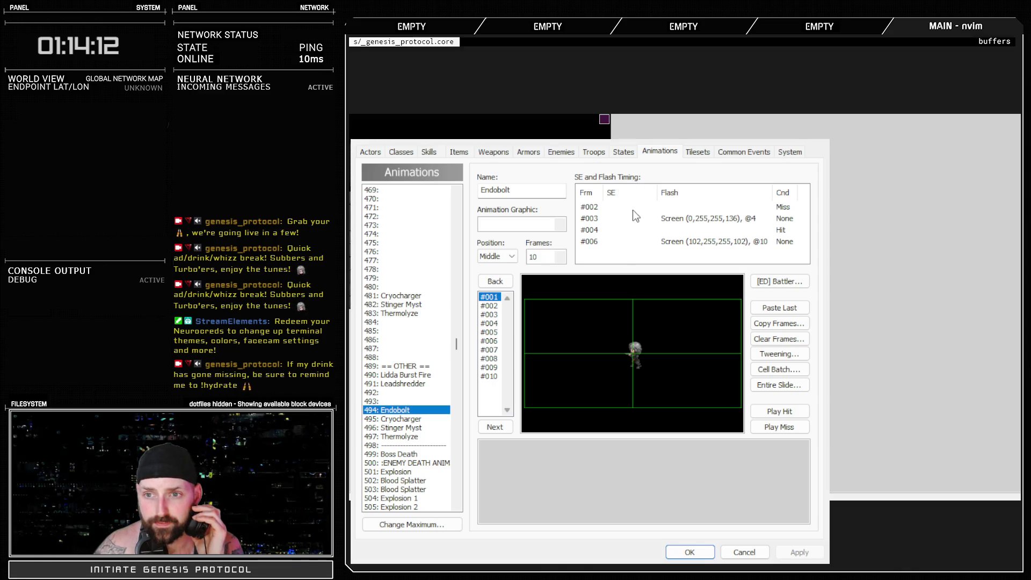
{"action": "left_click", "coordinate": [617, 252]}
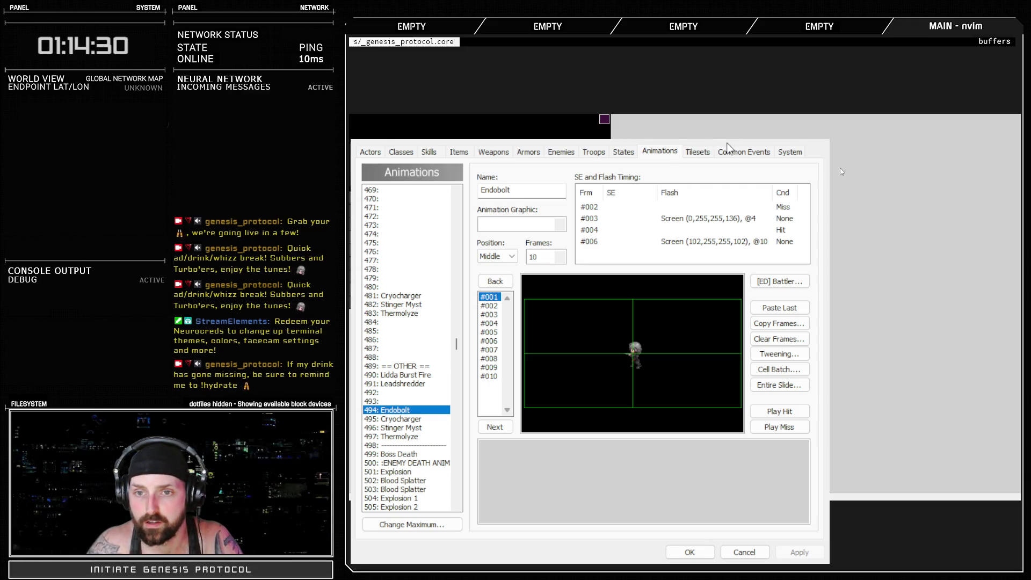
Confirm the frame-1 143-Endobolt sound timing, preview the hit twice, and start a Troops battle test.
{"action": "left_click", "coordinate": [688, 388]}
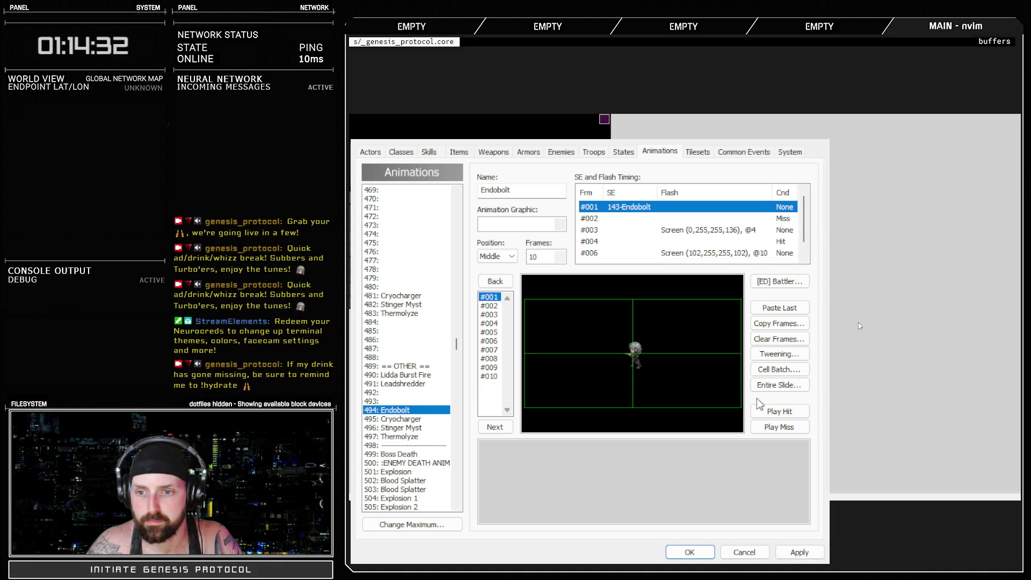
{"action": "left_click", "coordinate": [775, 412]}
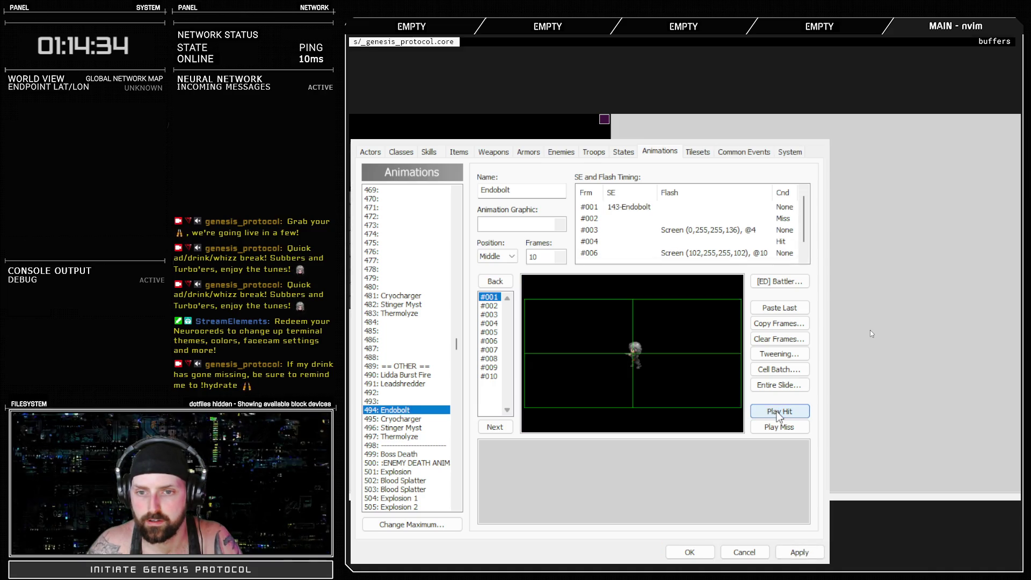
{"action": "left_click", "coordinate": [775, 411]}
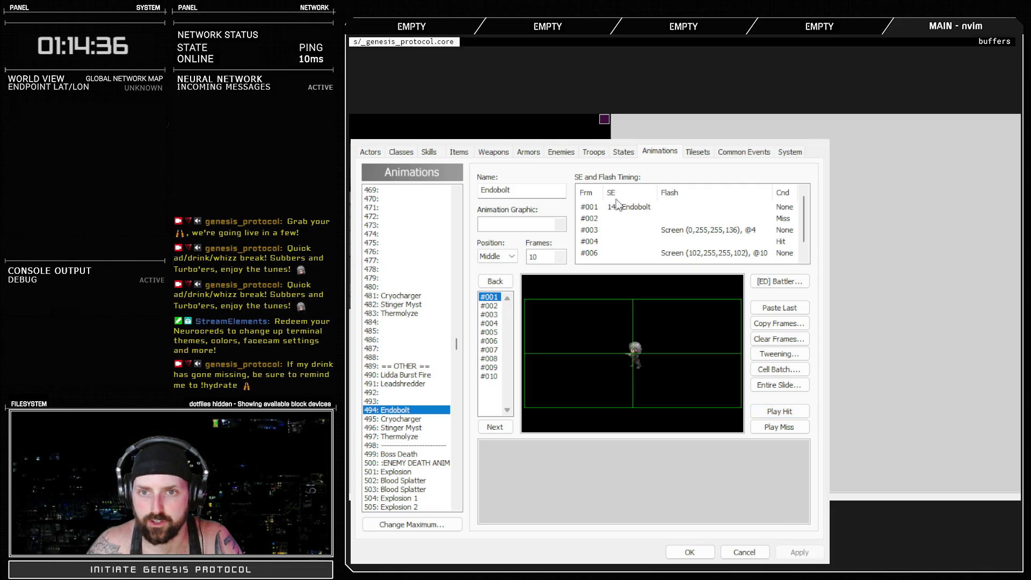
{"action": "left_click", "coordinate": [594, 152]}
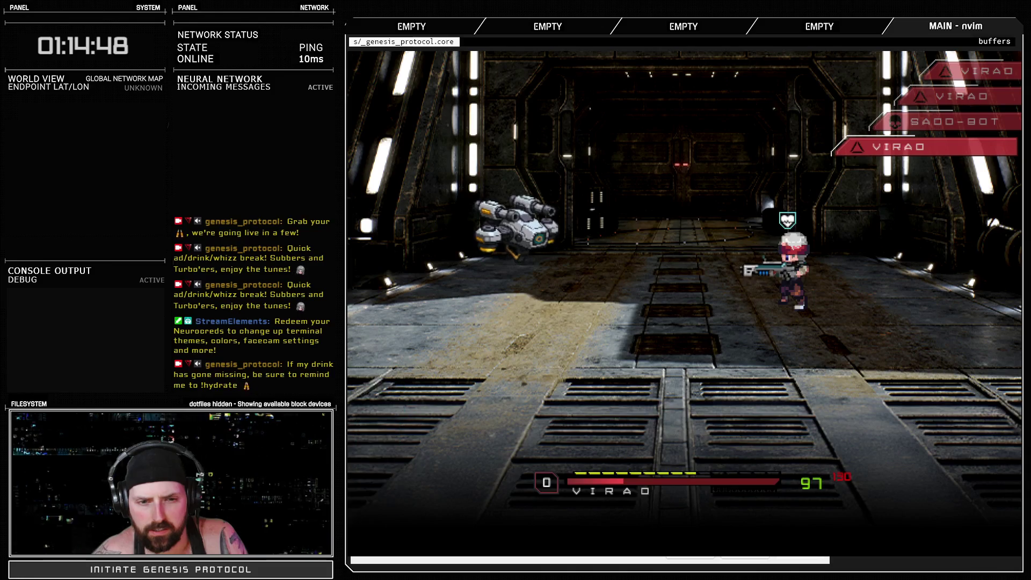
Cast Endobolt on SADO-BOT in the test battle to hear its new sound.
{"action": "key", "text": "Return"}
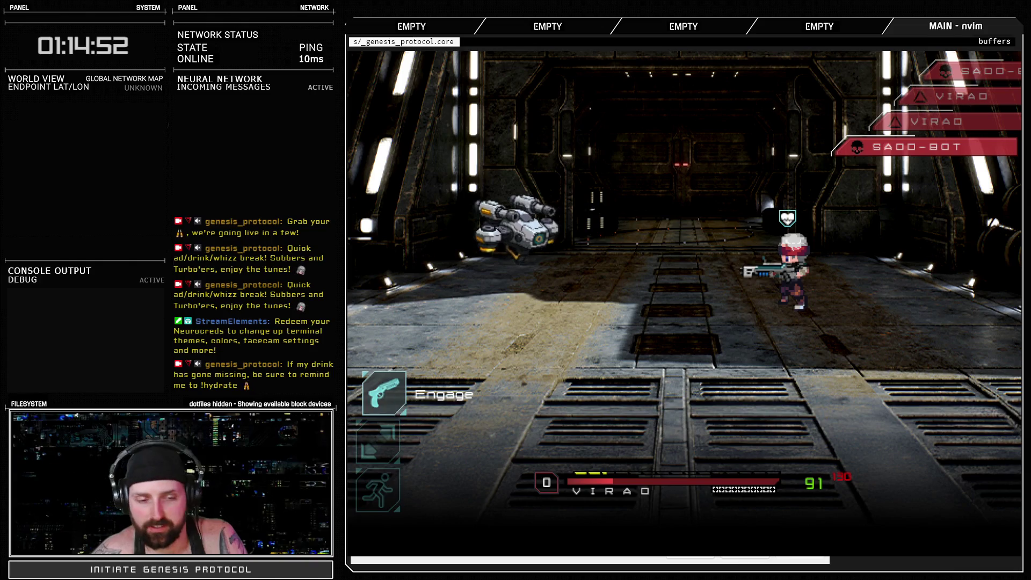
{"action": "key", "text": "Escape"}
{"action": "key", "text": "Return"}
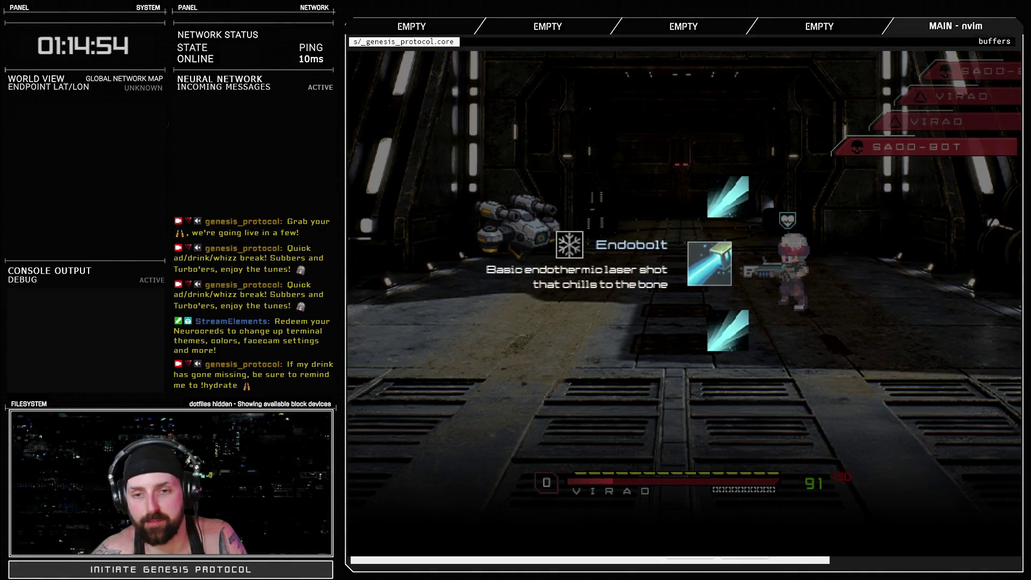
{"action": "key", "text": "Return"}
{"action": "key", "text": "Return"}
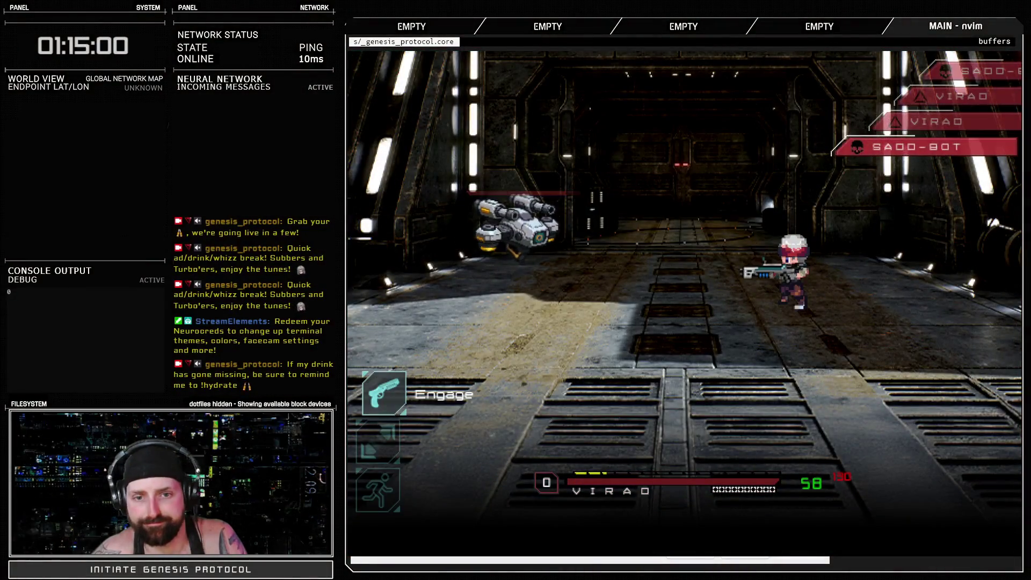
{"action": "key", "text": "Return"}
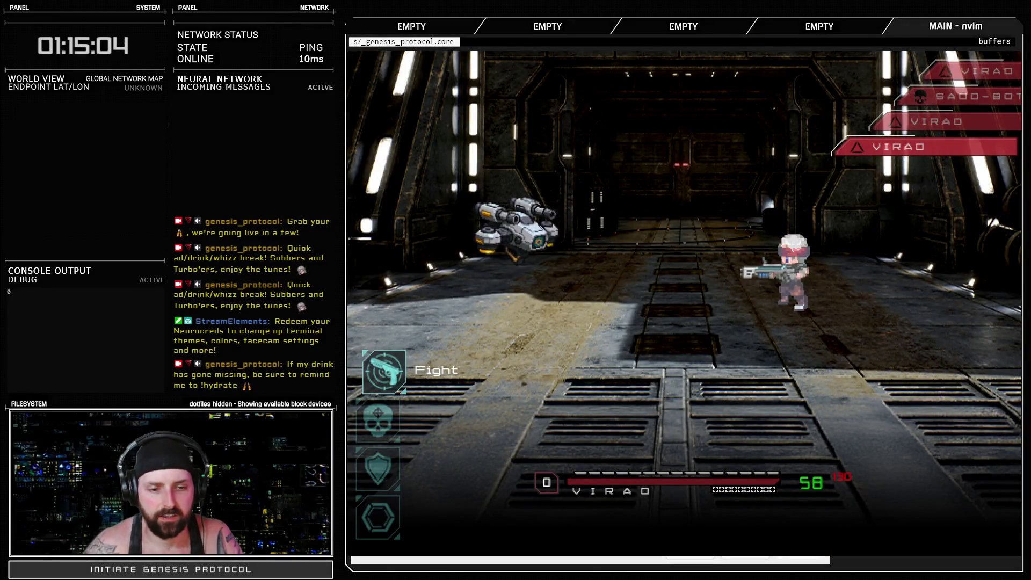
Flee the battle on the next turn and return to the database's animations.
{"action": "key", "text": "Return"}
{"action": "key", "text": "Return"}
{"action": "key", "text": "Return"}
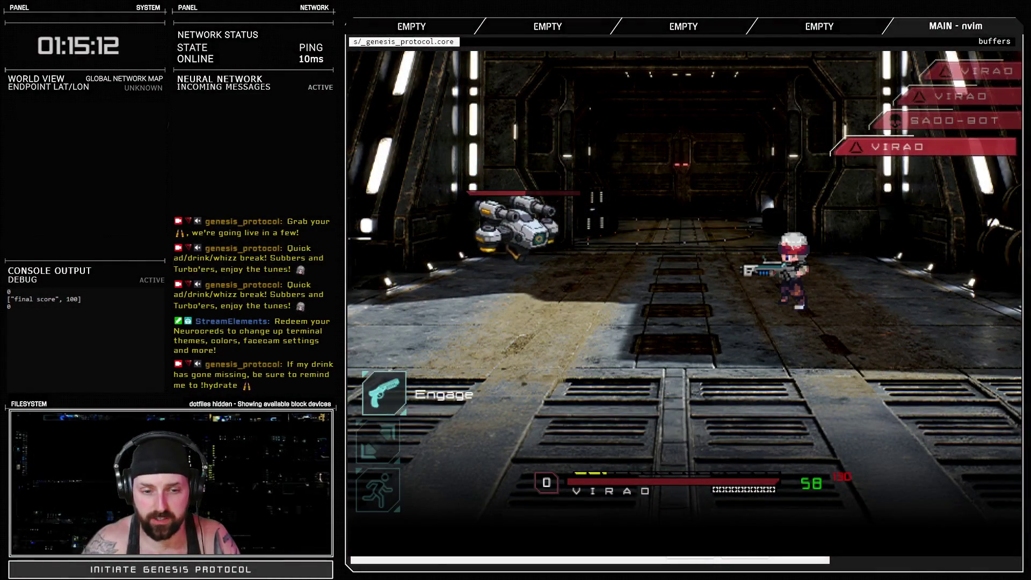
{"action": "key", "text": "Up"}
{"action": "key", "text": "Return"}
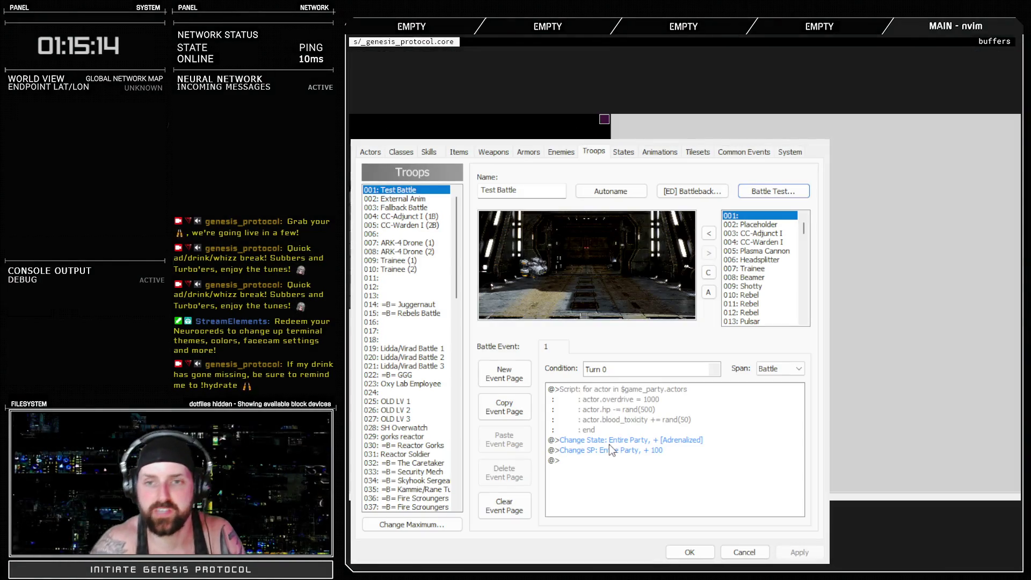
{"action": "left_click", "coordinate": [660, 152]}
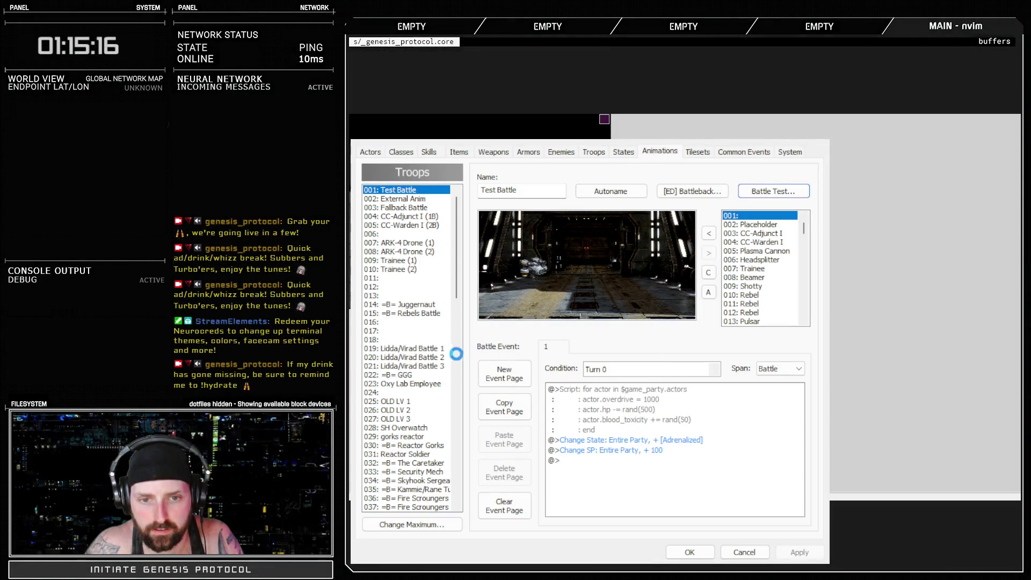
Add a sound timing to Cryocharger, preview its hit, and apply the changes before switching to Audition.
{"action": "left_click", "coordinate": [399, 419]}
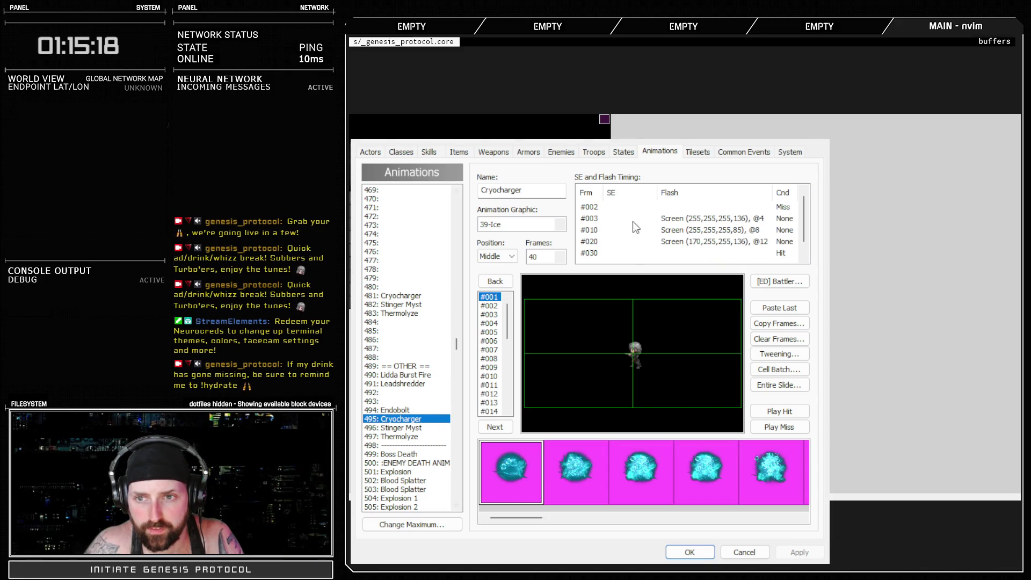
{"action": "scroll", "coordinate": [617, 252], "scroll_direction": "down", "scroll_amount": 1}
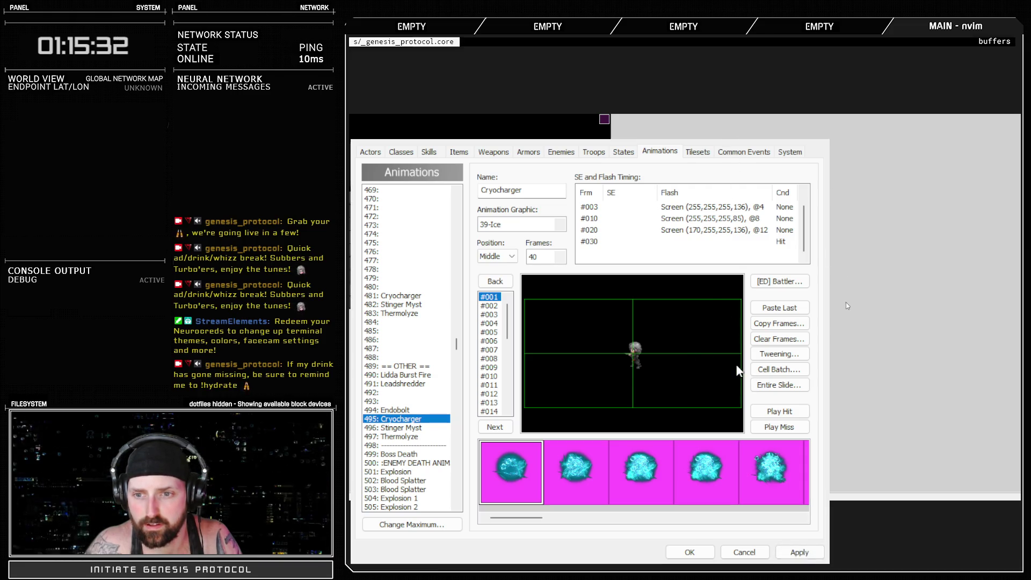
{"action": "key", "text": "Return"}
{"action": "left_click", "coordinate": [780, 411]}
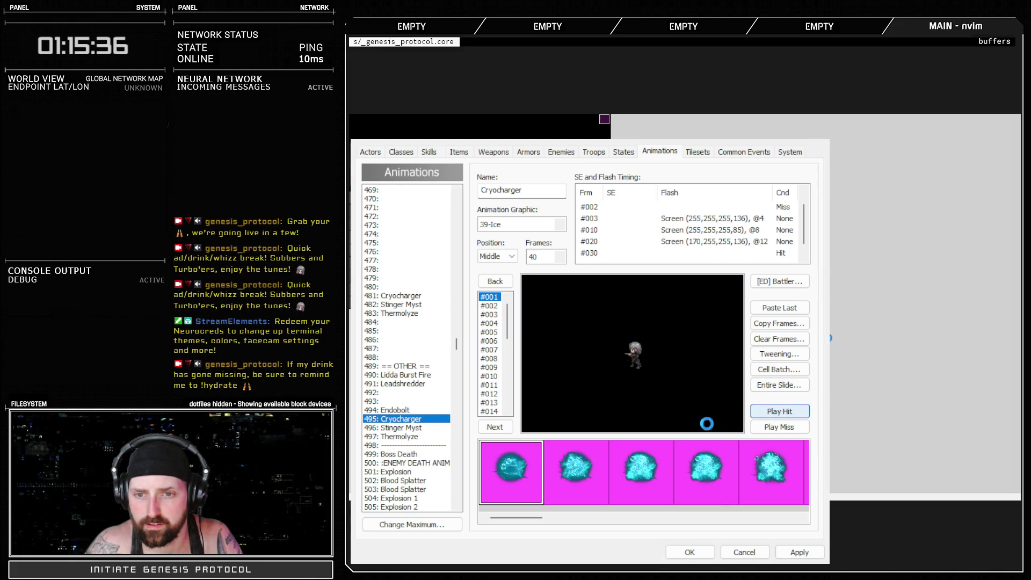
{"action": "left_click", "coordinate": [784, 550]}
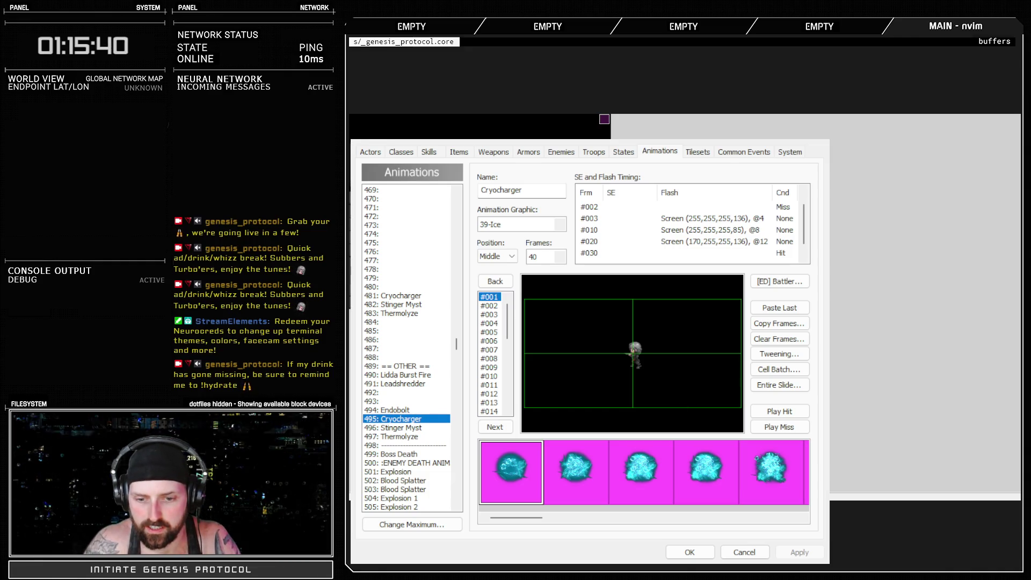
{"action": "key", "text": "alt+Tab"}
Play the sound file from near the start, then select the burst from about 12.8 to 15.4 s.
{"action": "scroll", "coordinate": [790, 309], "scroll_direction": "down", "scroll_amount": 5}
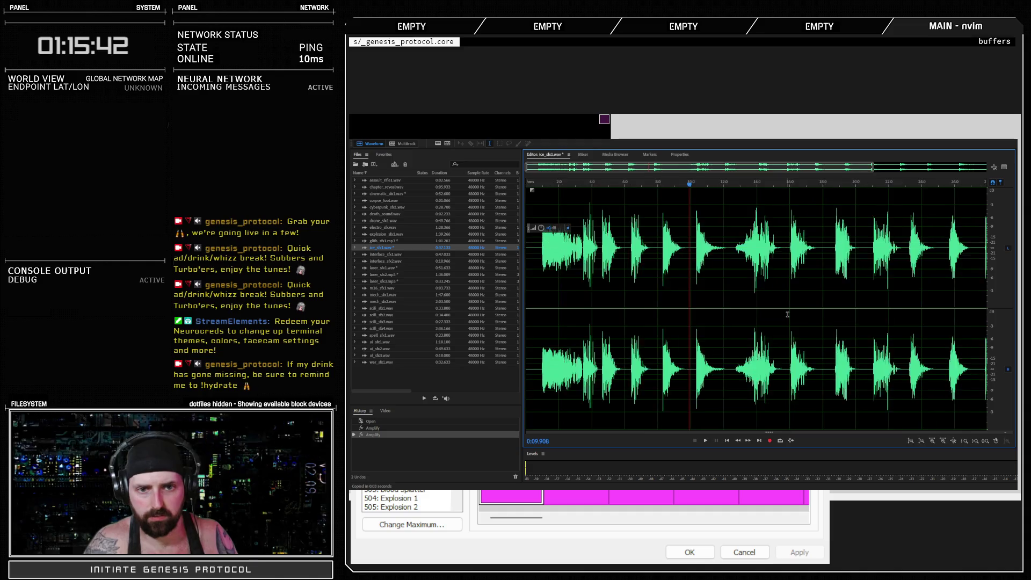
{"action": "left_click", "coordinate": [542, 186]}
{"action": "key", "text": "space"}
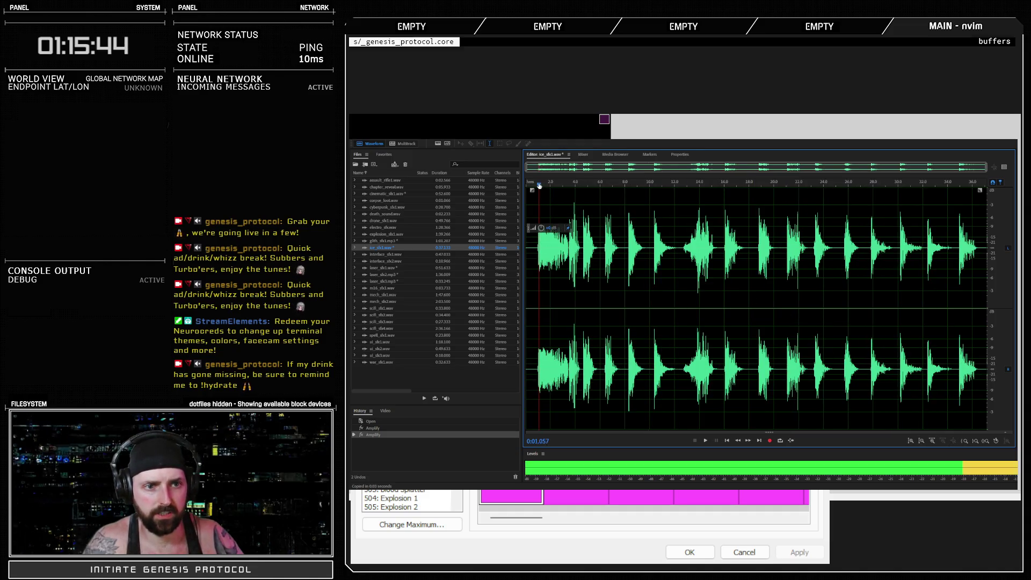
{"action": "left_click", "coordinate": [538, 186]}
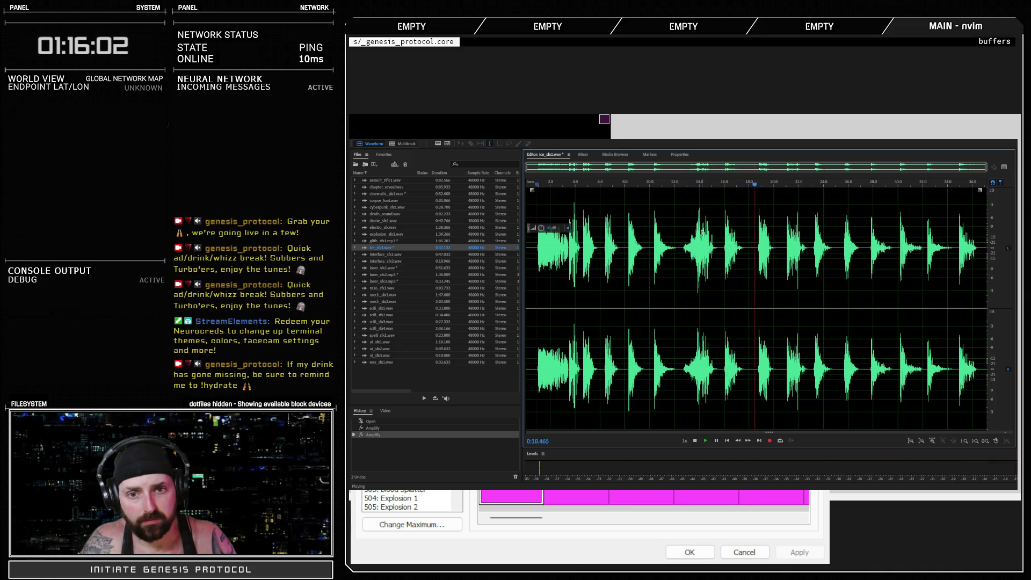
{"action": "key", "text": "space"}
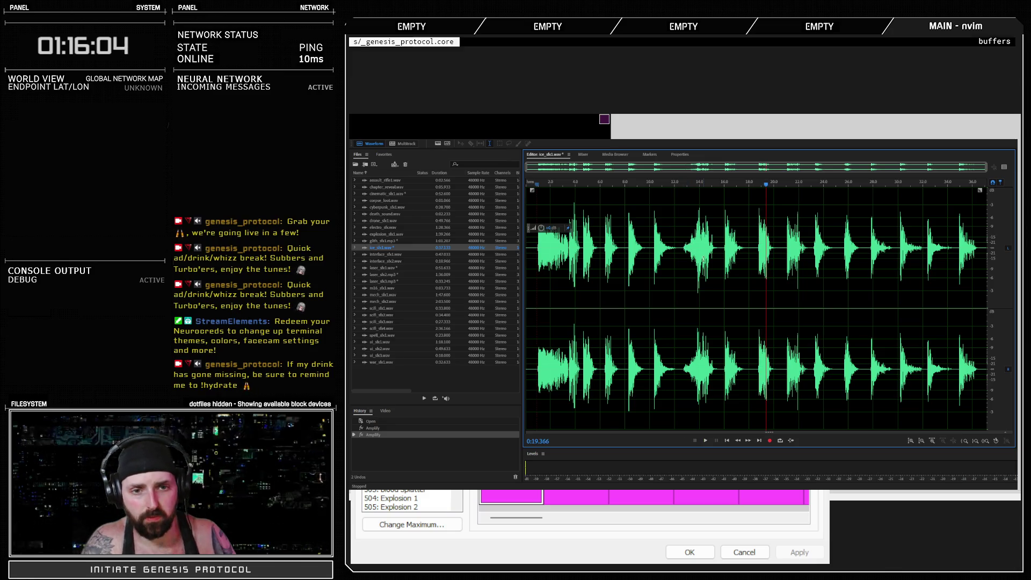
{"action": "scroll", "coordinate": [683, 245], "scroll_direction": "up", "scroll_amount": 5}
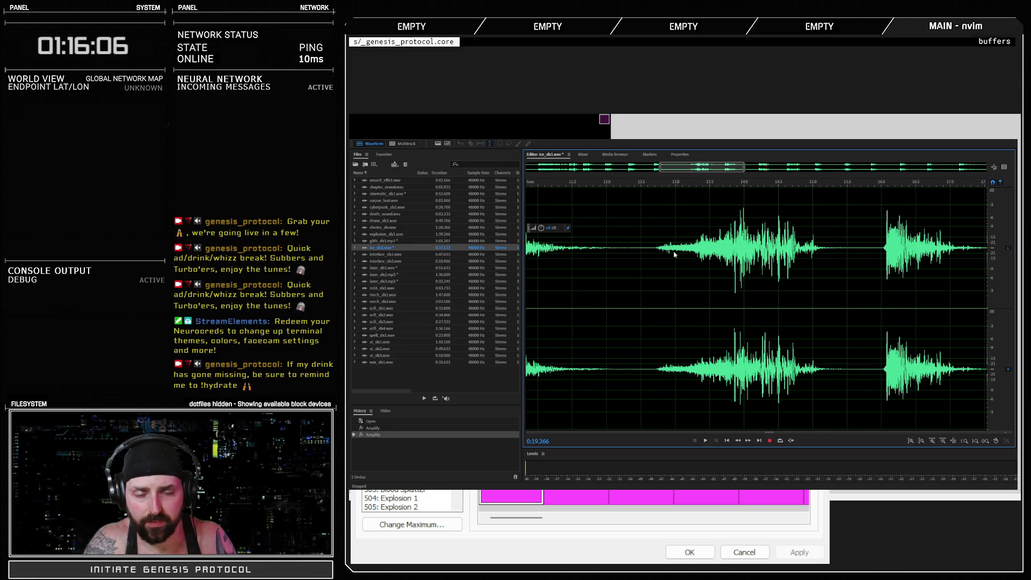
{"action": "left_click_drag", "start_coordinate": [655, 250], "coordinate": [840, 253]}
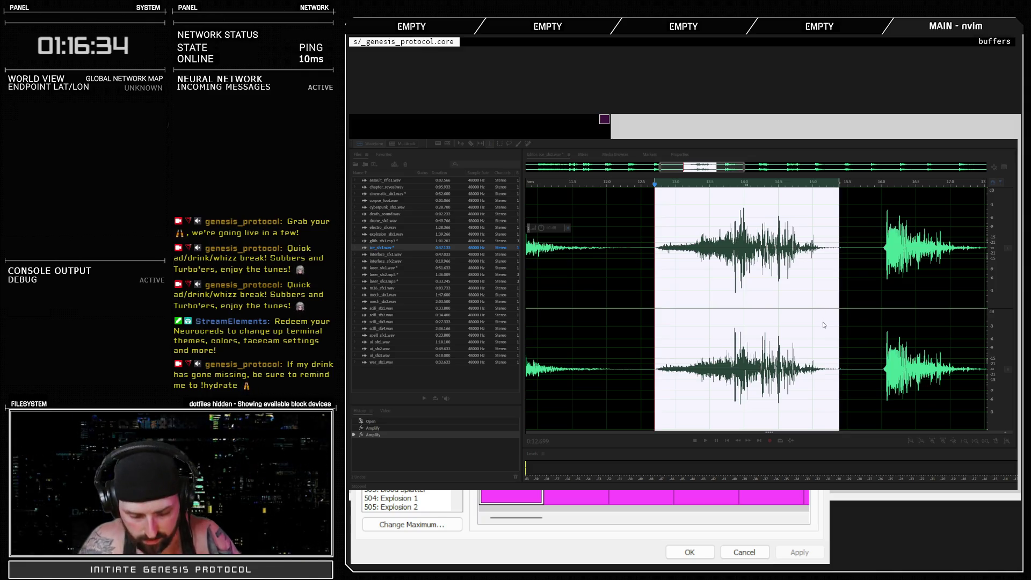
Return to RPG Maker and close the database to show the map.
{"action": "left_click", "coordinate": [962, 269]}
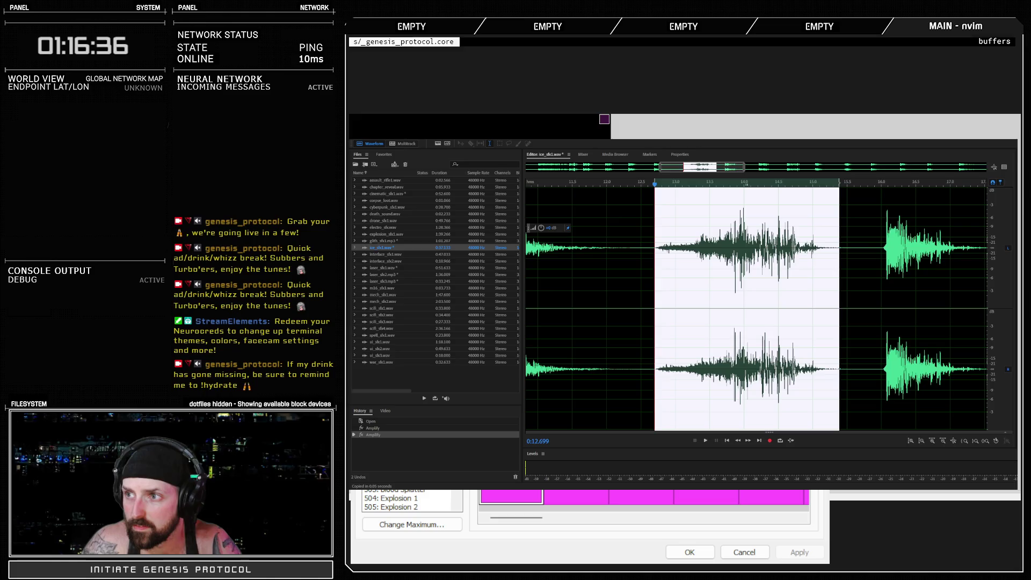
{"action": "key", "text": "alt+Tab"}
{"action": "left_click", "coordinate": [689, 552]}
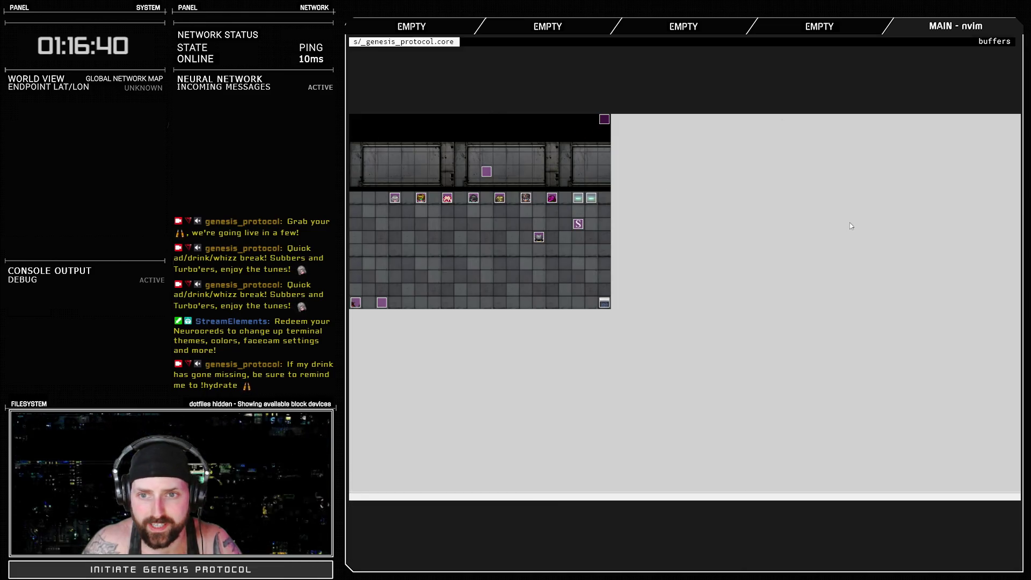
Delete the 144-Support02 and 143-Support01 sound effects from Audio/SE in Materialbase, then close it.
{"action": "key", "text": "F10"}
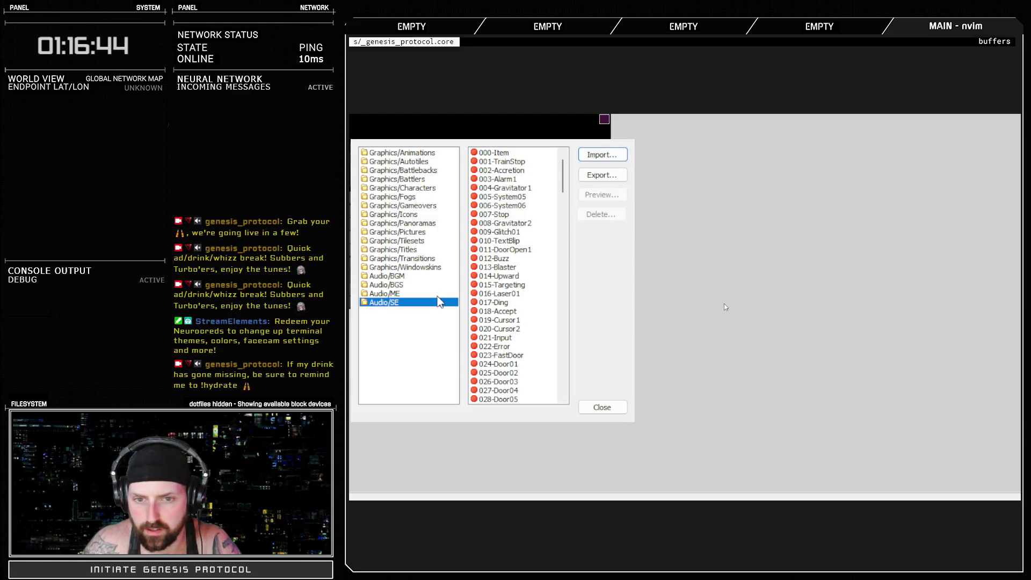
{"action": "scroll", "coordinate": [552, 357], "scroll_direction": "down", "scroll_amount": 20}
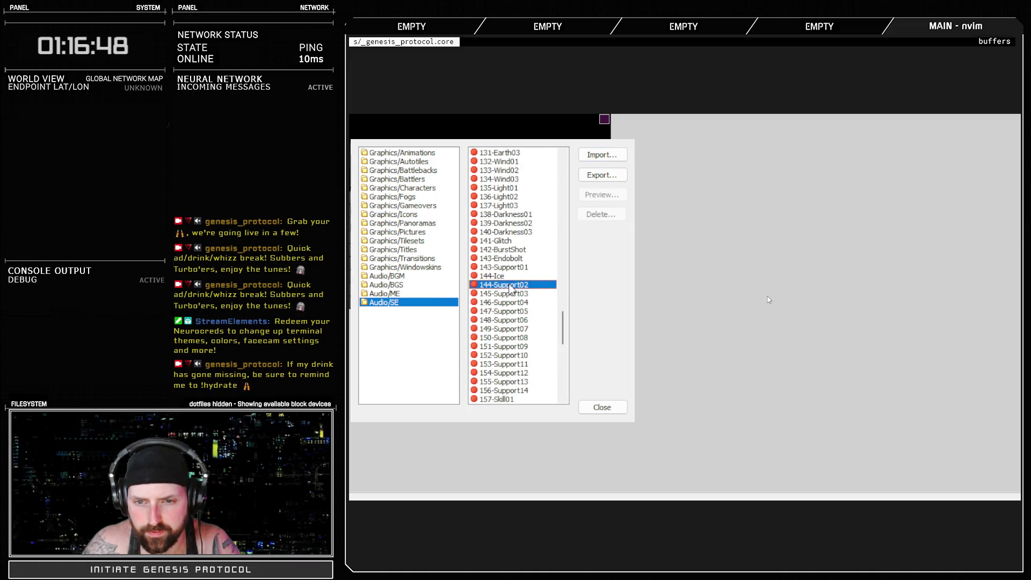
{"action": "left_click", "coordinate": [507, 285]}
{"action": "key", "text": "Delete"}
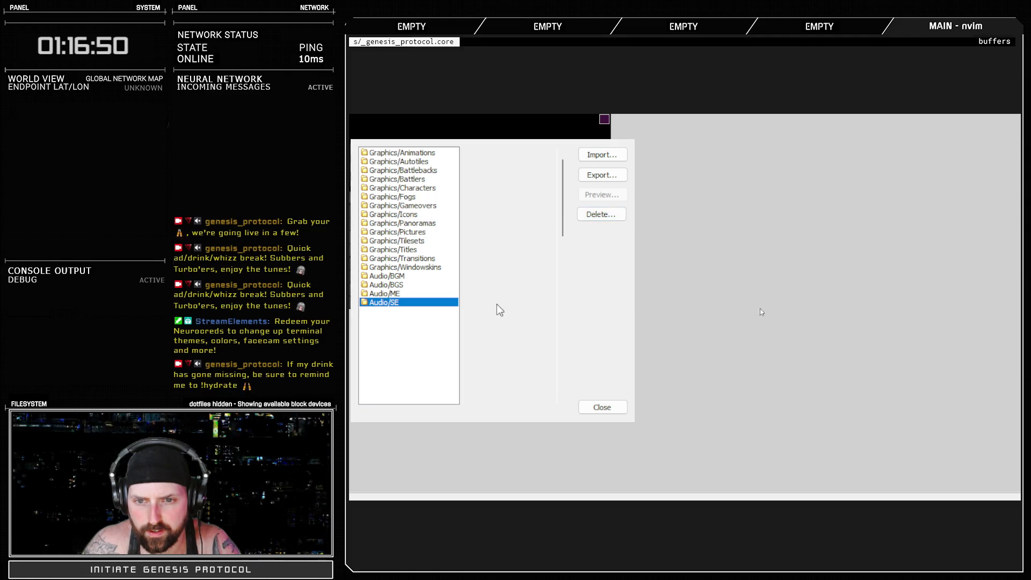
{"action": "left_click", "coordinate": [600, 215]}
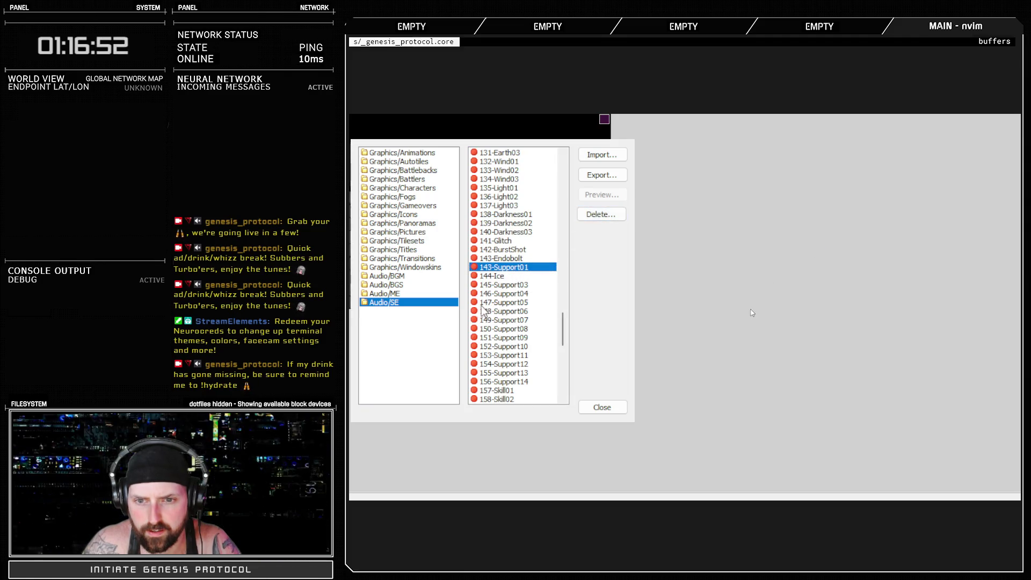
{"action": "left_click", "coordinate": [602, 407]}
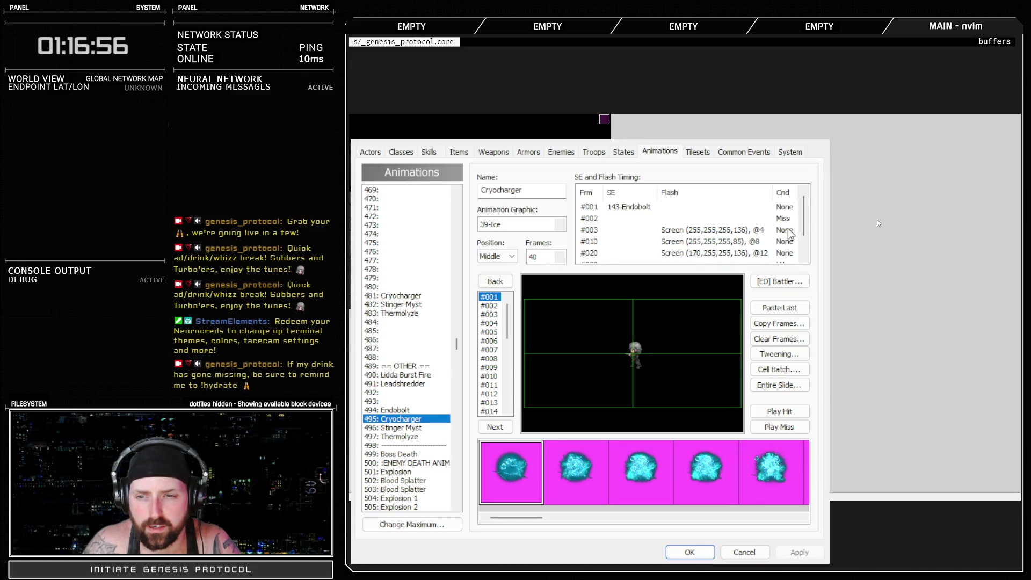
Set Cryocharger's frame 10 timing sound to 144-Ice and apply it.
{"action": "left_click", "coordinate": [495, 332]}
{"action": "key", "text": "Down"}
{"action": "key", "text": "Down"}
{"action": "key", "text": "Down"}
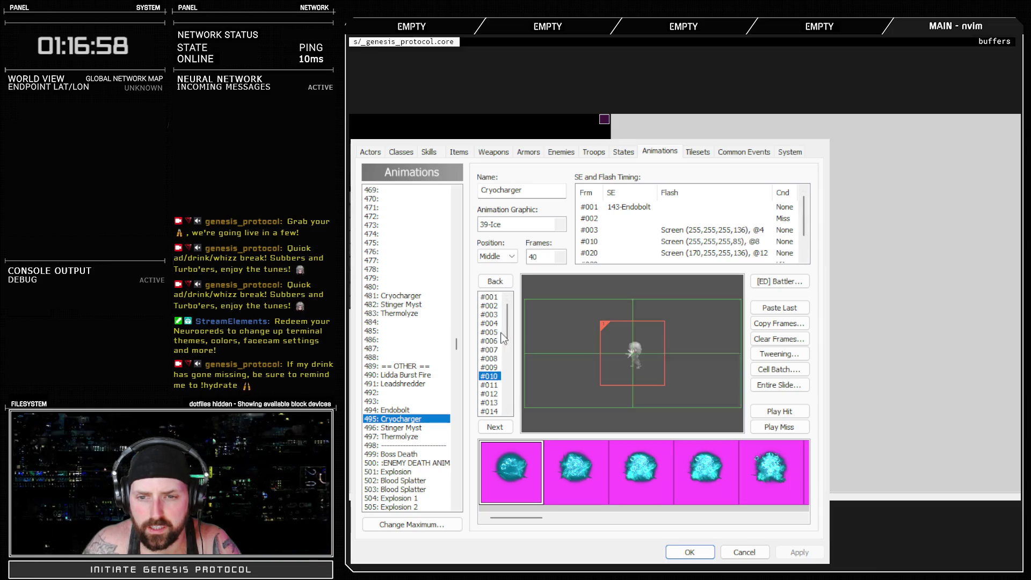
{"action": "key", "text": "Up"}
{"action": "key", "text": "Up"}
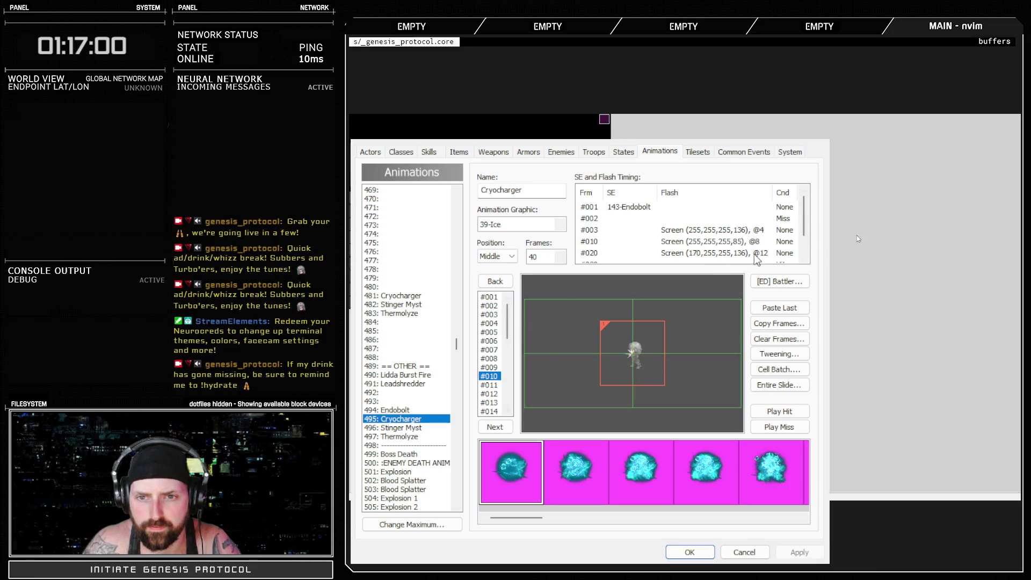
{"action": "left_click", "coordinate": [741, 243]}
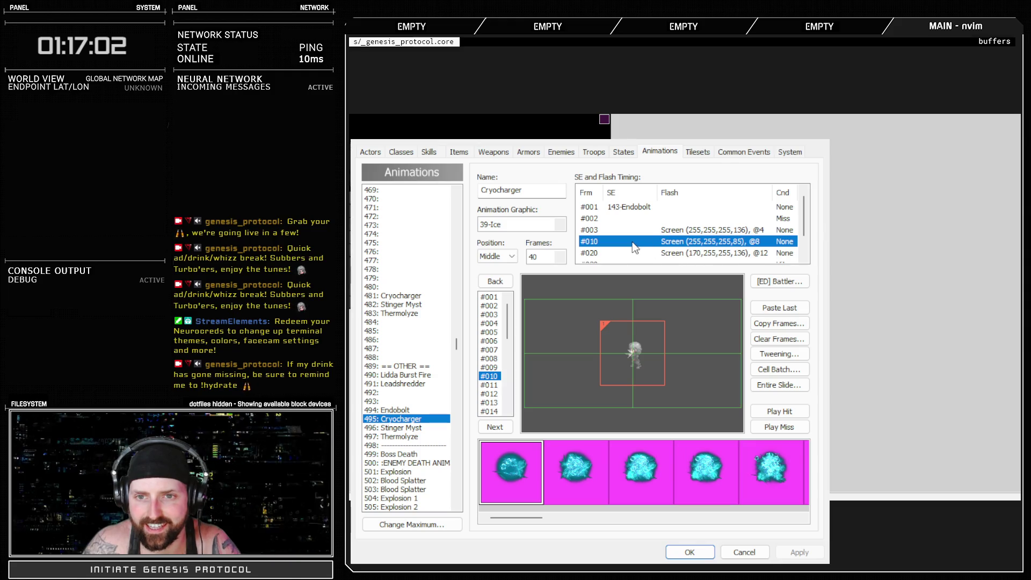
{"action": "left_click", "coordinate": [655, 228]}
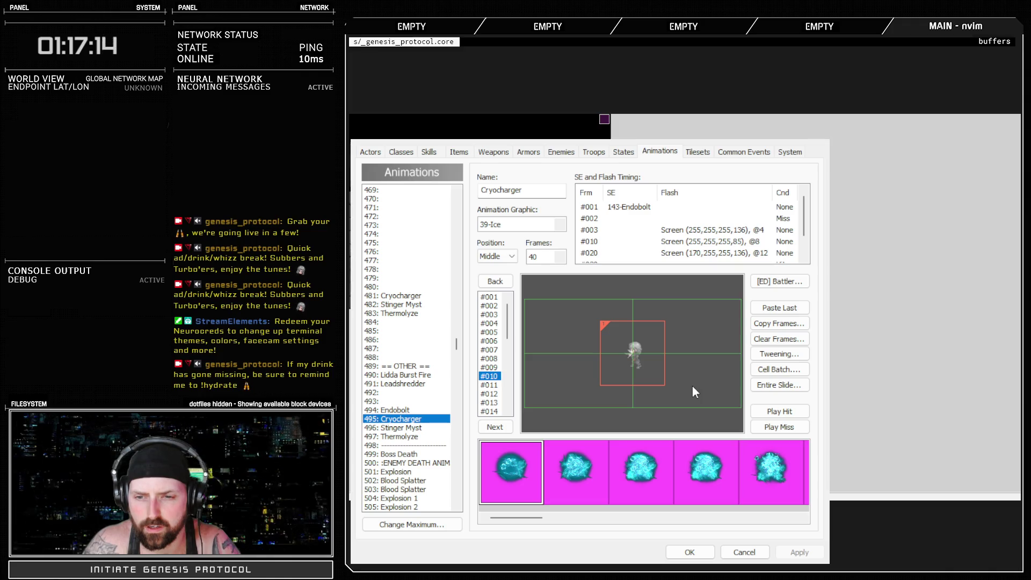
{"action": "key", "text": "Return"}
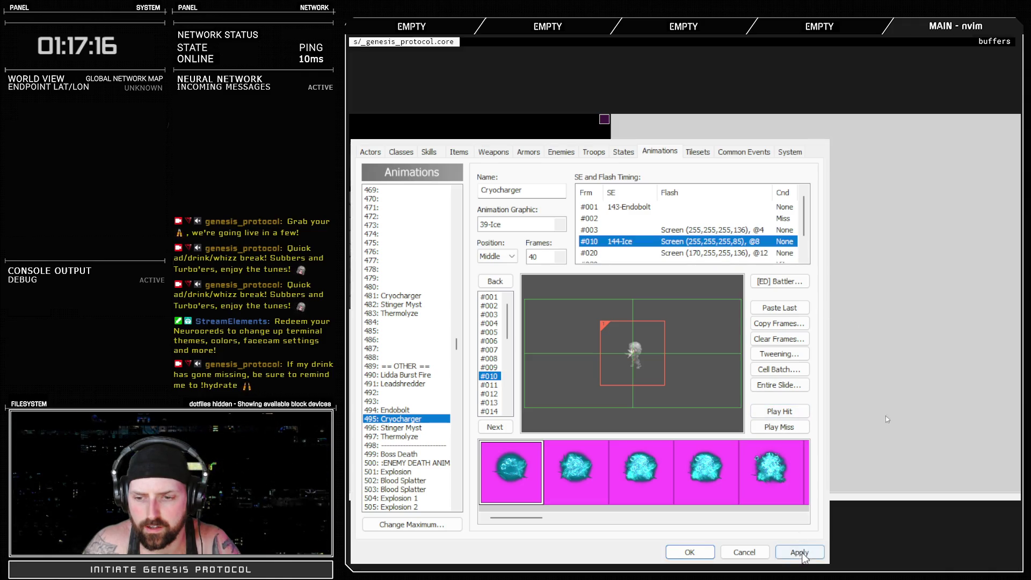
{"action": "left_click", "coordinate": [800, 552]}
Preview the Cryocharger hit animation several times to hear the new sound.
{"action": "left_click", "coordinate": [775, 411]}
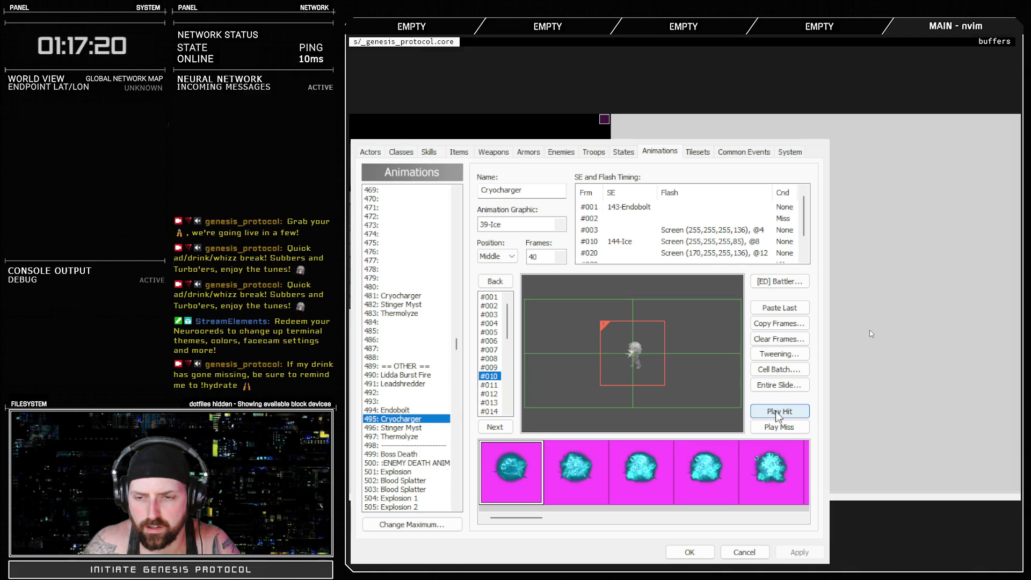
{"action": "left_click", "coordinate": [777, 414]}
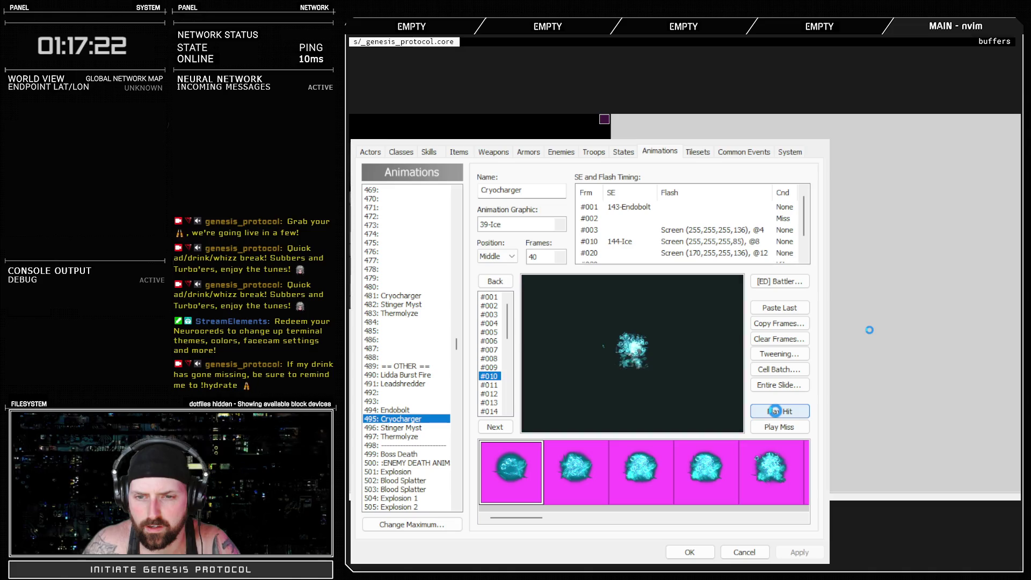
{"action": "left_click", "coordinate": [776, 414]}
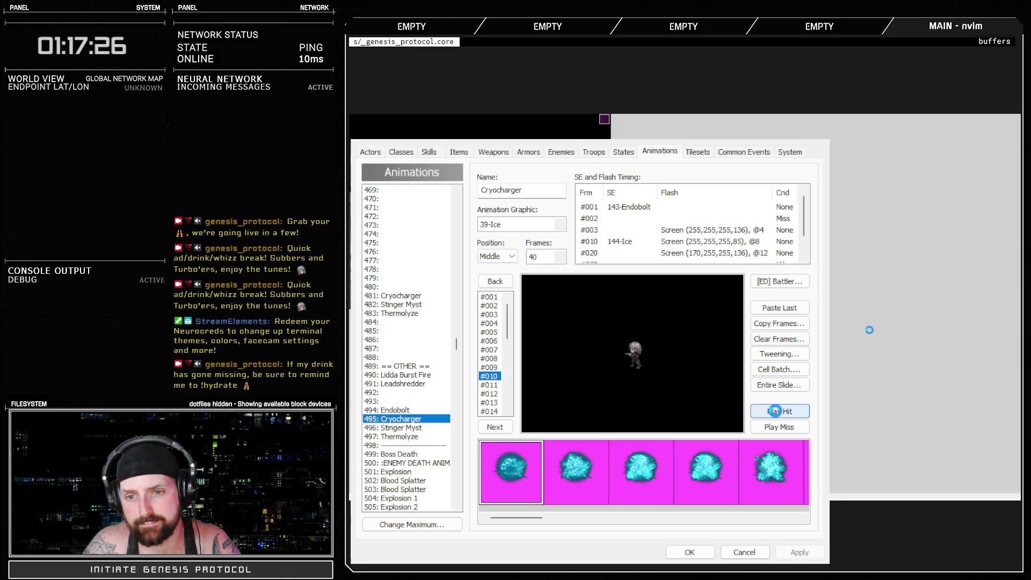
{"action": "left_click", "coordinate": [777, 413]}
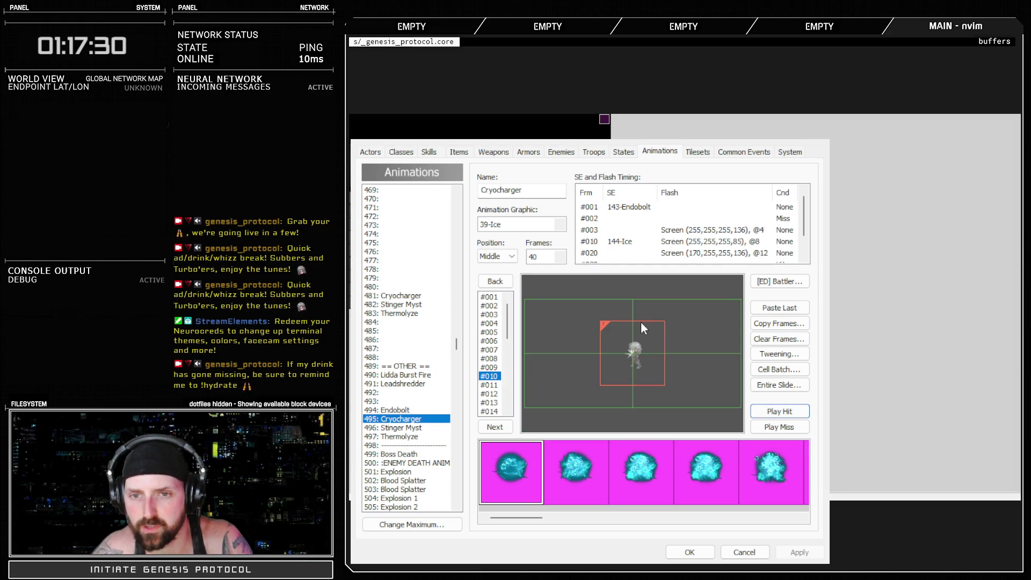
Confirm the animation sound changes with OK, closing the Database window.
{"action": "left_click", "coordinate": [682, 551]}
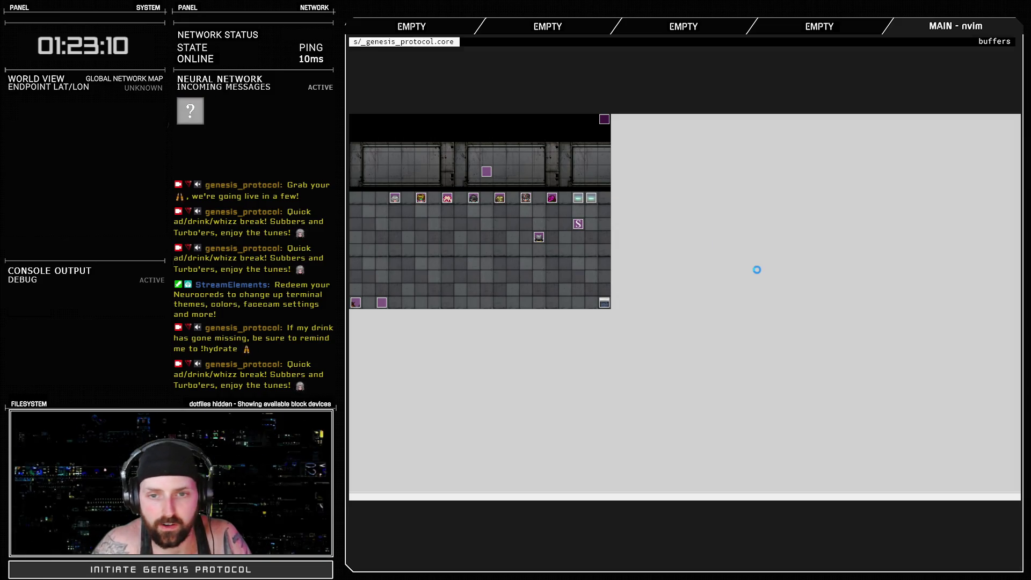
Preview the Cryocharger hit again, confirm the database, and return to Adobe Audition.
{"action": "key", "text": "alt+Tab"}
{"action": "left_click", "coordinate": [777, 410]}
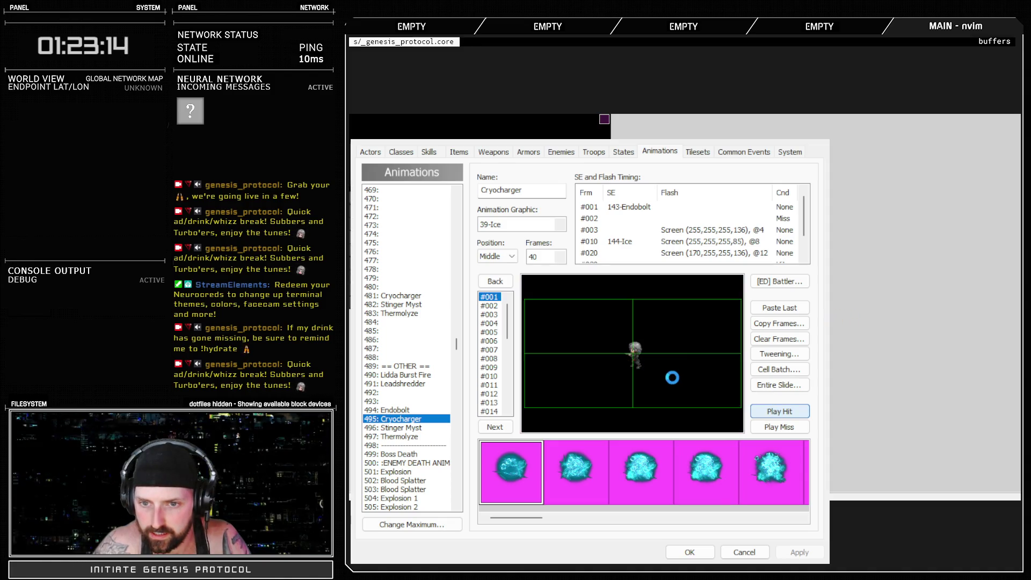
{"action": "left_click", "coordinate": [689, 551]}
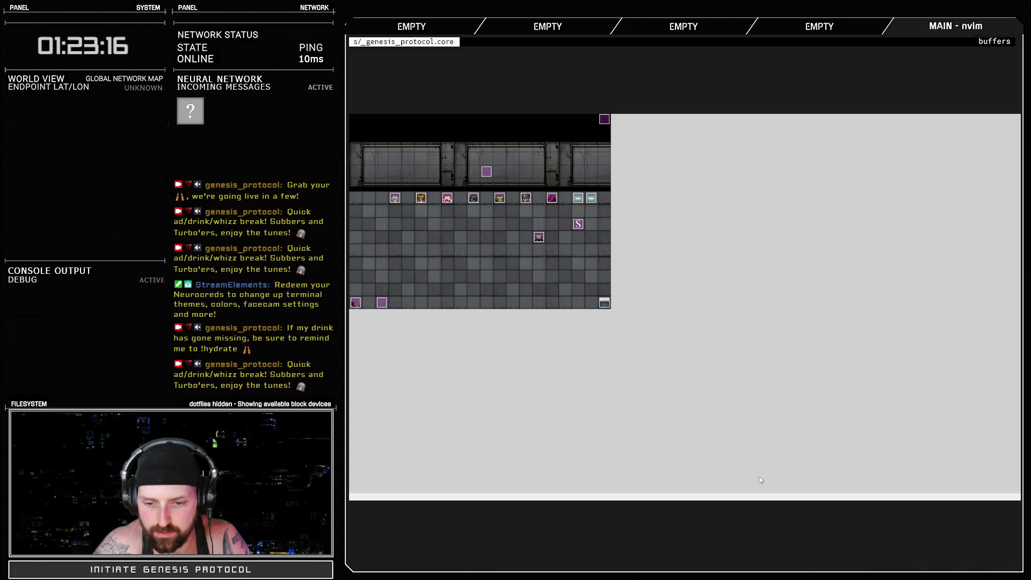
{"action": "key", "text": "alt+Tab"}
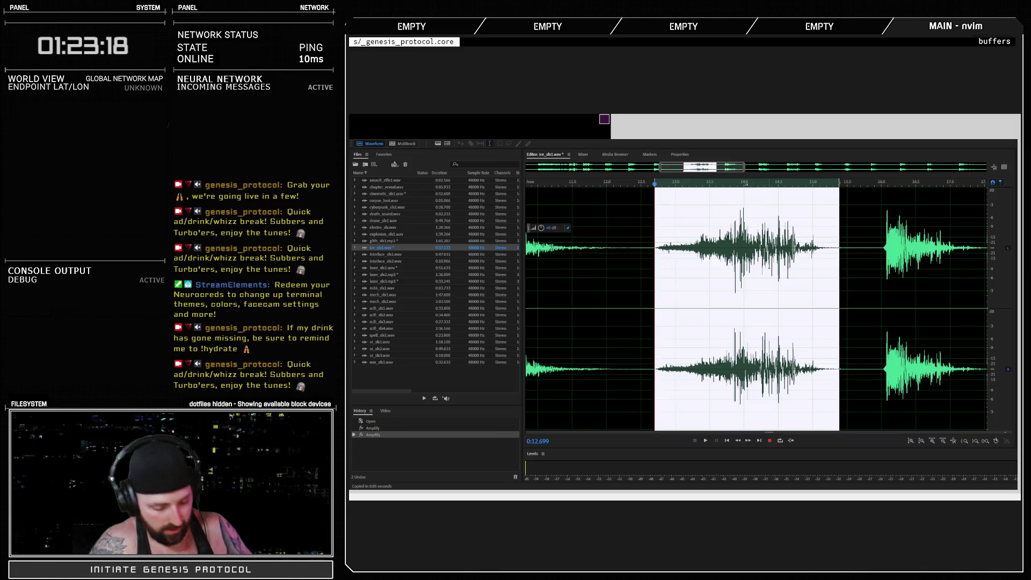
Audition the ice sound by playing it from several points between about 16 and 28 seconds.
{"action": "scroll", "coordinate": [694, 247], "scroll_direction": "down", "scroll_amount": 5}
{"action": "left_click", "coordinate": [724, 184]}
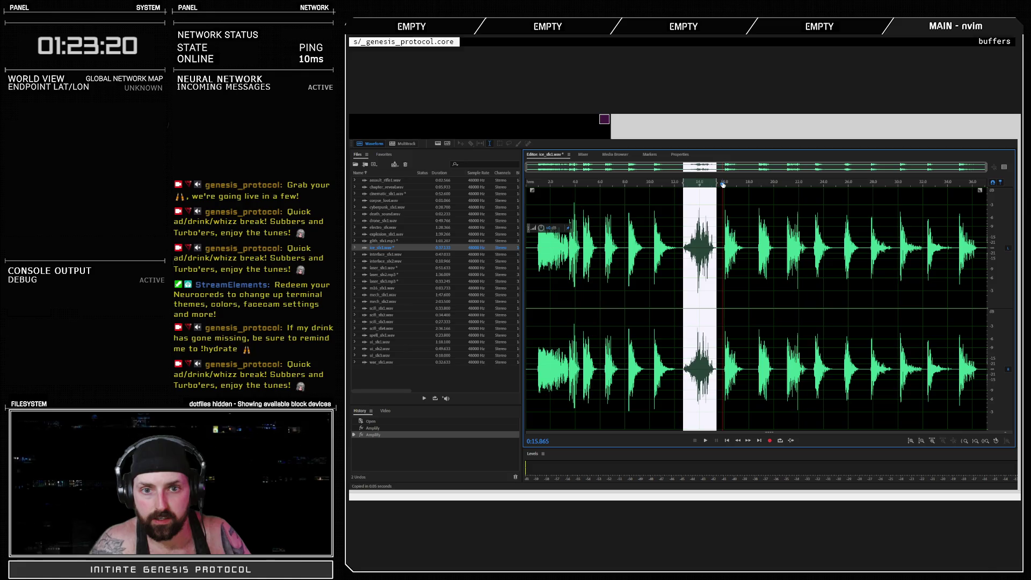
{"action": "left_click", "coordinate": [725, 208]}
{"action": "key", "text": "space"}
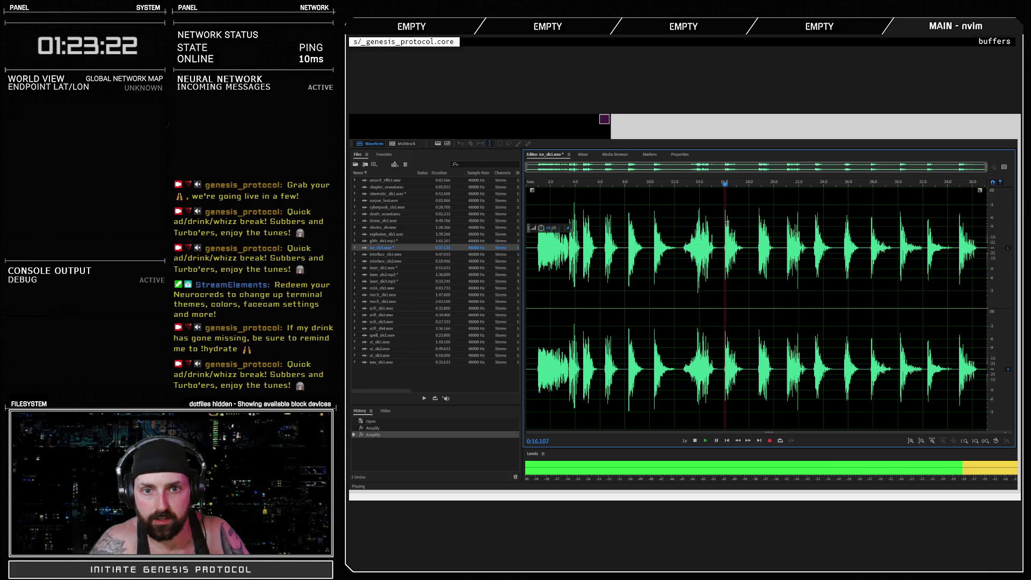
{"action": "key", "text": "space"}
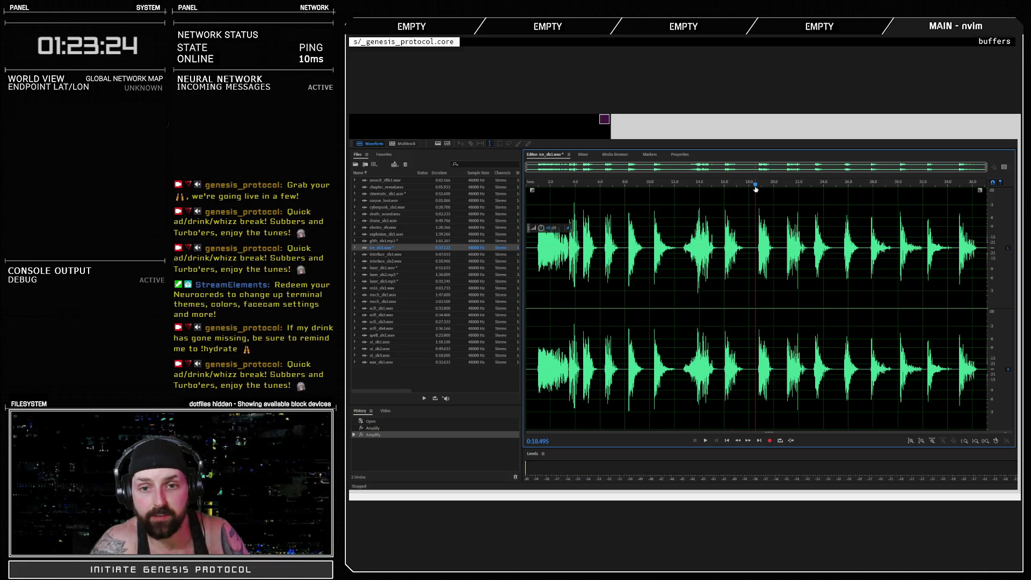
{"action": "key", "text": "space"}
{"action": "key", "text": "space"}
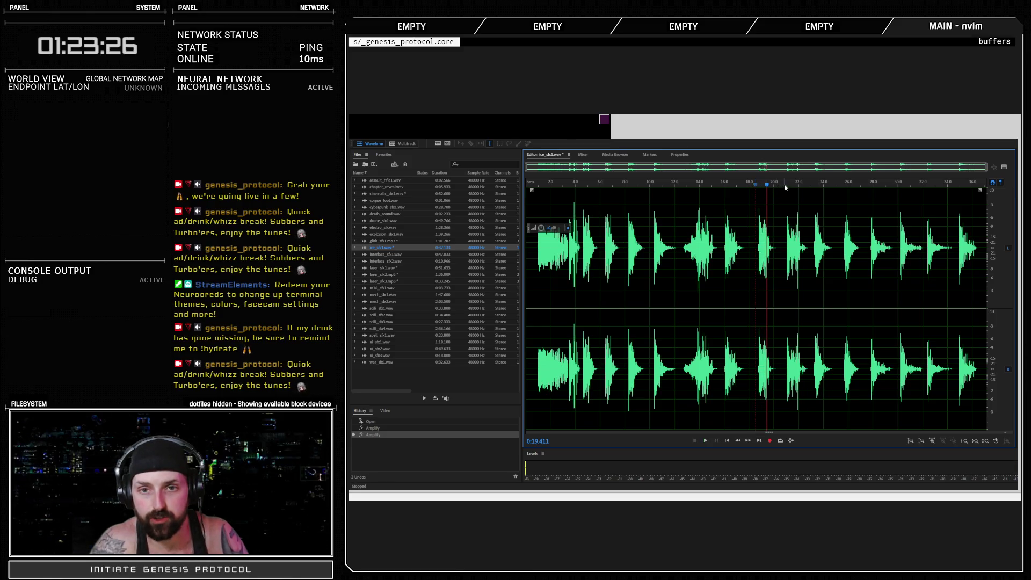
{"action": "key", "text": "space"}
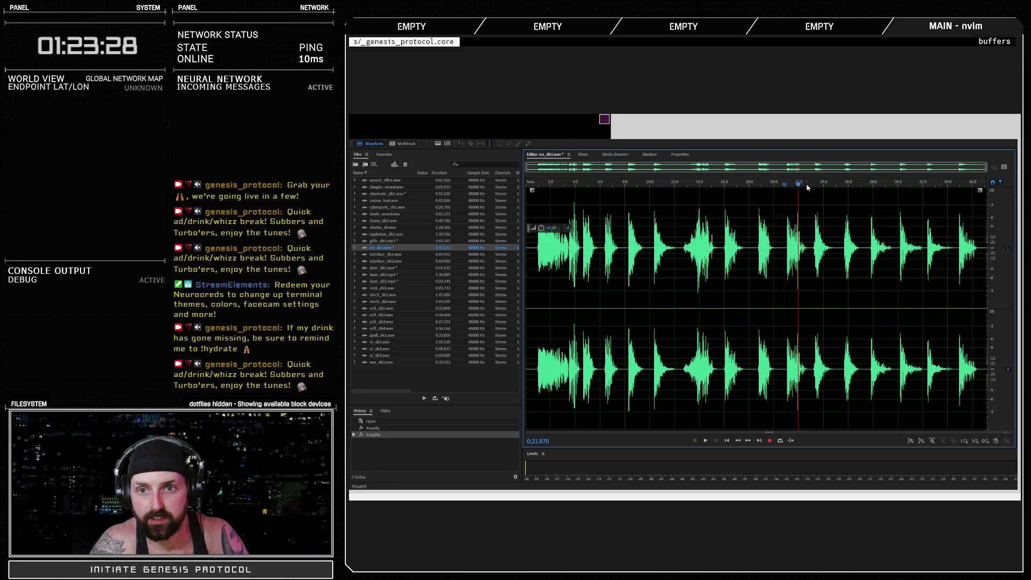
{"action": "key", "text": "space"}
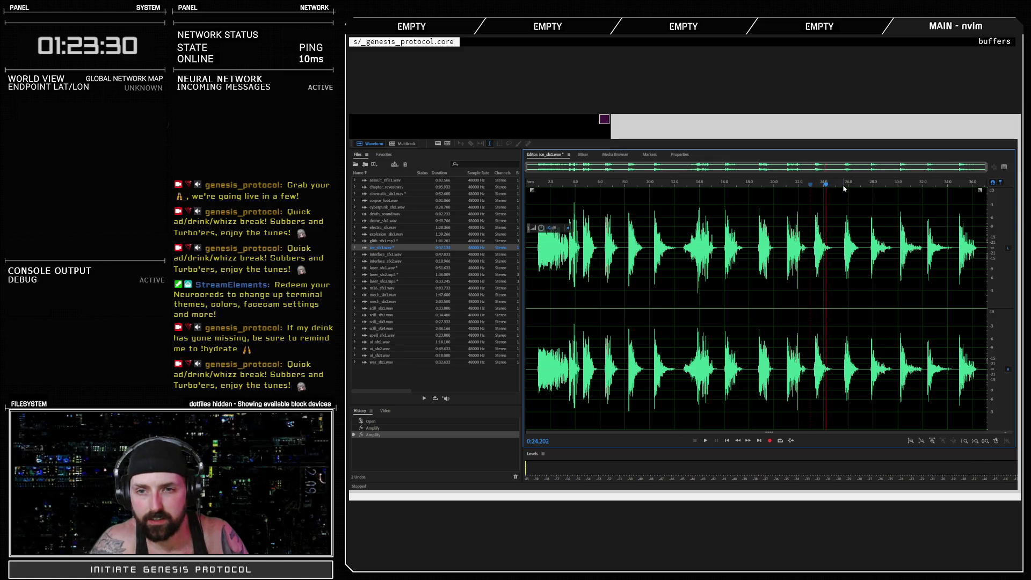
{"action": "left_click_drag", "start_coordinate": [844, 187], "coordinate": [907, 187]}
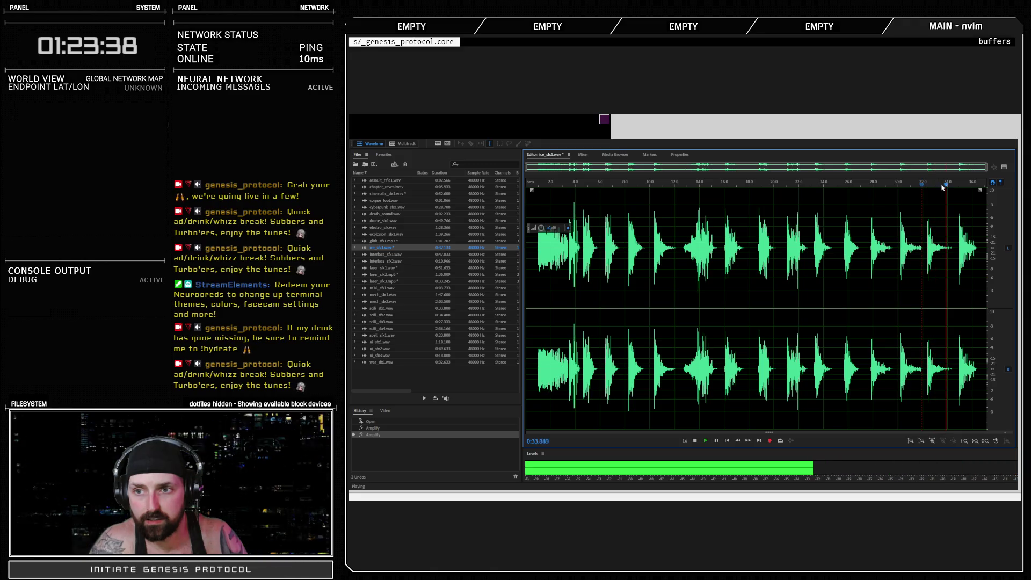
{"action": "key", "text": "space"}
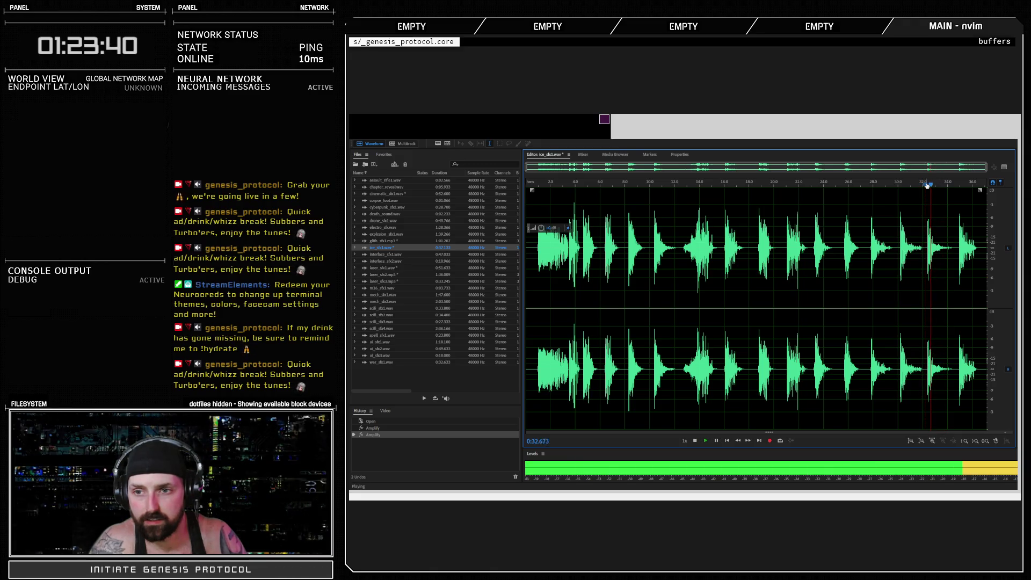
{"action": "left_click", "coordinate": [870, 185]}
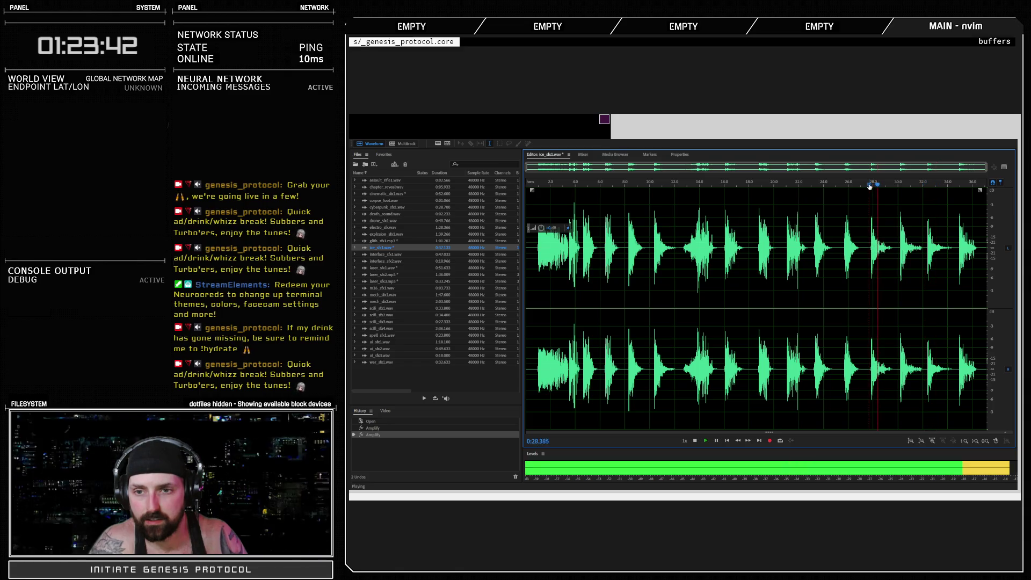
{"action": "key", "text": "space"}
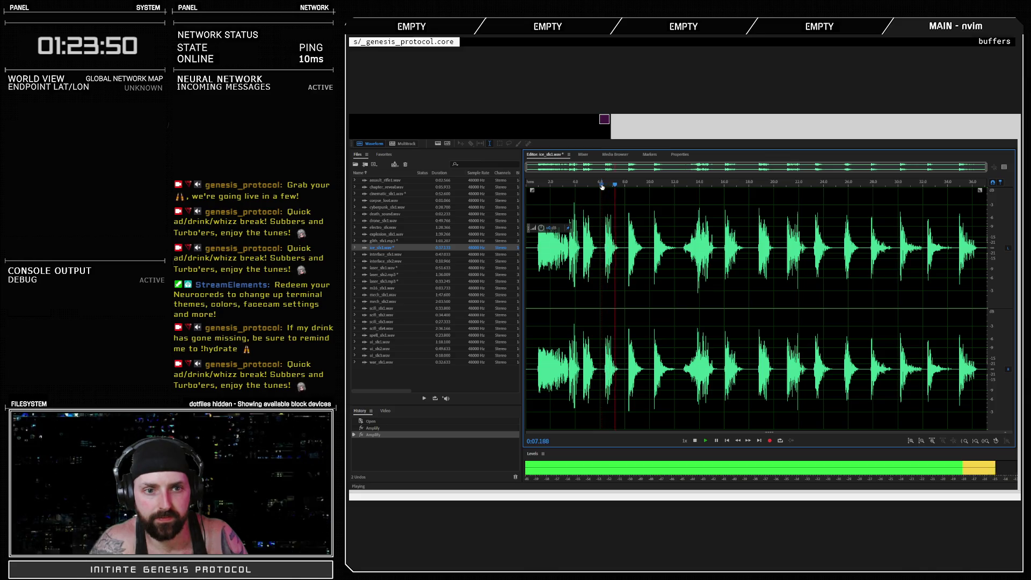
{"action": "key", "text": "space"}
{"action": "scroll", "coordinate": [606, 242], "scroll_direction": "up", "scroll_amount": 5}
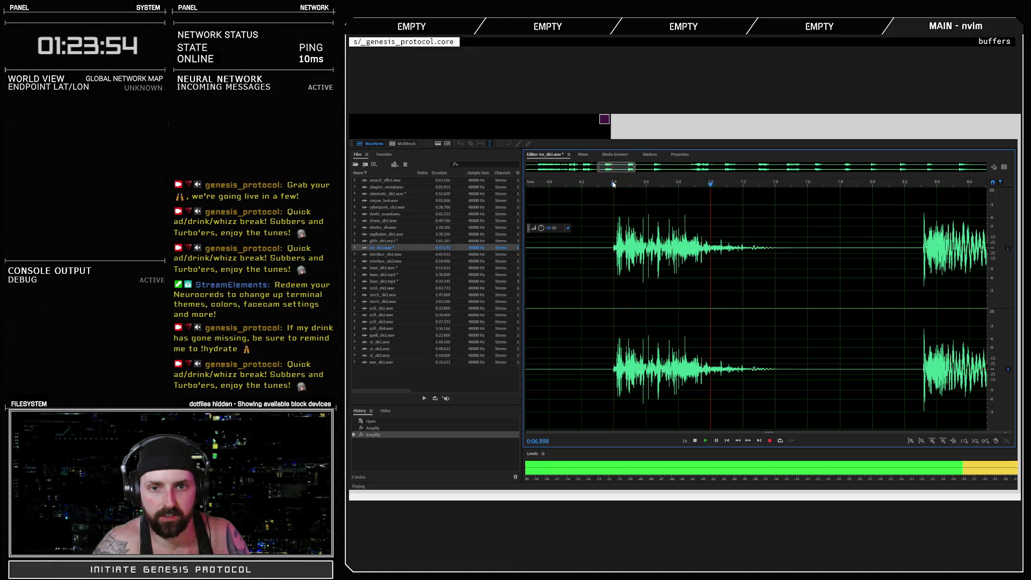
{"action": "key", "text": "space"}
Copy the burst from about 6.4 to 7.4 seconds and switch back to the game.
{"action": "left_click_drag", "start_coordinate": [614, 247], "coordinate": [778, 247]}
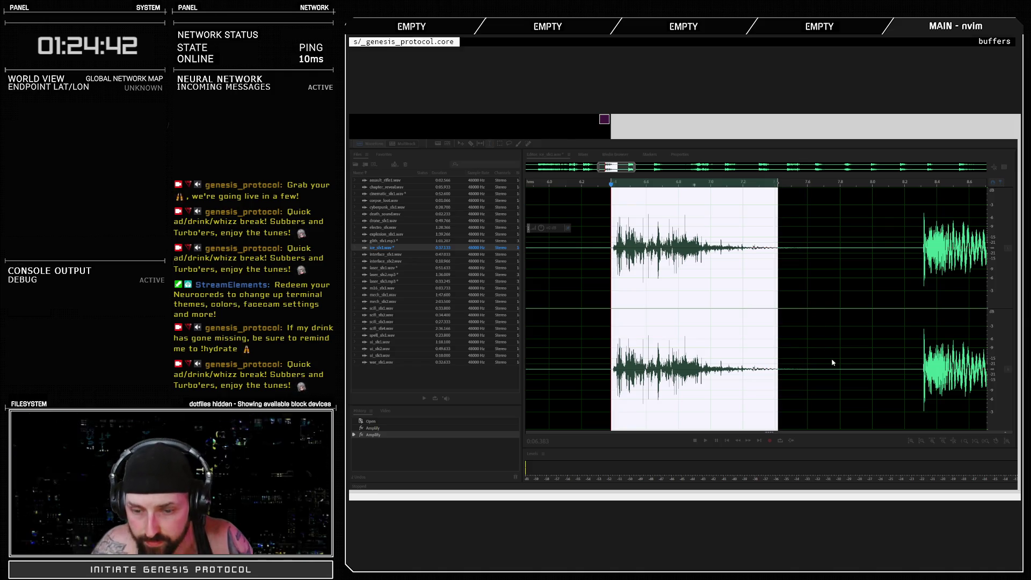
{"action": "key", "text": "ctrl+c"}
{"action": "key", "text": "alt+Tab"}
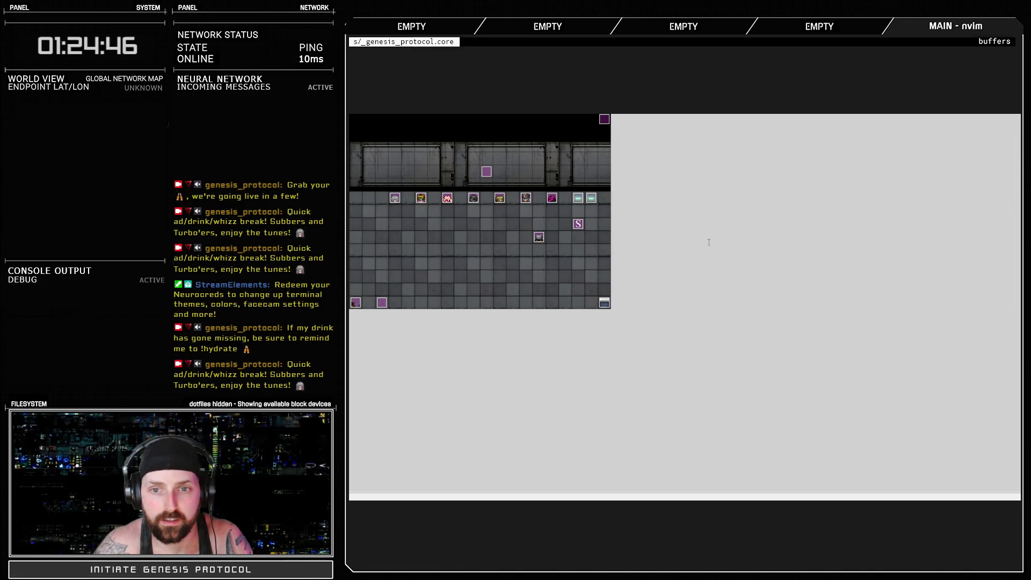
Add a new frame 9 sound timing of 120-Ice01 to the Cryocharger animation.
{"action": "key", "text": "alt+Tab"}
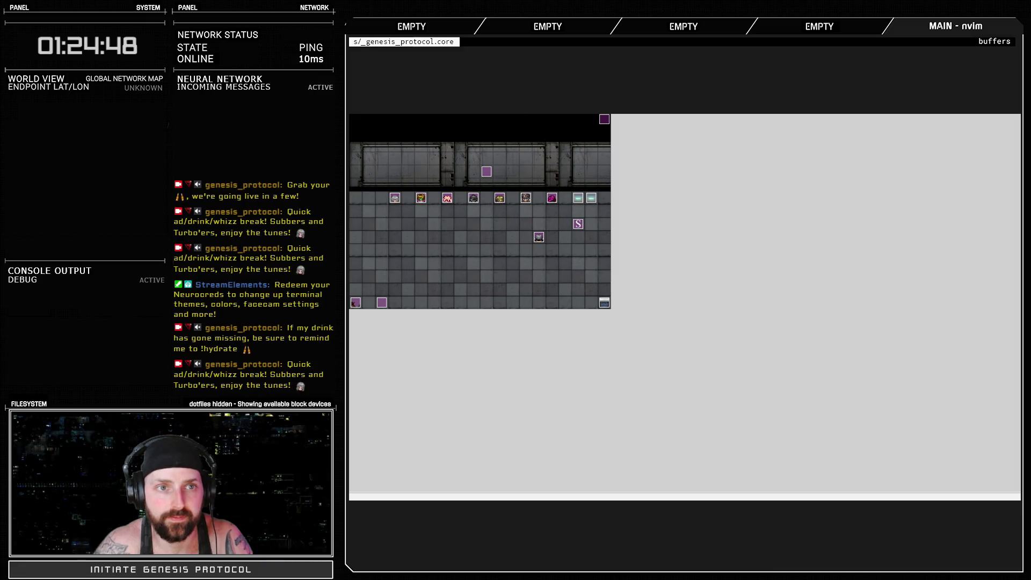
{"action": "key", "text": "F10"}
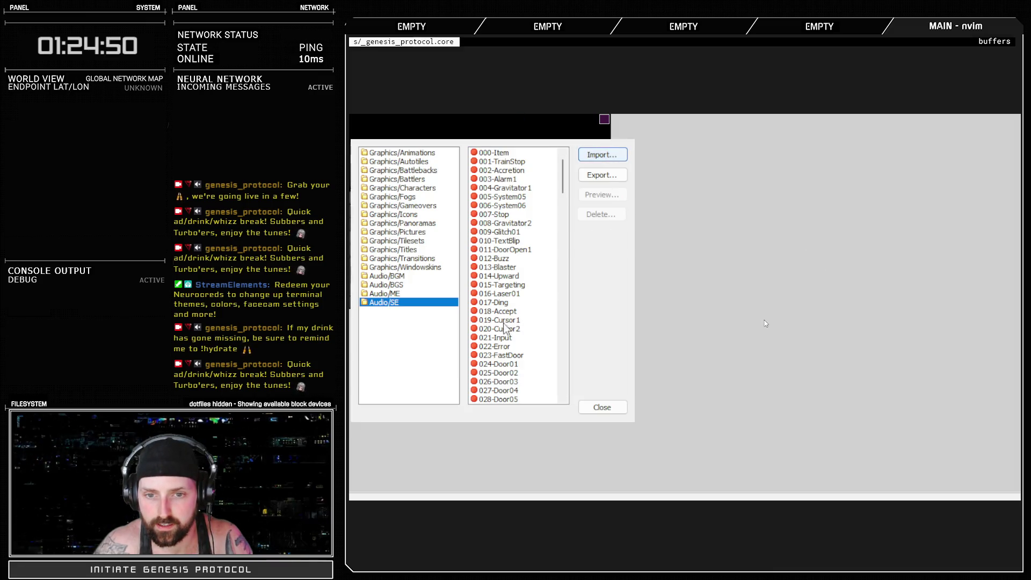
{"action": "left_click", "coordinate": [602, 407]}
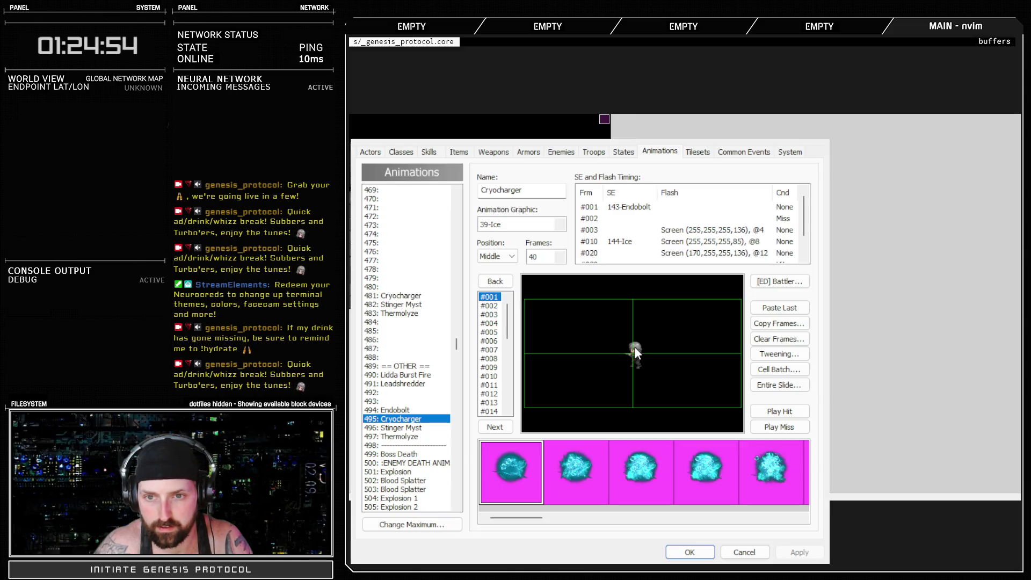
{"action": "left_click", "coordinate": [630, 241]}
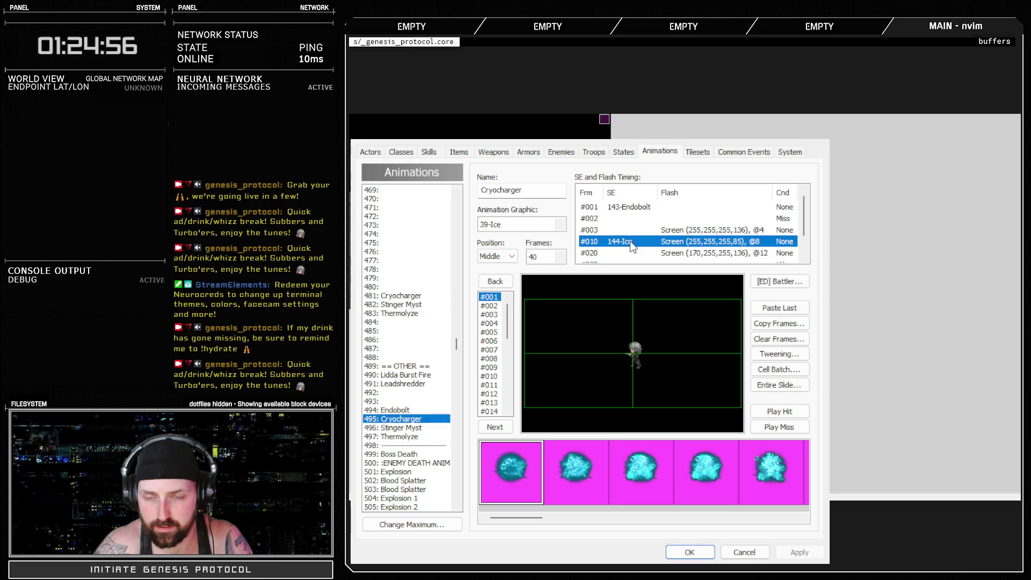
{"action": "scroll", "coordinate": [630, 240], "scroll_direction": "down", "scroll_amount": 1}
{"action": "left_click", "coordinate": [617, 254]}
{"action": "key", "text": "Delete"}
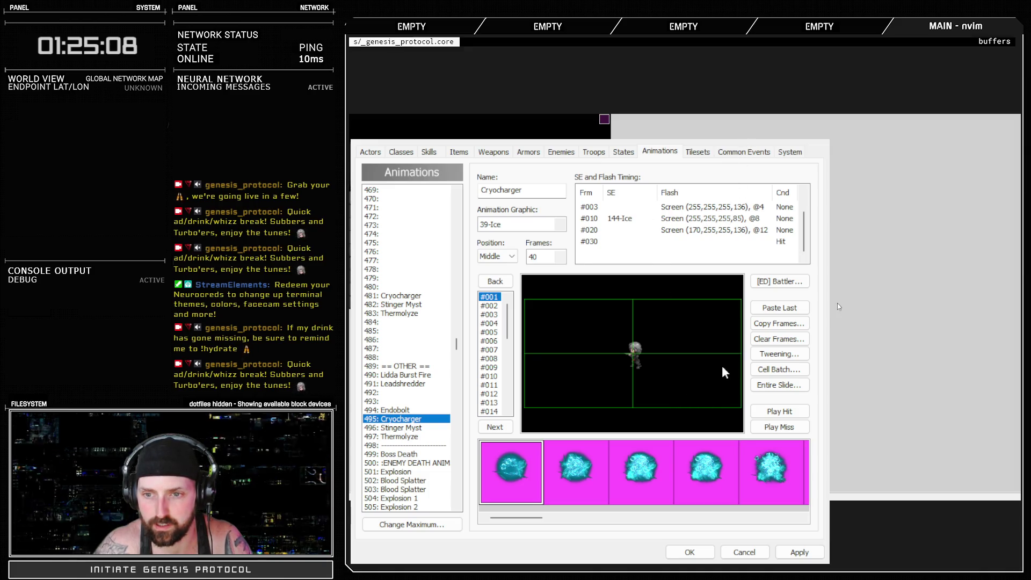
{"action": "key", "text": "Return"}
Preview the Cryocharger hit twice and apply the animation changes.
{"action": "left_click", "coordinate": [776, 413]}
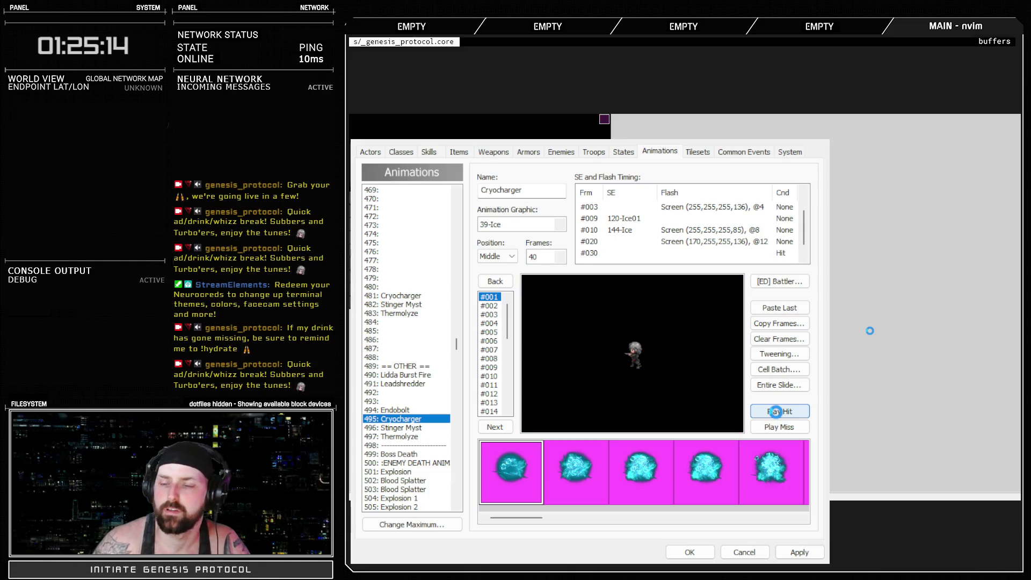
{"action": "left_click", "coordinate": [776, 412]}
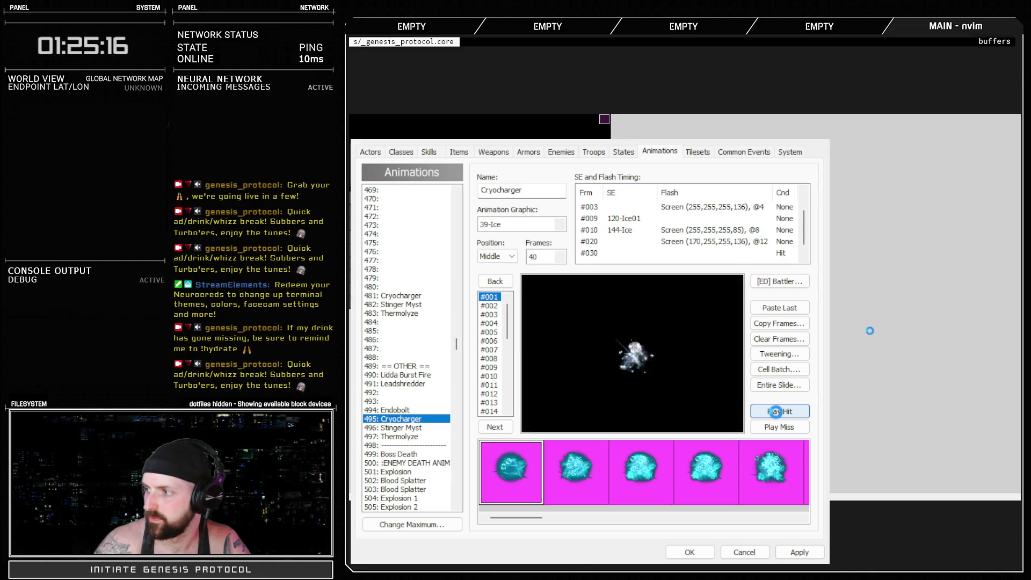
{"action": "left_click", "coordinate": [799, 553]}
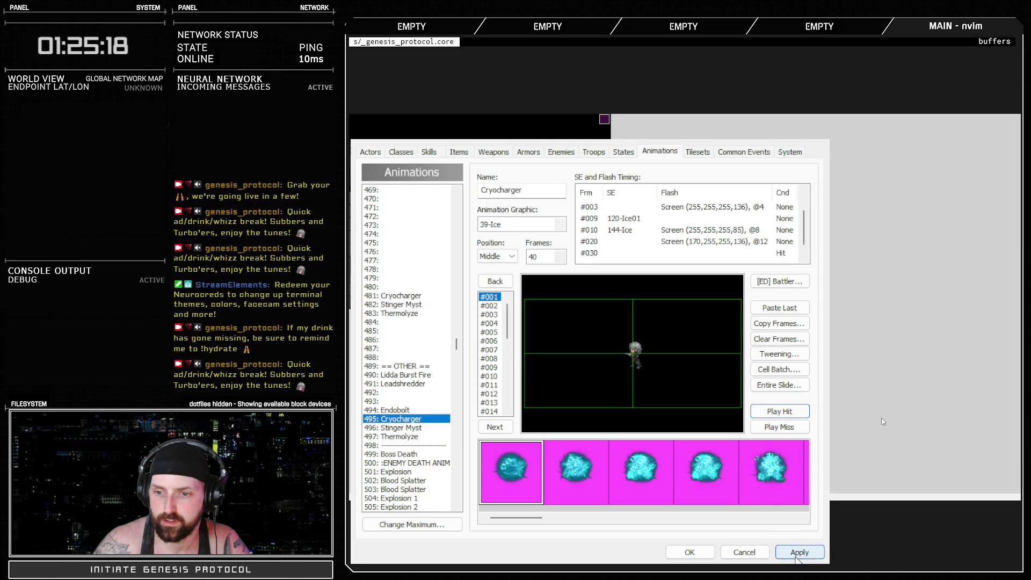
{"action": "left_click", "coordinate": [593, 152]}
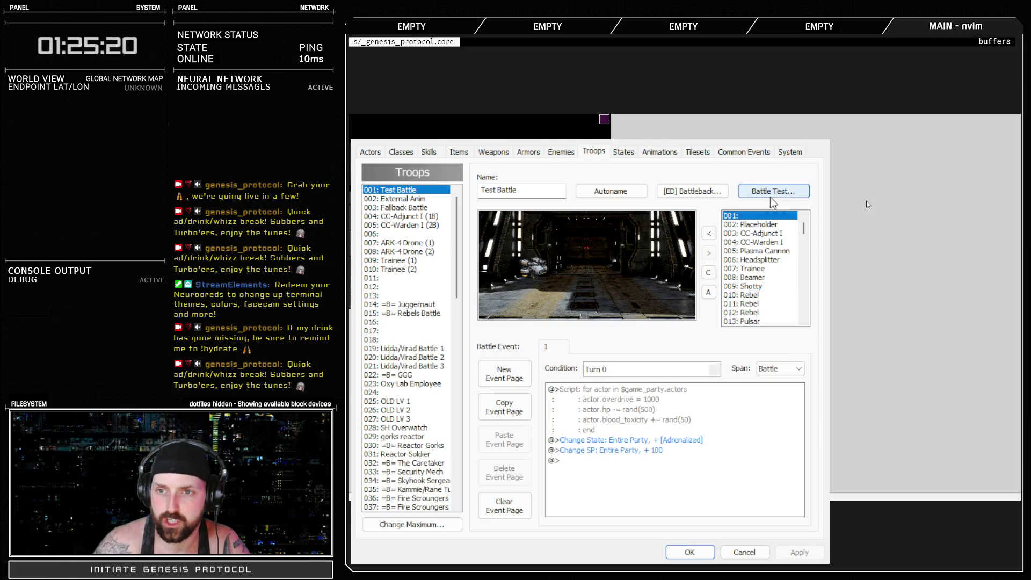
{"action": "left_click", "coordinate": [772, 191]}
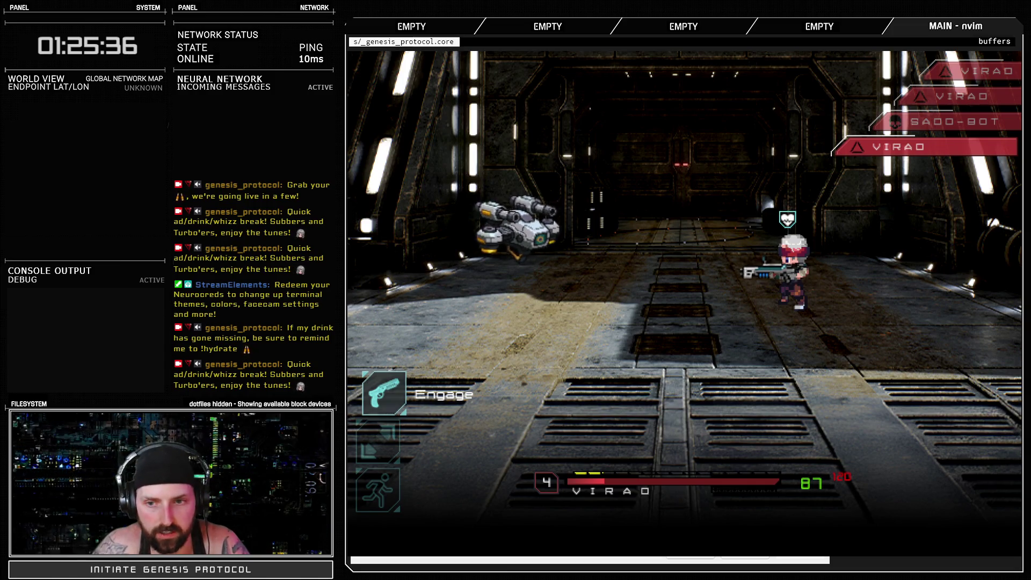
{"action": "key", "text": "Return"}
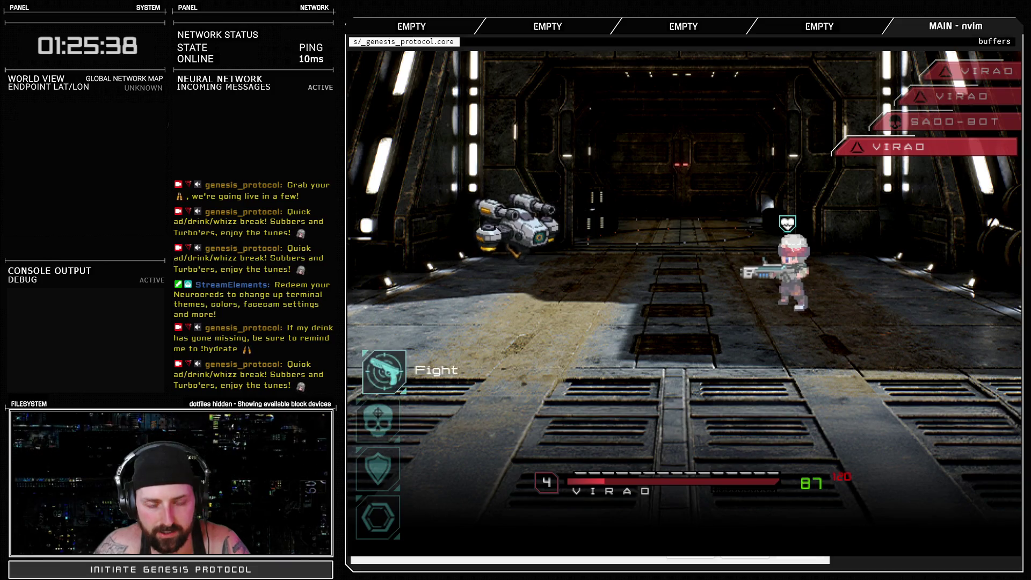
{"action": "key", "text": "Return"}
{"action": "key", "text": "Down"}
{"action": "key", "text": "Escape"}
{"action": "key", "text": "Return"}
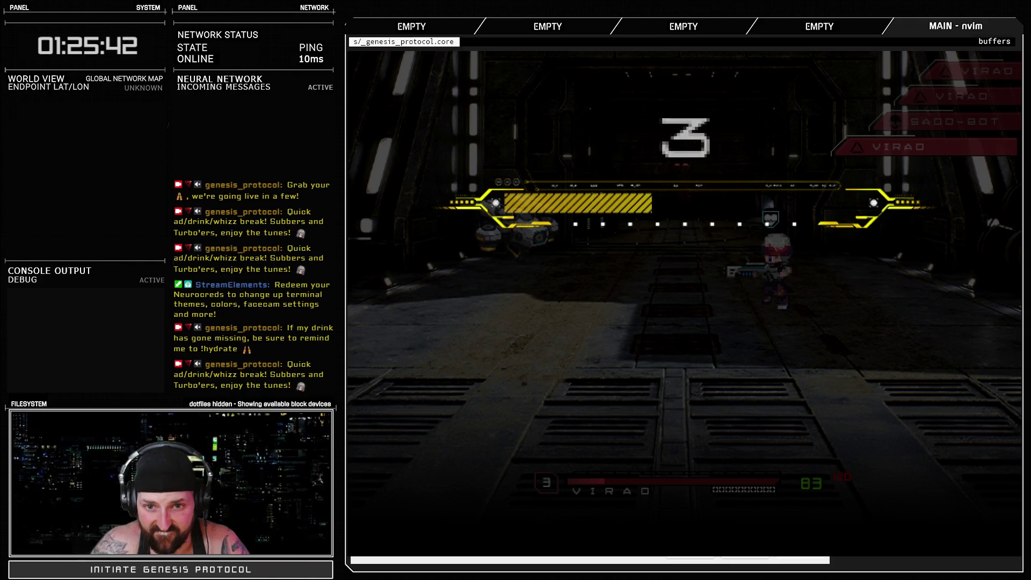
{"action": "key", "text": "Return"}
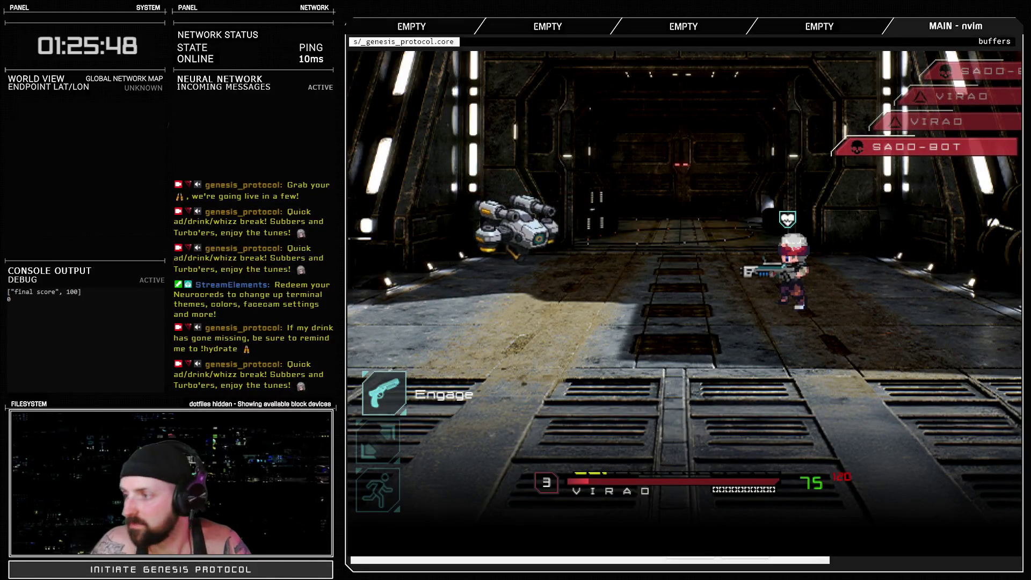
{"action": "key", "text": "Down"}
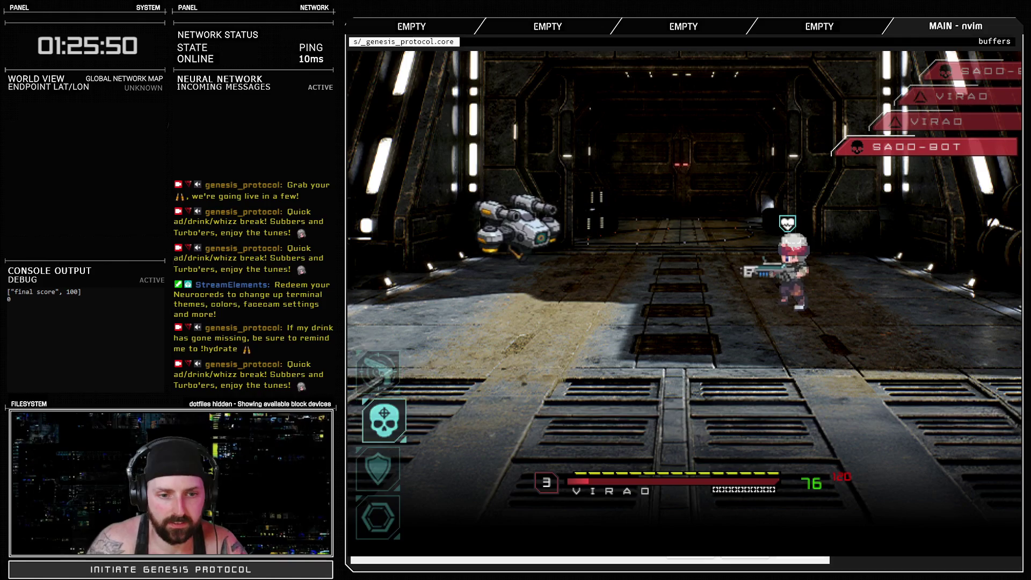
{"action": "key", "text": "Return"}
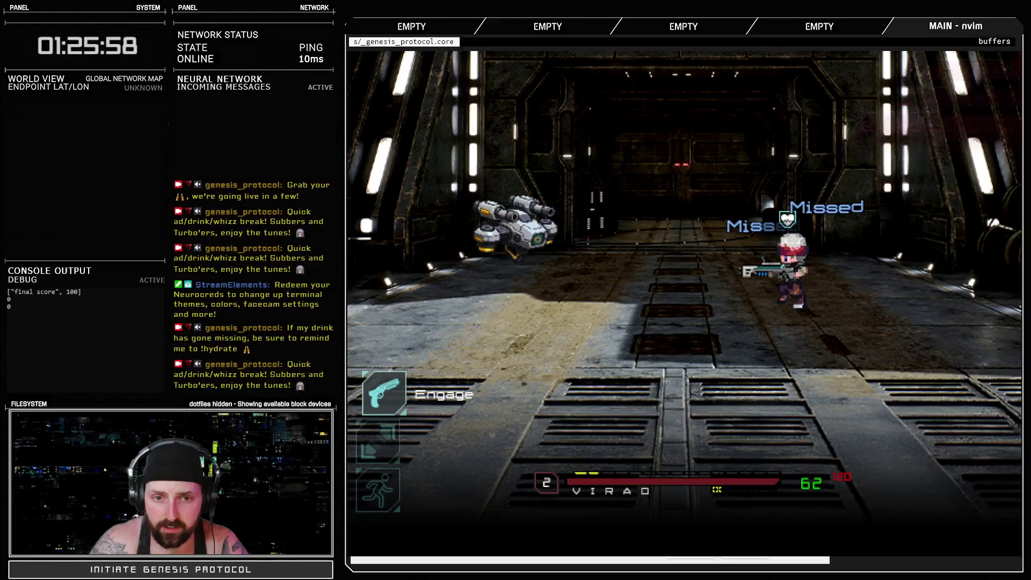
{"action": "key", "text": "alt+F4"}
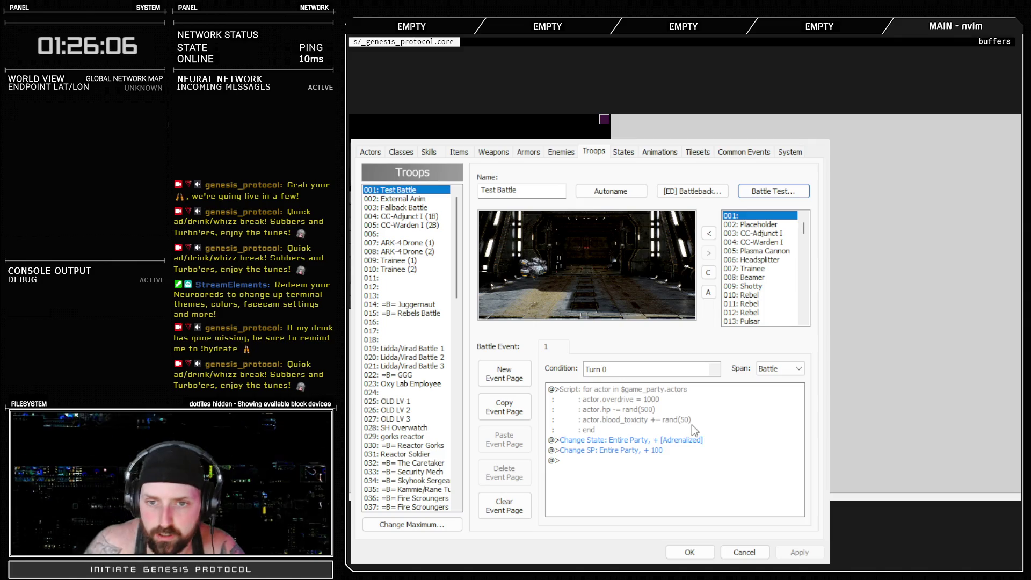
{"action": "left_click", "coordinate": [691, 551]}
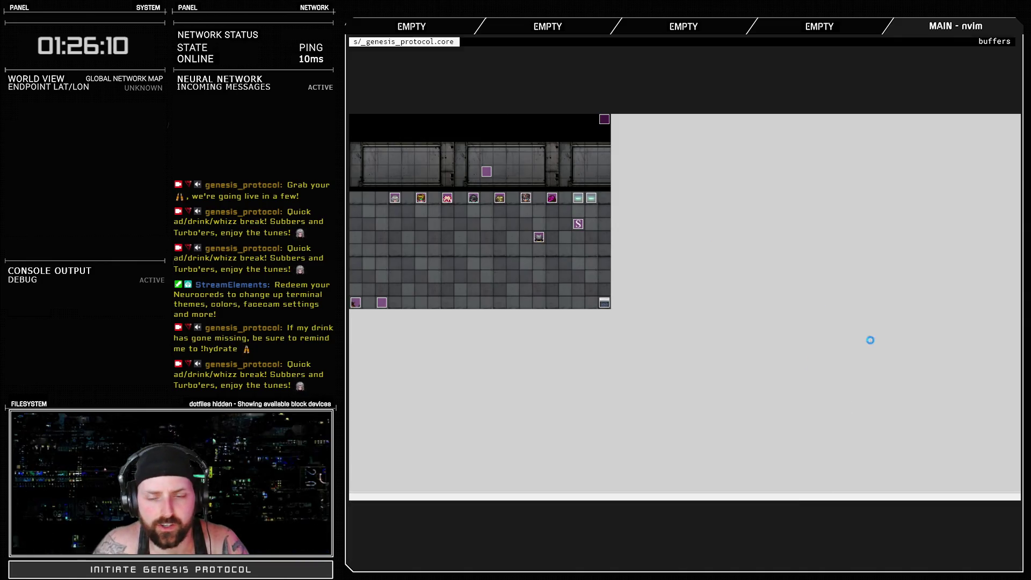
{"action": "key", "text": "F11"}
{"action": "left_click", "coordinate": [417, 325]}
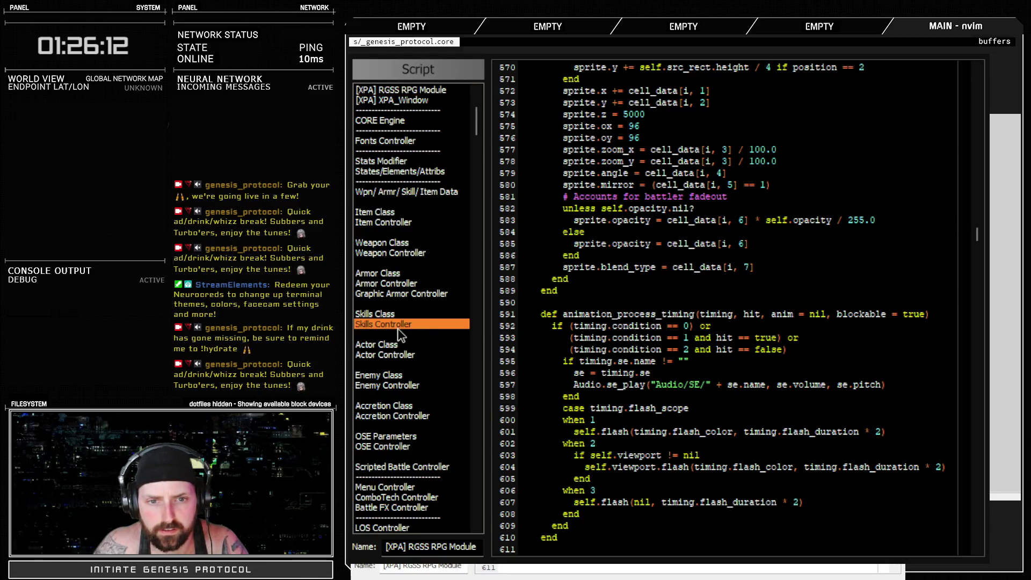
{"action": "scroll", "coordinate": [986, 352], "scroll_direction": "down", "scroll_amount": 2}
{"action": "left_click_drag", "start_coordinate": [986, 351], "coordinate": [986, 359]}
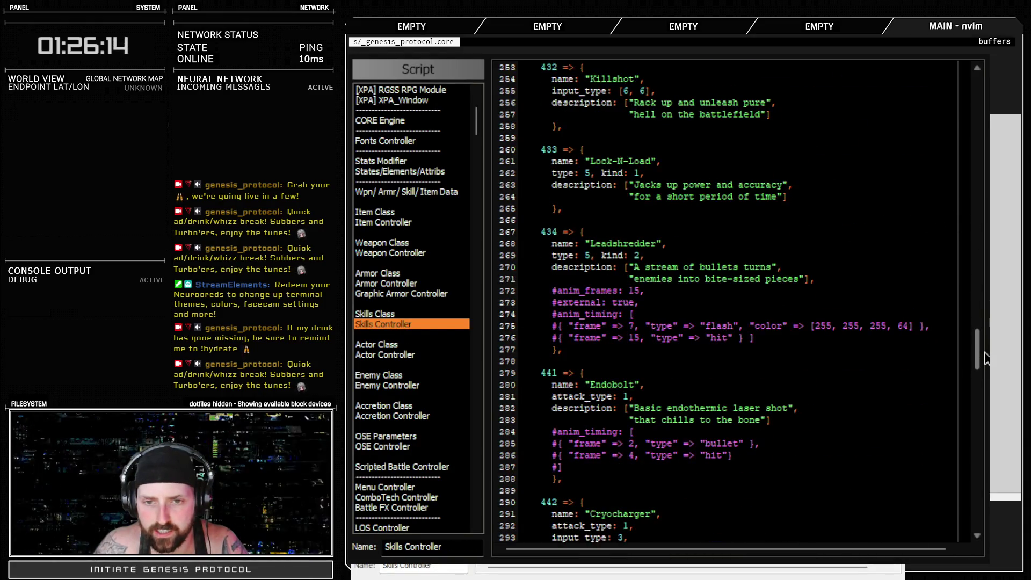
{"action": "scroll", "coordinate": [986, 359], "scroll_direction": "down", "scroll_amount": 2}
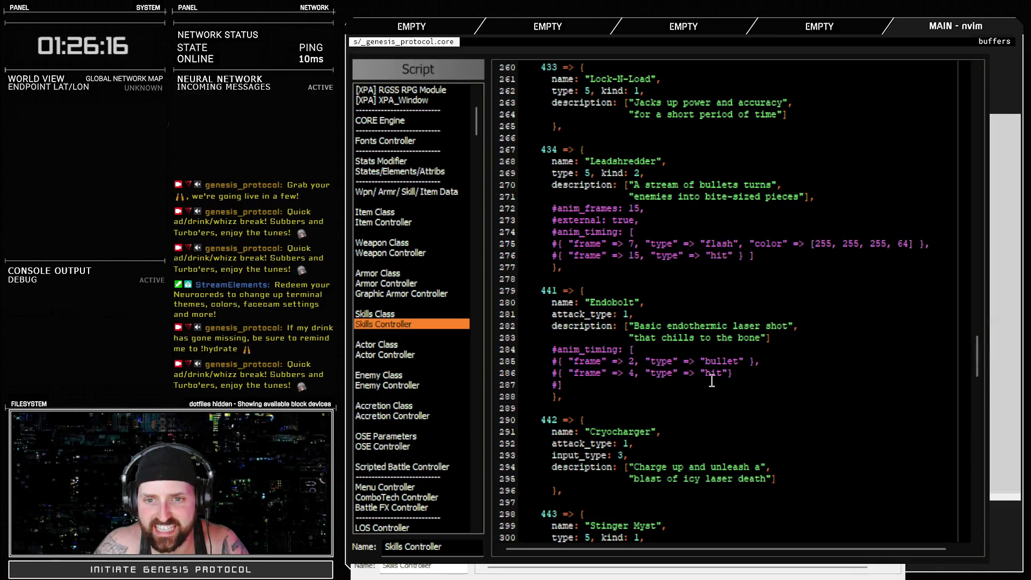
{"action": "scroll", "coordinate": [712, 380], "scroll_direction": "down", "scroll_amount": 4}
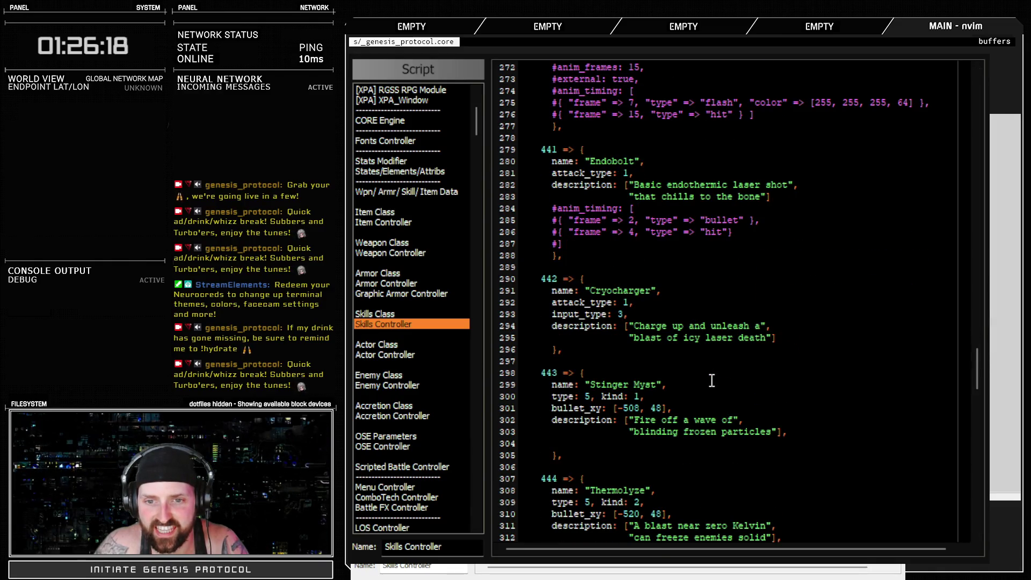
{"action": "left_click_drag", "start_coordinate": [591, 397], "coordinate": [669, 420]}
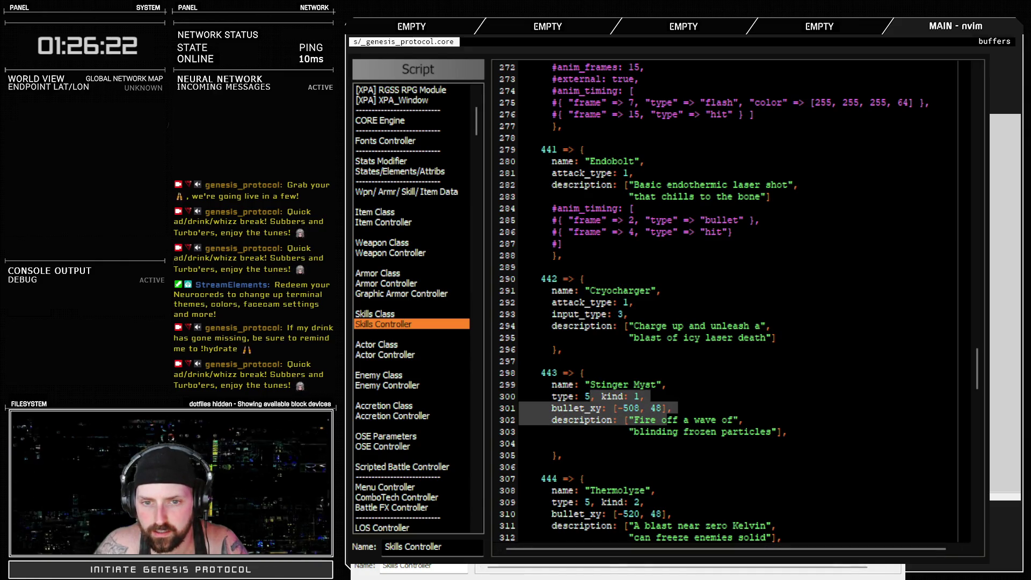
{"action": "key", "text": "F12"}
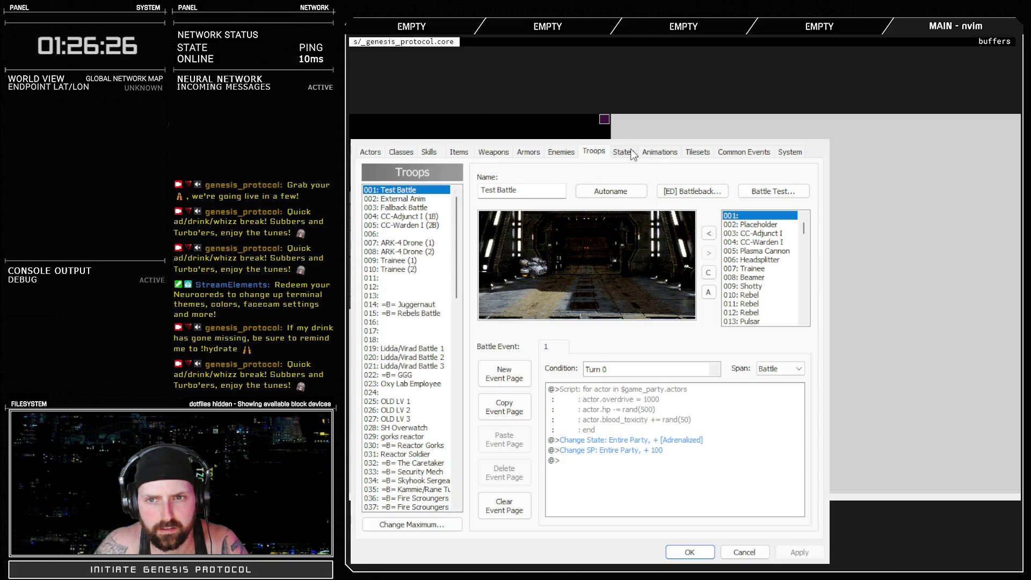
Change the 496 Stinger Myst animation's #001 sound from 120-Ice01 to 144-Ice.
{"action": "left_click", "coordinate": [660, 152]}
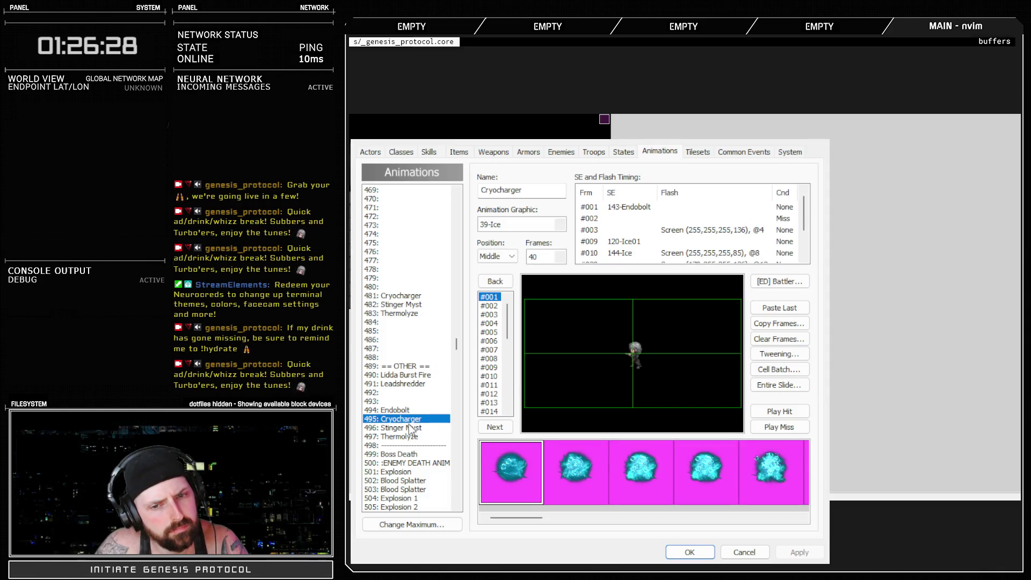
{"action": "left_click", "coordinate": [409, 428]}
{"action": "left_click", "coordinate": [789, 411]}
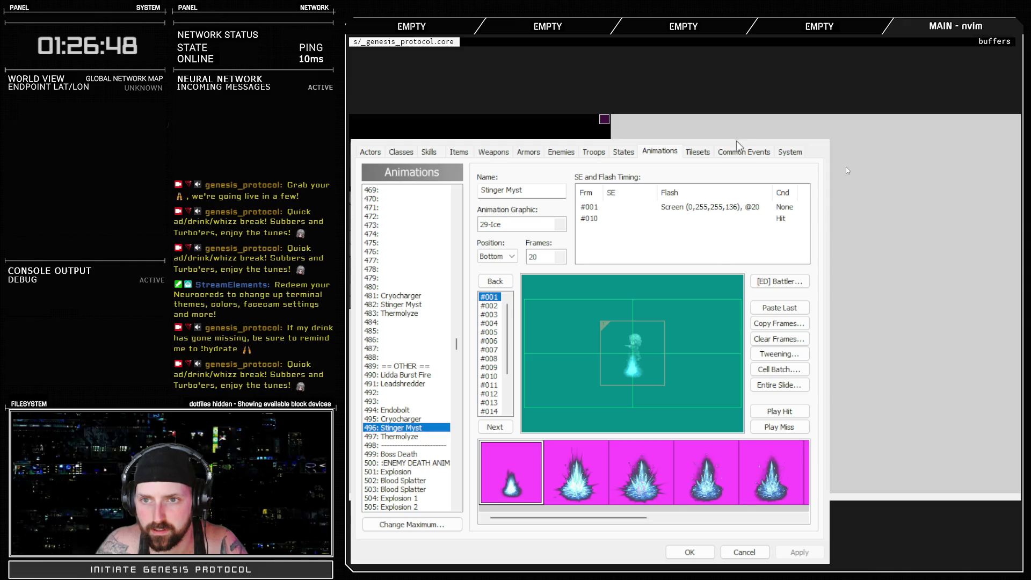
Preview the Stinger Myst hit several times, then return to Adobe Audition.
{"action": "left_click", "coordinate": [779, 410]}
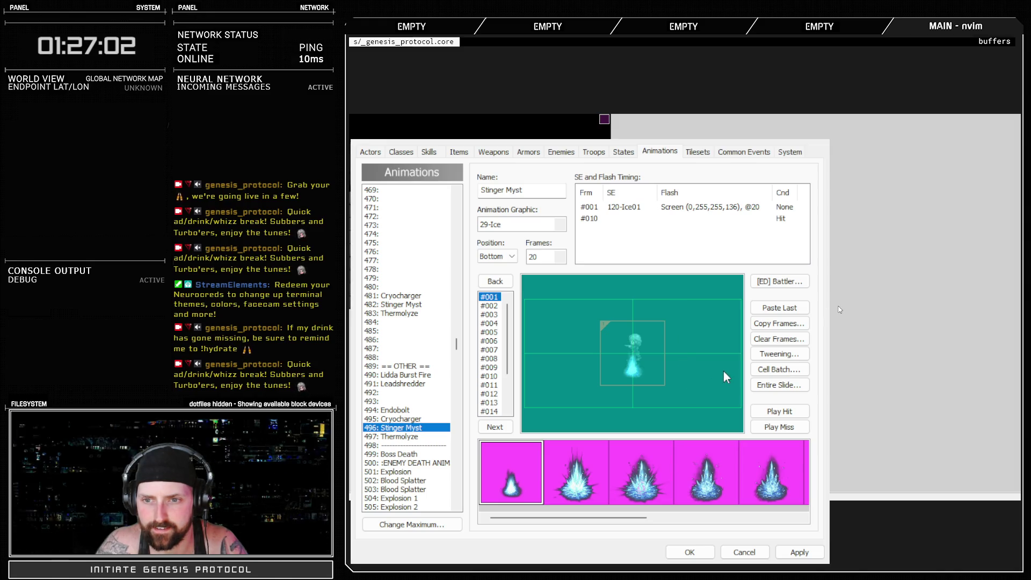
{"action": "left_click", "coordinate": [777, 410]}
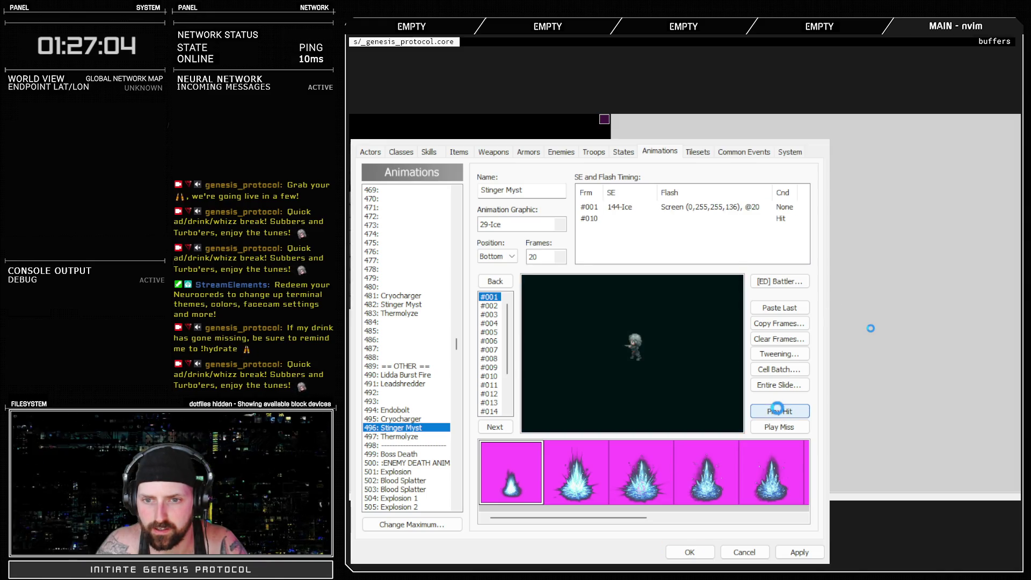
{"action": "left_click", "coordinate": [778, 410]}
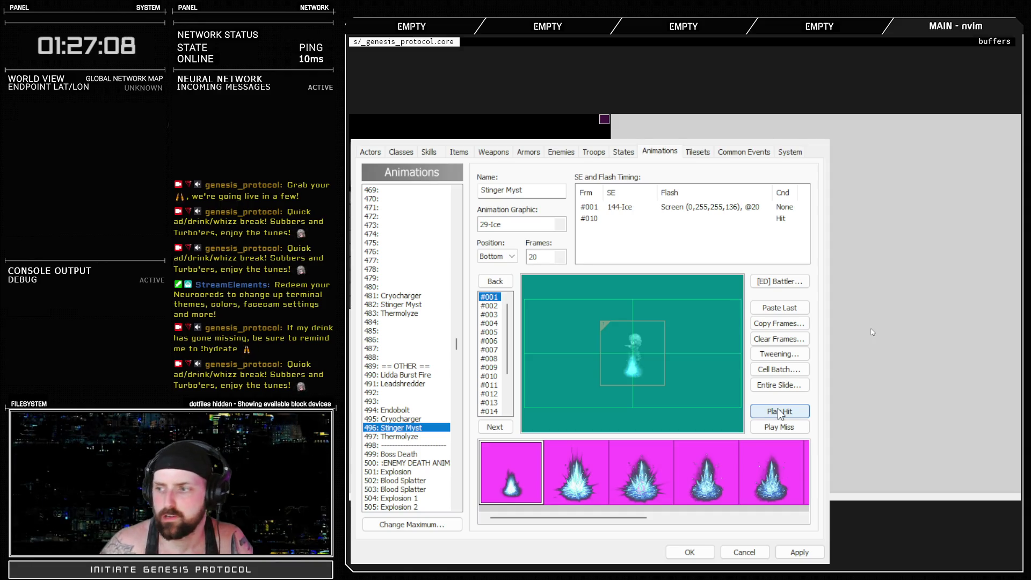
{"action": "left_click", "coordinate": [778, 411]}
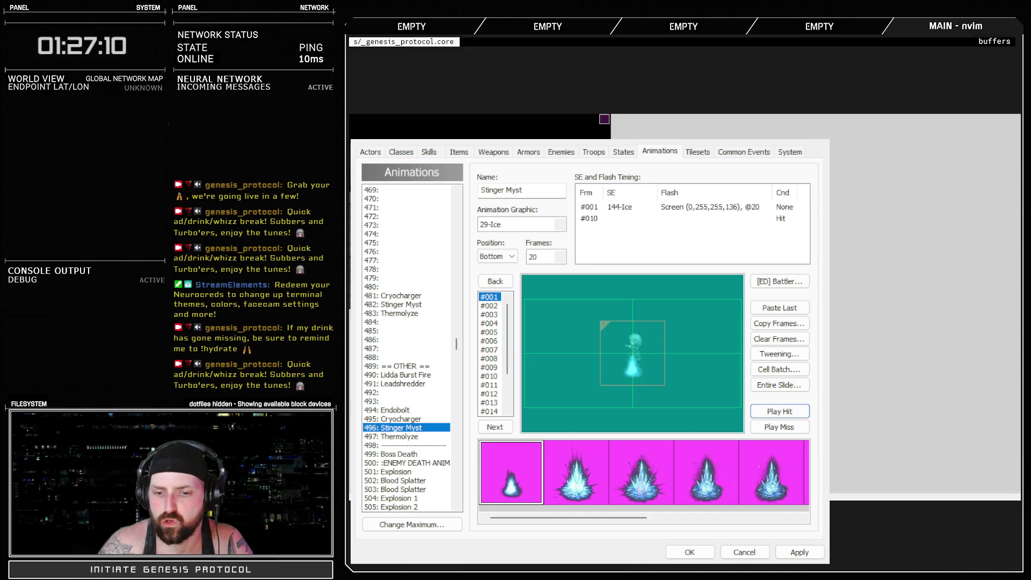
{"action": "key", "text": "alt+Tab"}
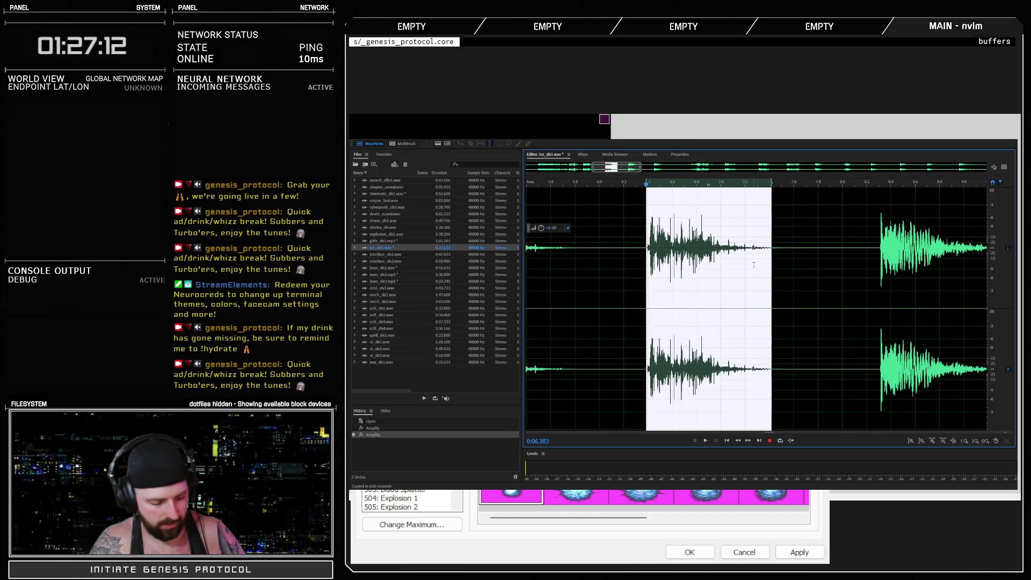
{"action": "scroll", "coordinate": [752, 266], "scroll_direction": "down", "scroll_amount": 6}
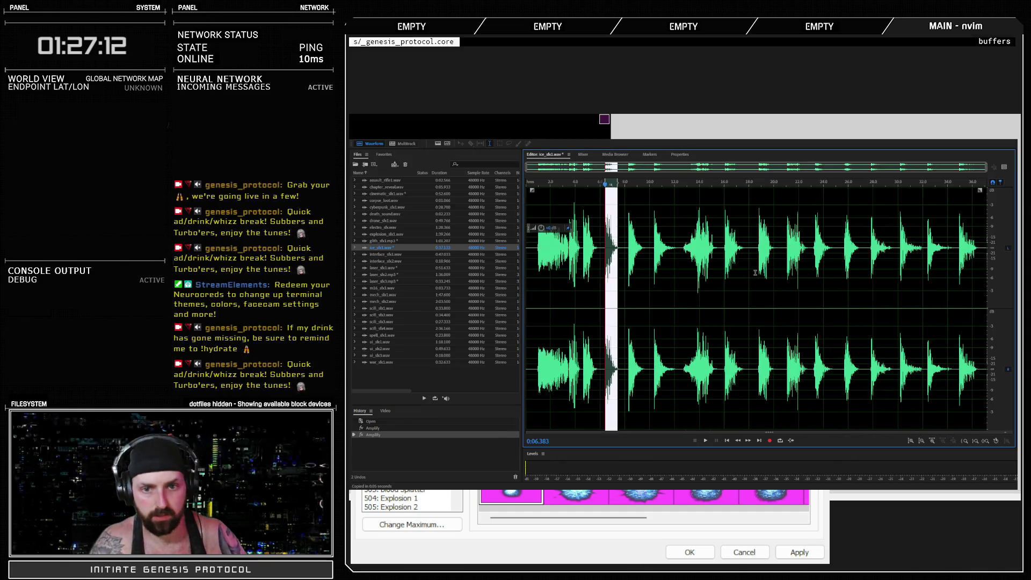
{"action": "left_click", "coordinate": [584, 184]}
{"action": "key", "text": "space"}
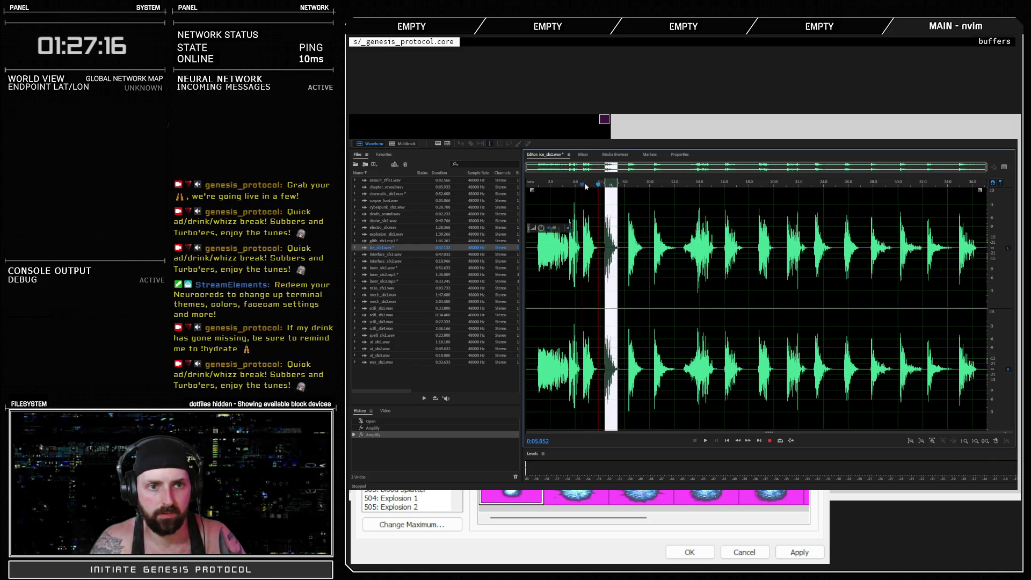
{"action": "left_click", "coordinate": [583, 184]}
{"action": "key", "text": "space"}
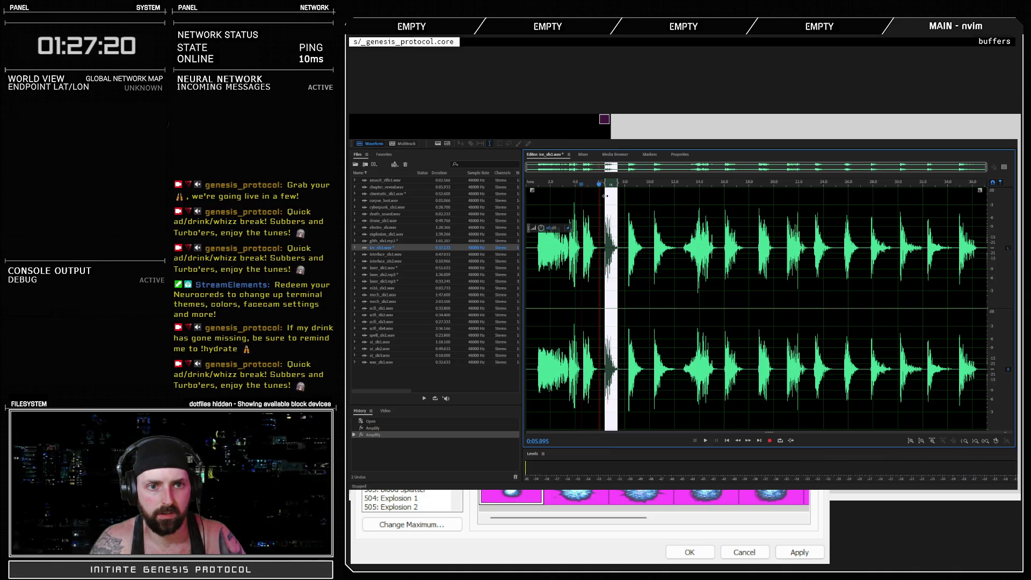
{"action": "left_click", "coordinate": [601, 185]}
{"action": "key", "text": "space"}
{"action": "key", "text": "space"}
{"action": "left_click", "coordinate": [599, 184]}
{"action": "key", "text": "space"}
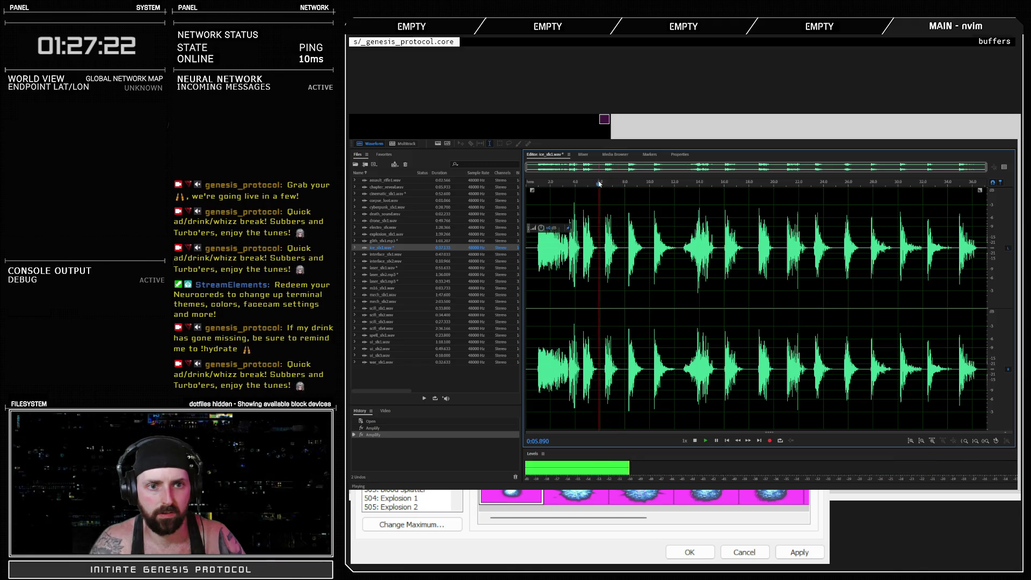
{"action": "key", "text": "space"}
{"action": "left_click", "coordinate": [580, 183]}
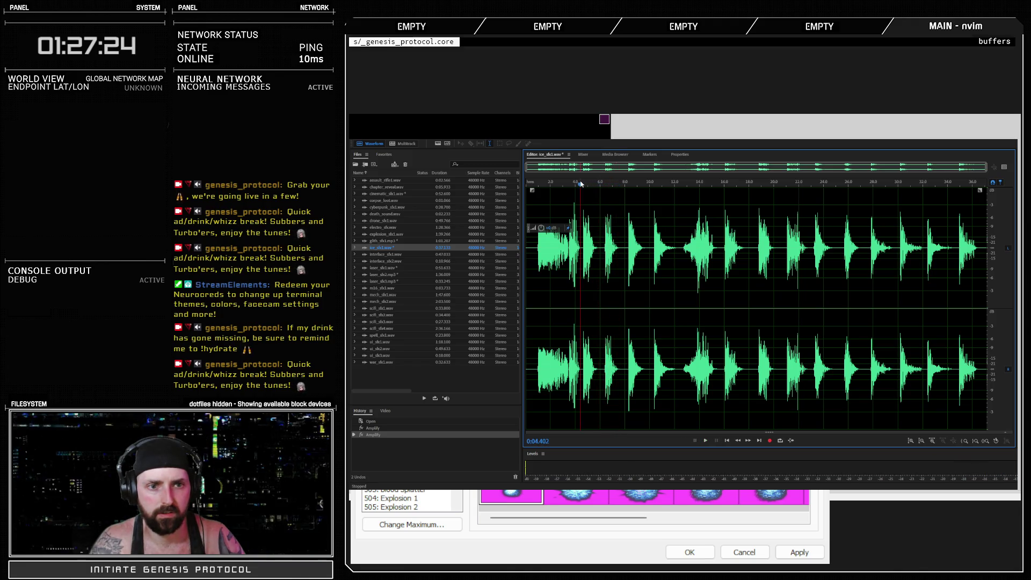
{"action": "key", "text": "space"}
{"action": "key", "text": "space"}
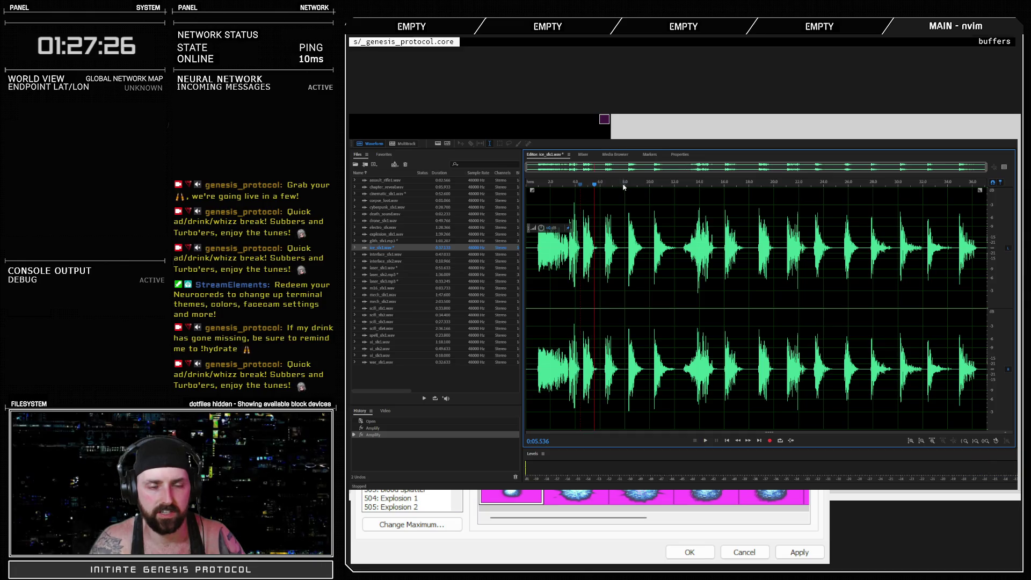
{"action": "left_click", "coordinate": [624, 185]}
{"action": "key", "text": "space"}
{"action": "key", "text": "space"}
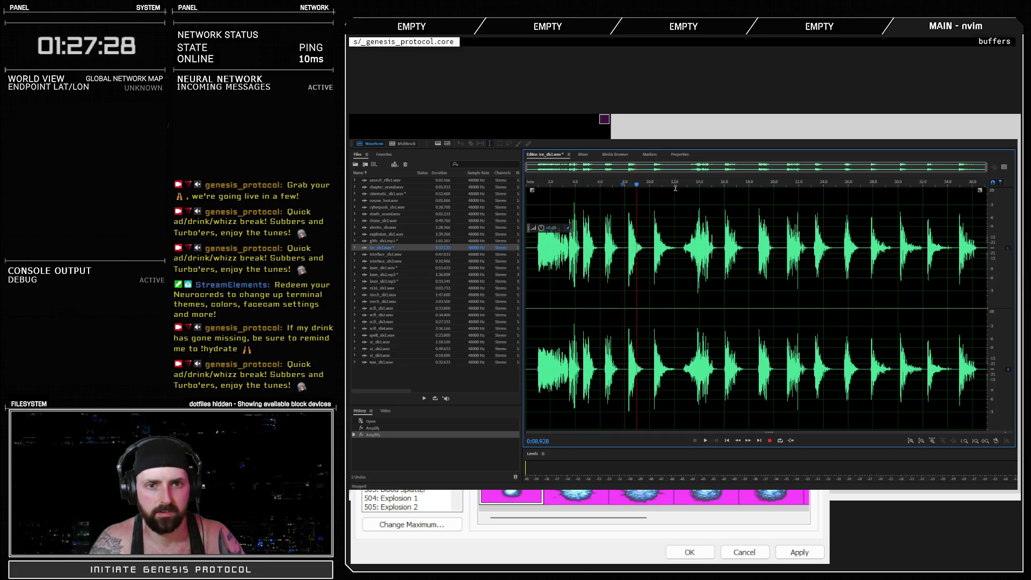
{"action": "left_click", "coordinate": [684, 186]}
{"action": "key", "text": "space"}
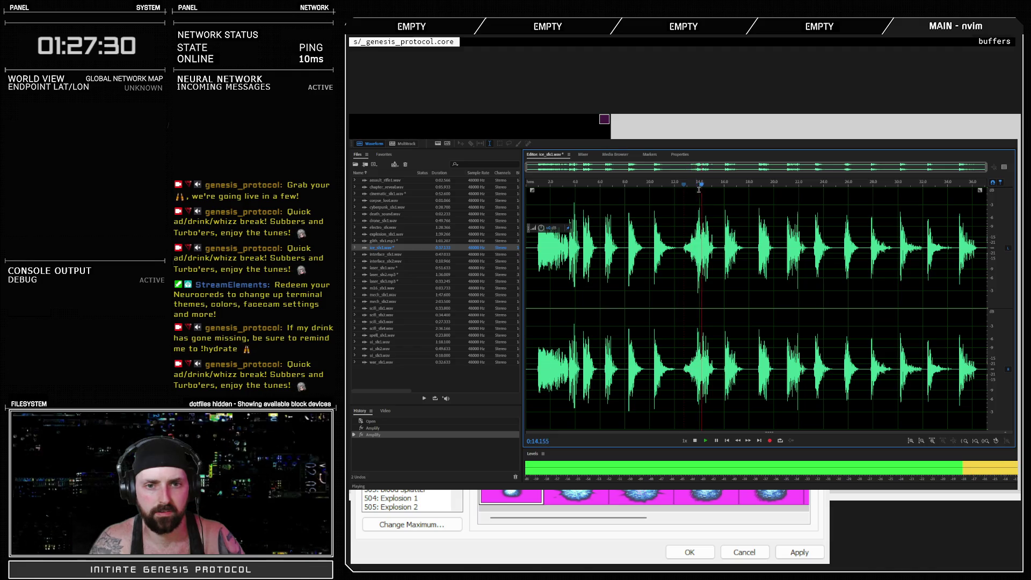
{"action": "key", "text": "space"}
{"action": "left_click", "coordinate": [723, 185]}
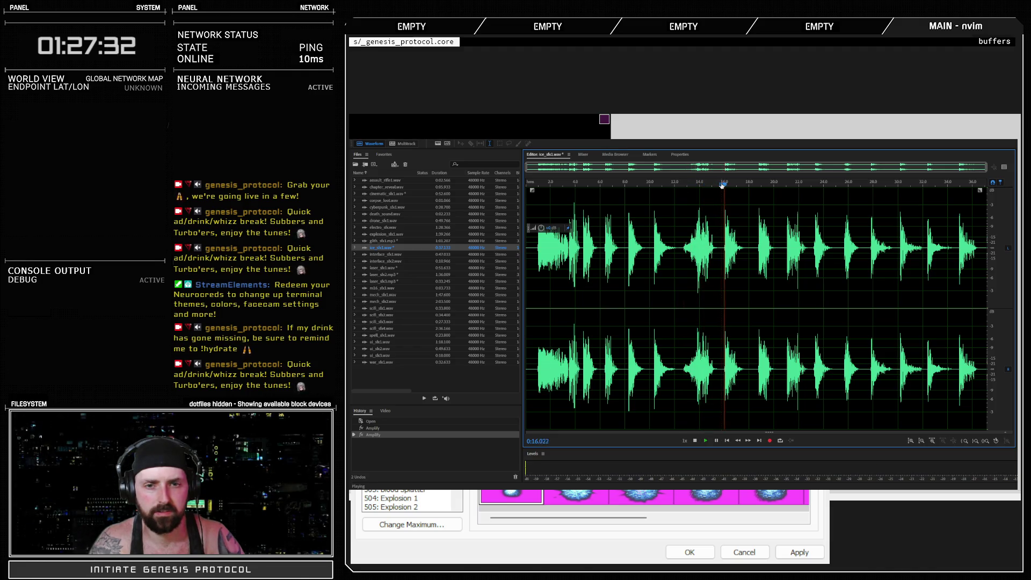
{"action": "key", "text": "space"}
{"action": "key", "text": "space"}
{"action": "left_click", "coordinate": [754, 185]}
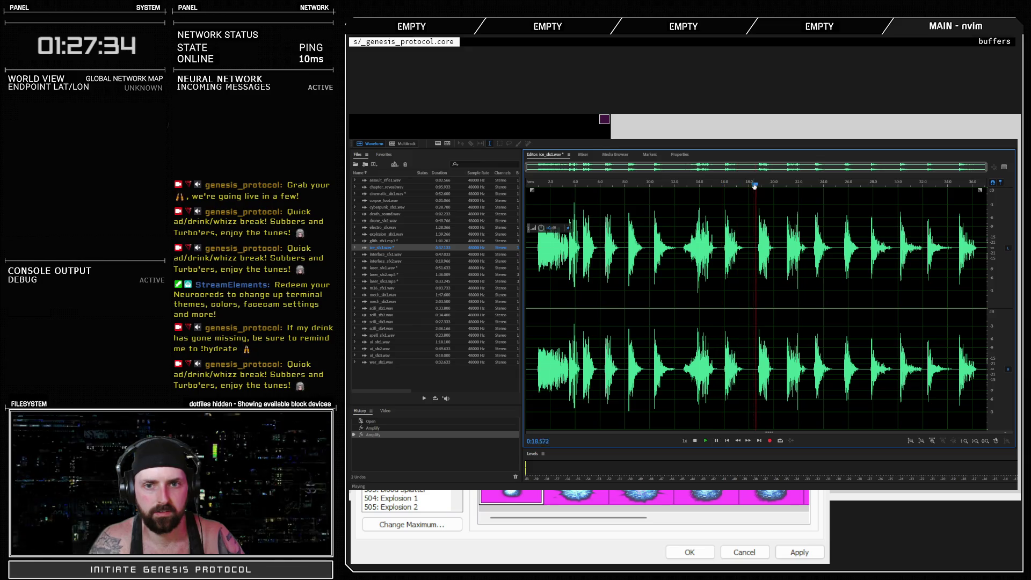
{"action": "key", "text": "space"}
{"action": "key", "text": "space"}
{"action": "left_click", "coordinate": [789, 185]}
{"action": "key", "text": "space"}
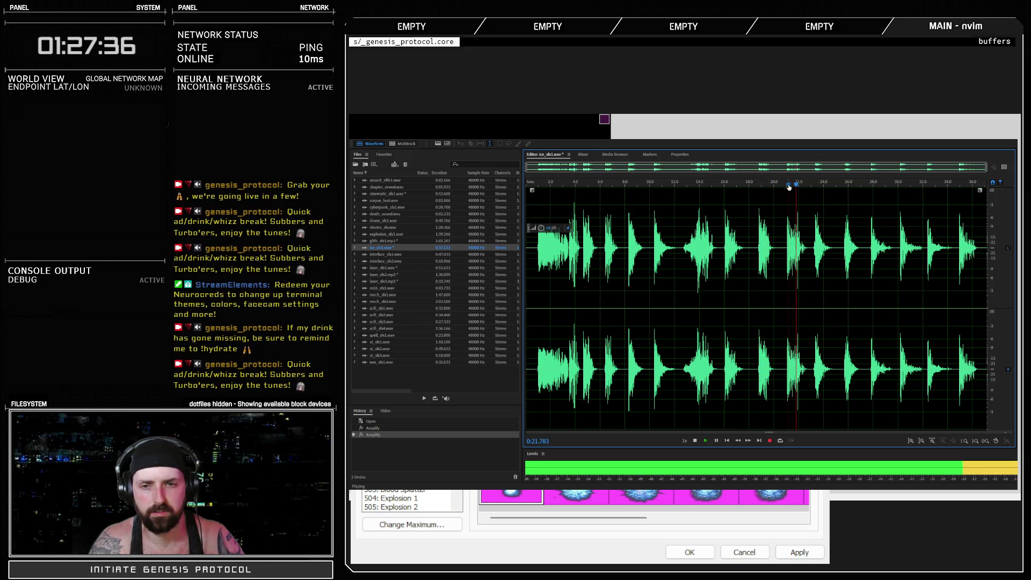
{"action": "key", "text": "space"}
{"action": "left_click", "coordinate": [783, 186]}
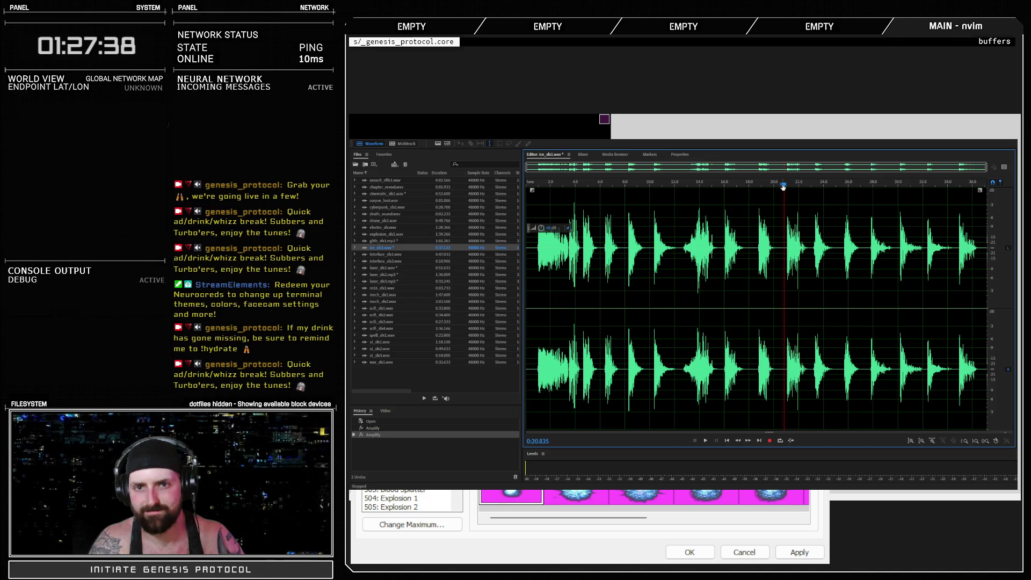
{"action": "key", "text": "space"}
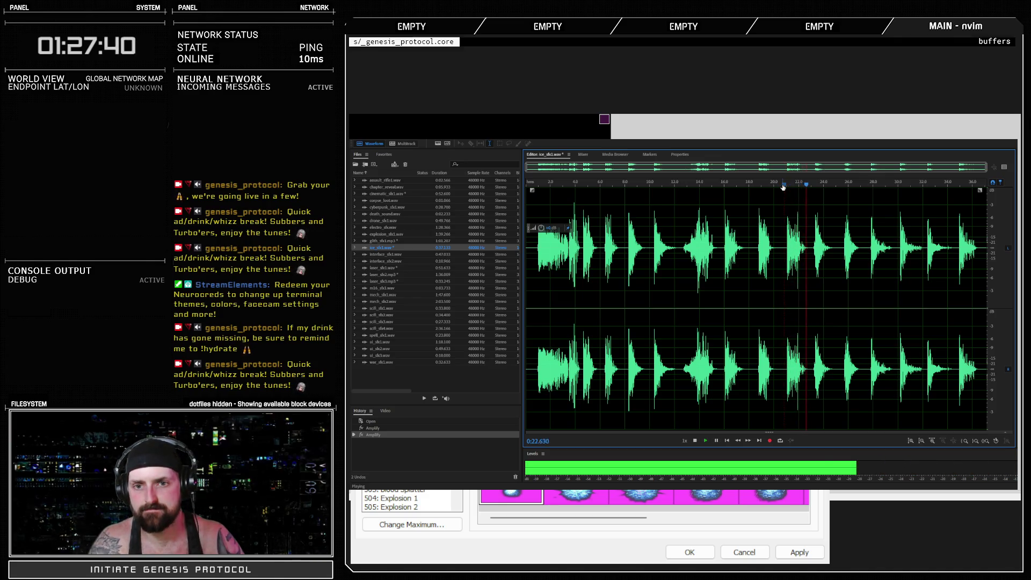
{"action": "key", "text": "space"}
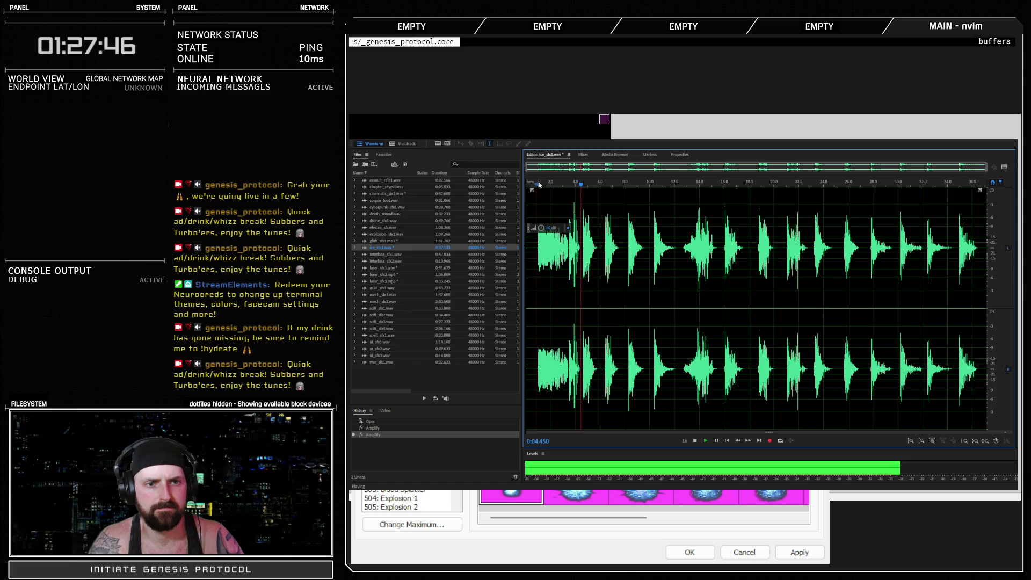
{"action": "key", "text": "space"}
{"action": "left_click", "coordinate": [538, 185]}
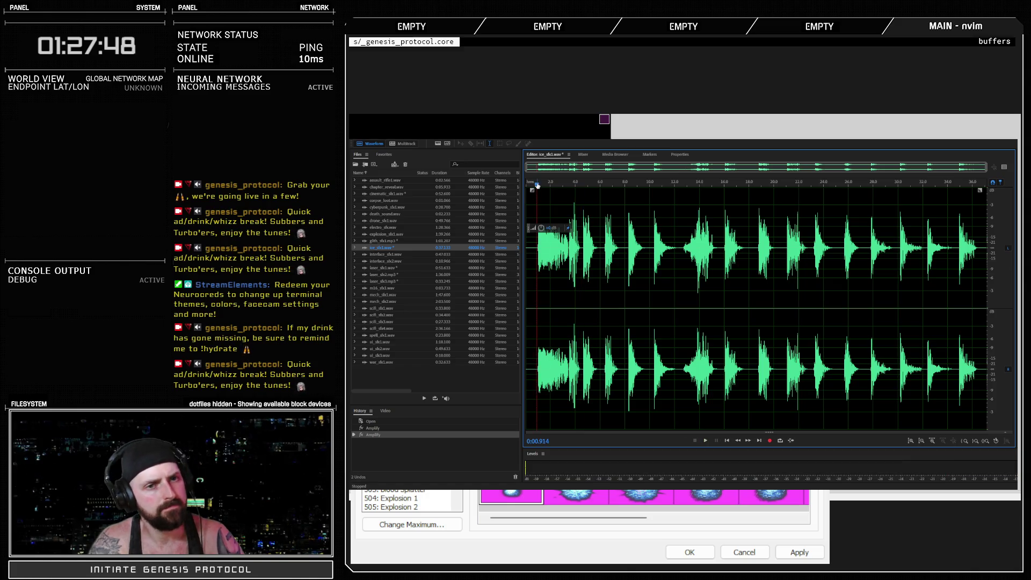
{"action": "key", "text": "space"}
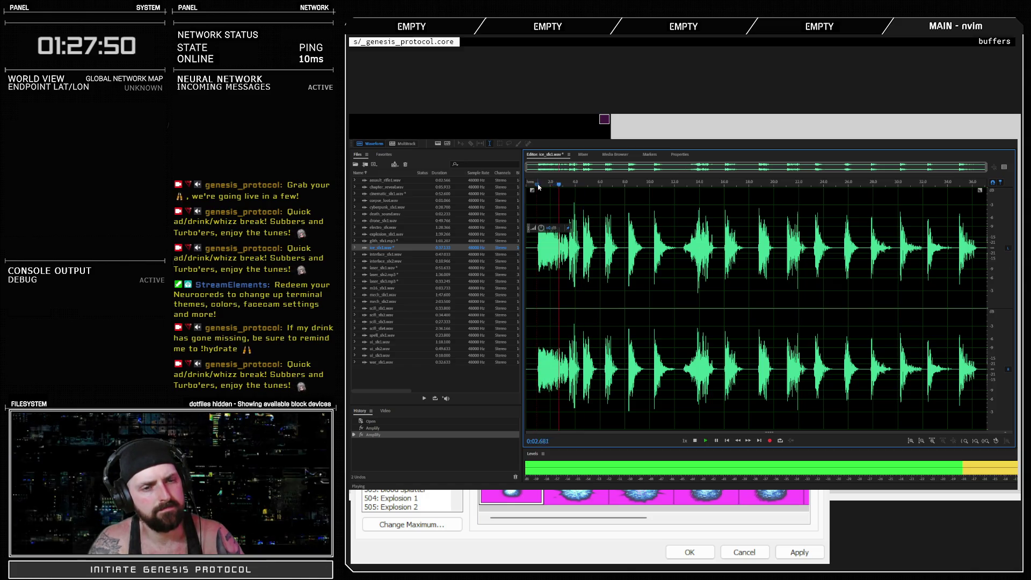
{"action": "key", "text": "space"}
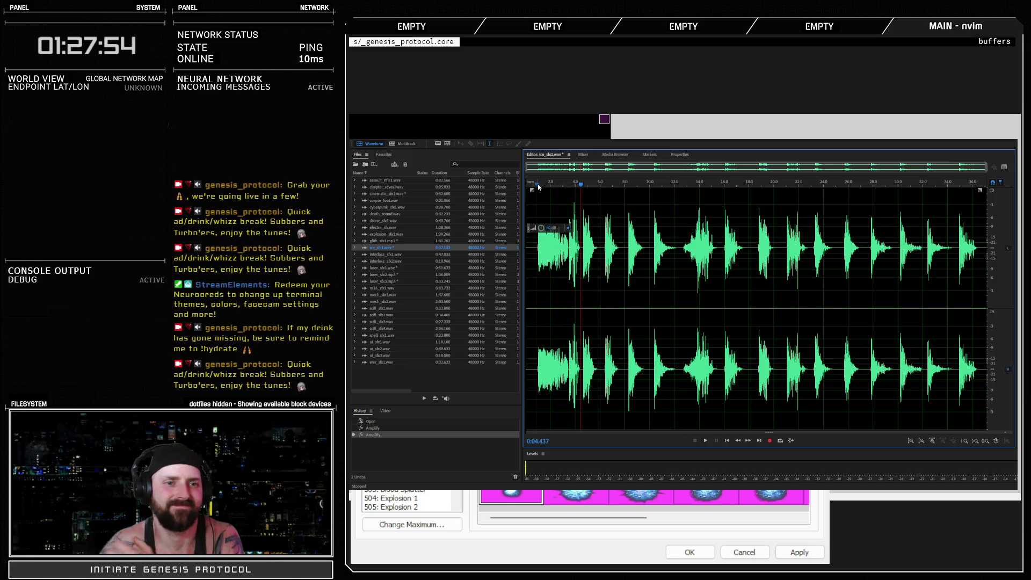
{"action": "scroll", "coordinate": [535, 204], "scroll_direction": "up", "scroll_amount": 6}
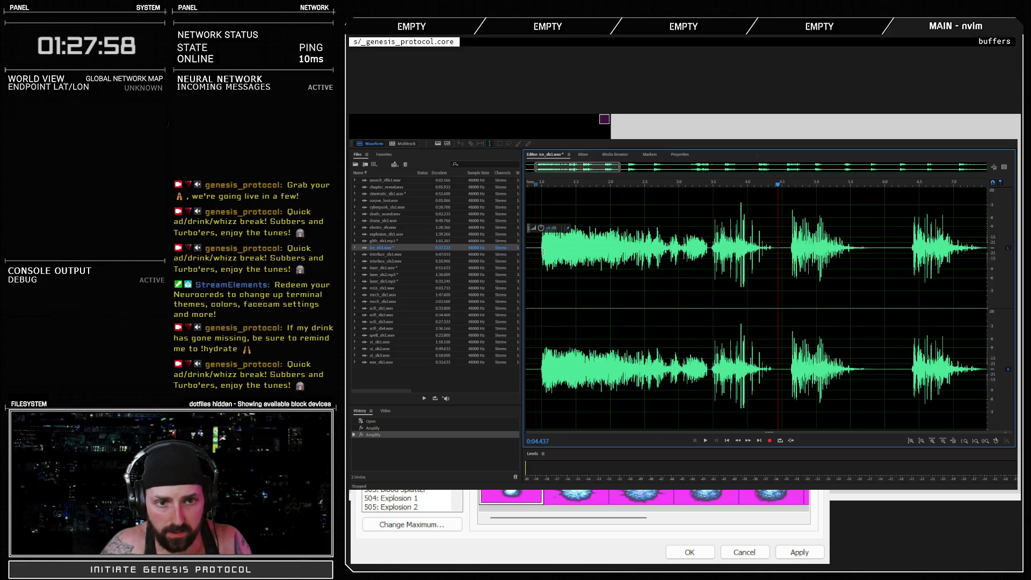
Play the sound from 1 second and select the audio from 1.0 to 3.4 seconds.
{"action": "left_click", "coordinate": [540, 184]}
{"action": "key", "text": "space"}
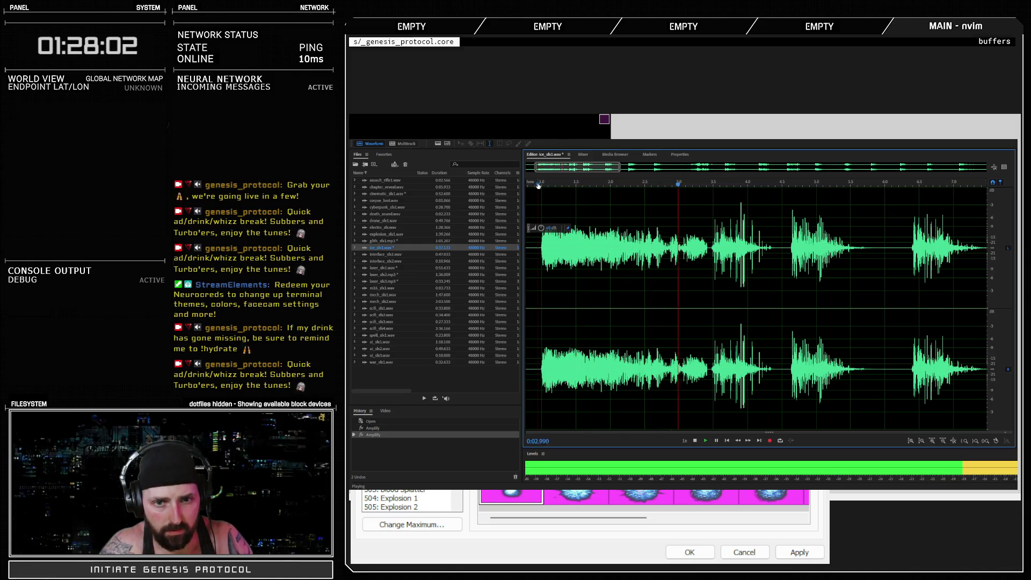
{"action": "key", "text": "space"}
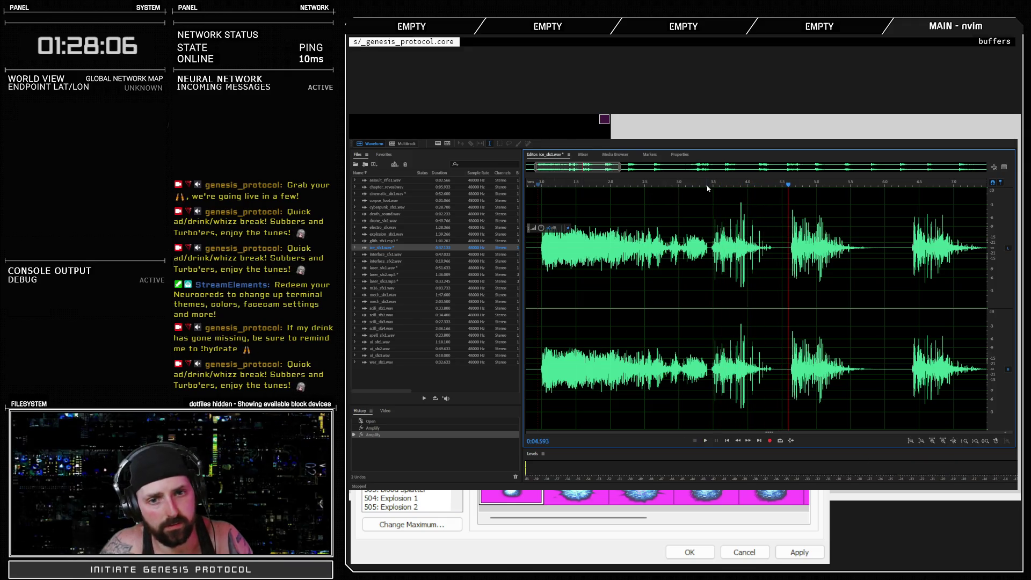
{"action": "left_click", "coordinate": [541, 189]}
{"action": "key", "text": "space"}
{"action": "key", "text": "space"}
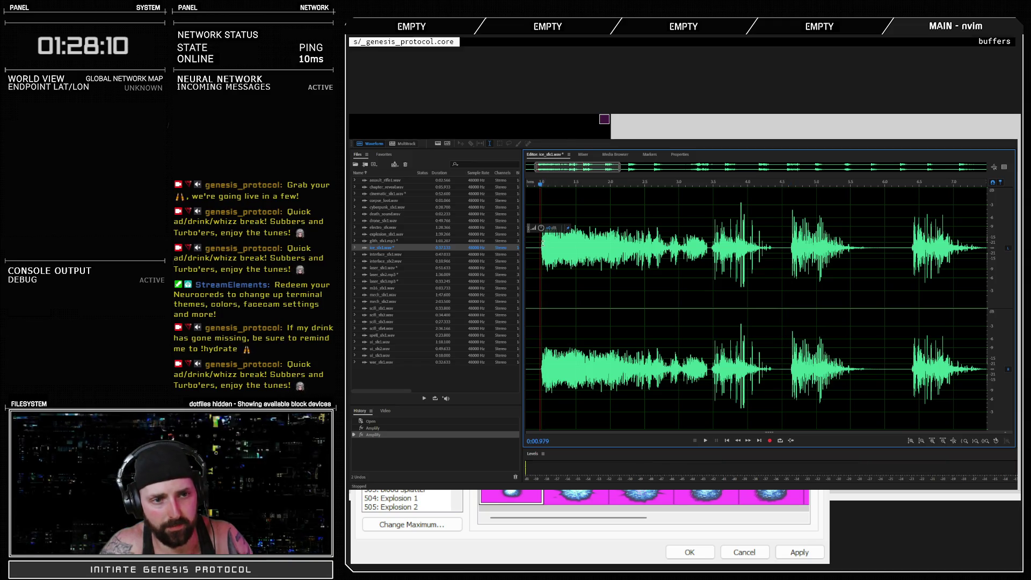
{"action": "left_click_drag", "start_coordinate": [540, 245], "coordinate": [709, 248]}
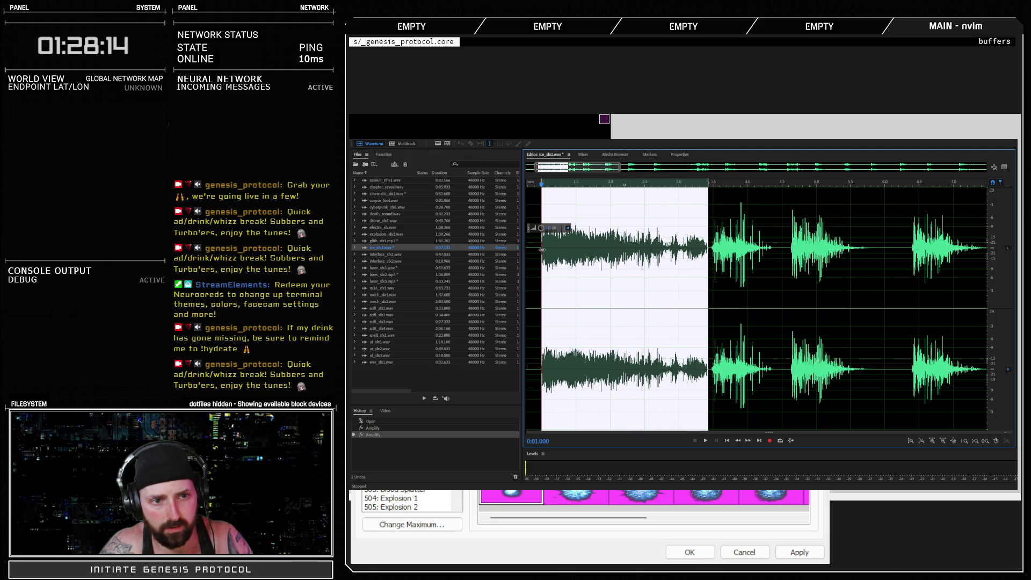
{"action": "left_click_drag", "start_coordinate": [539, 247], "coordinate": [708, 247]}
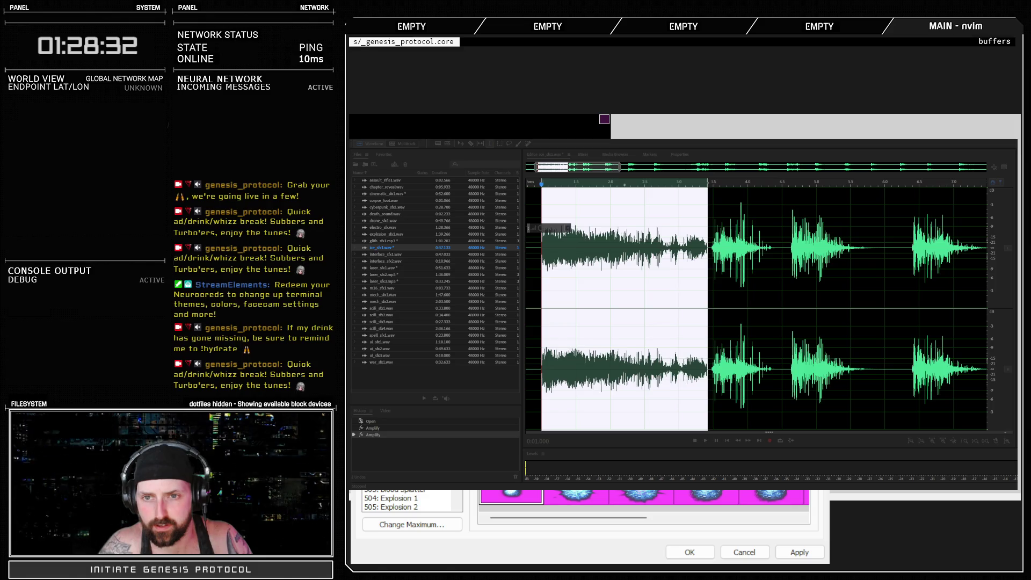
Close the RPG Maker database with OK, then select the burst from 3.5 to 3.75 seconds.
{"action": "left_click", "coordinate": [690, 552]}
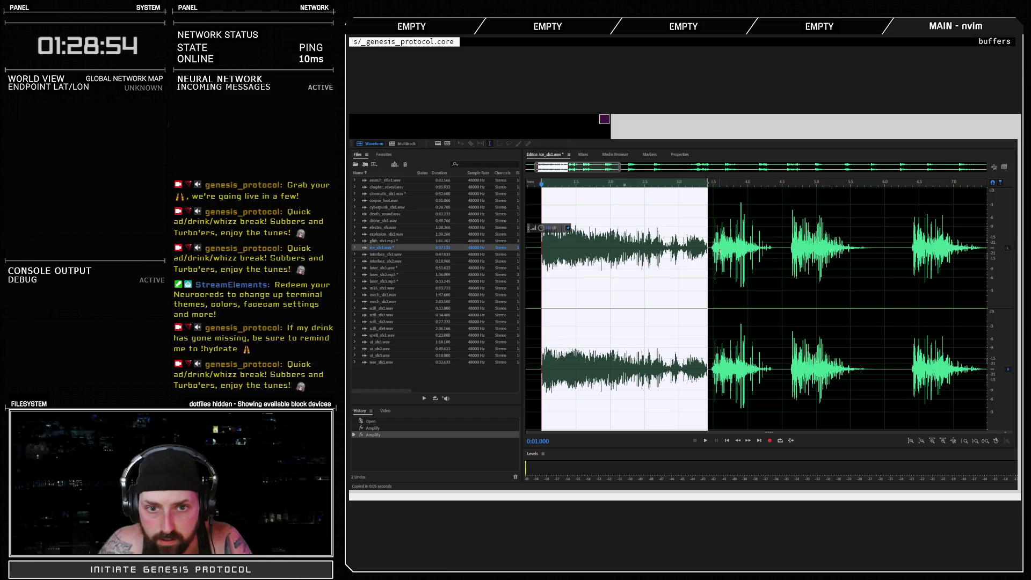
{"action": "left_click", "coordinate": [718, 247]}
{"action": "left_click_drag", "start_coordinate": [713, 248], "coordinate": [775, 252]}
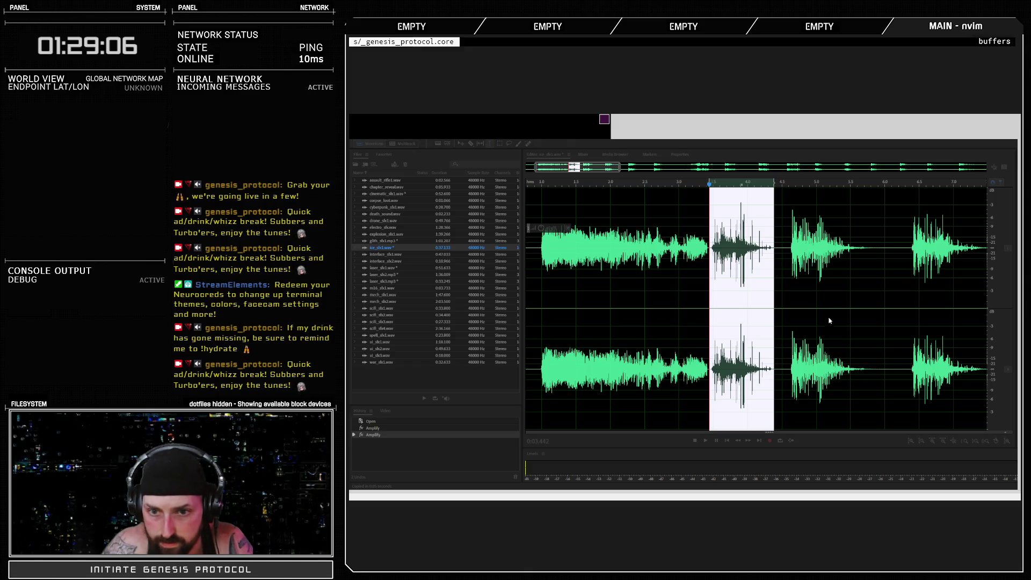
{"action": "left_click", "coordinate": [999, 279]}
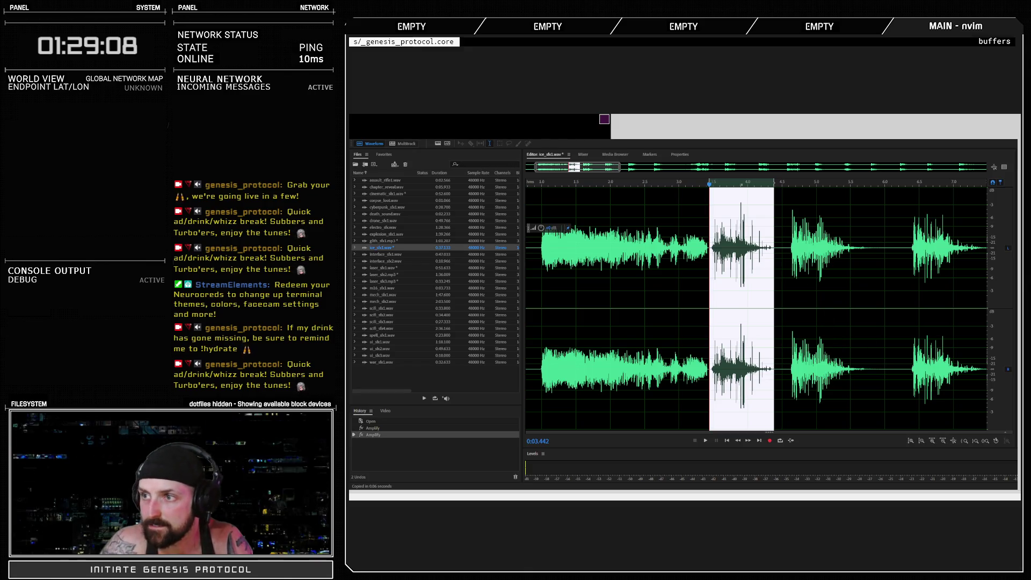
{"action": "key", "text": "alt+Tab"}
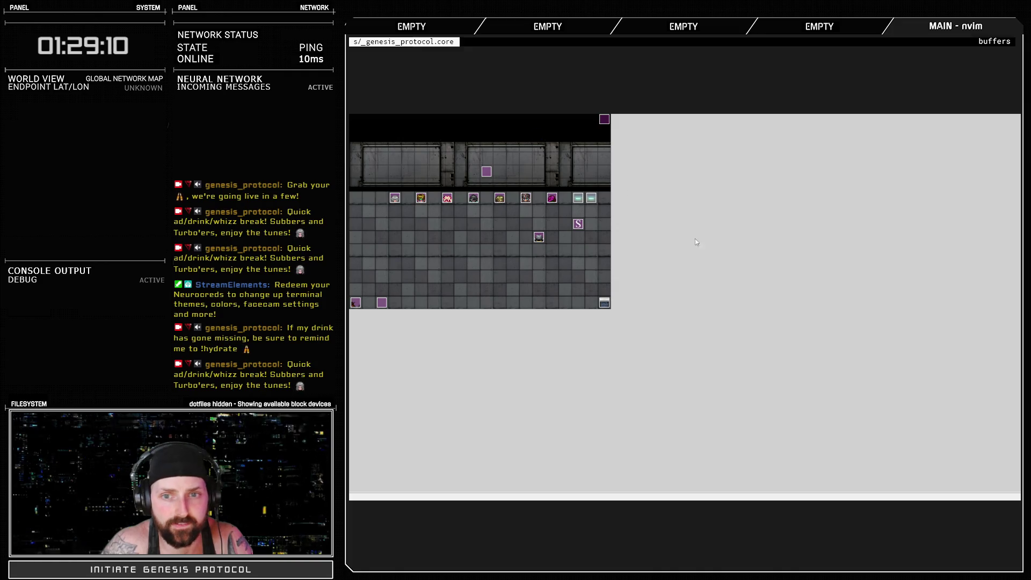
{"action": "key", "text": "F10"}
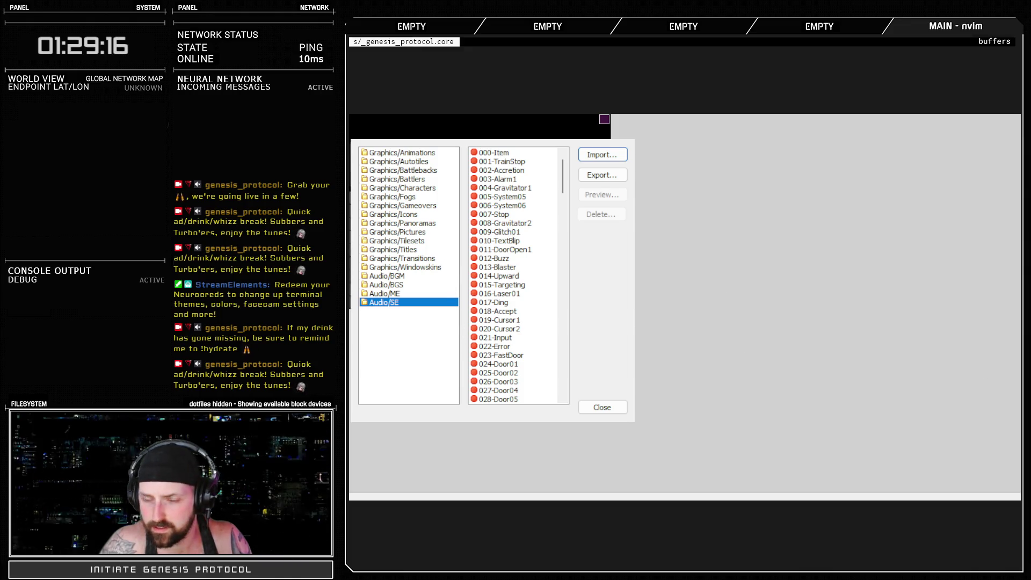
{"action": "left_click", "coordinate": [602, 407]}
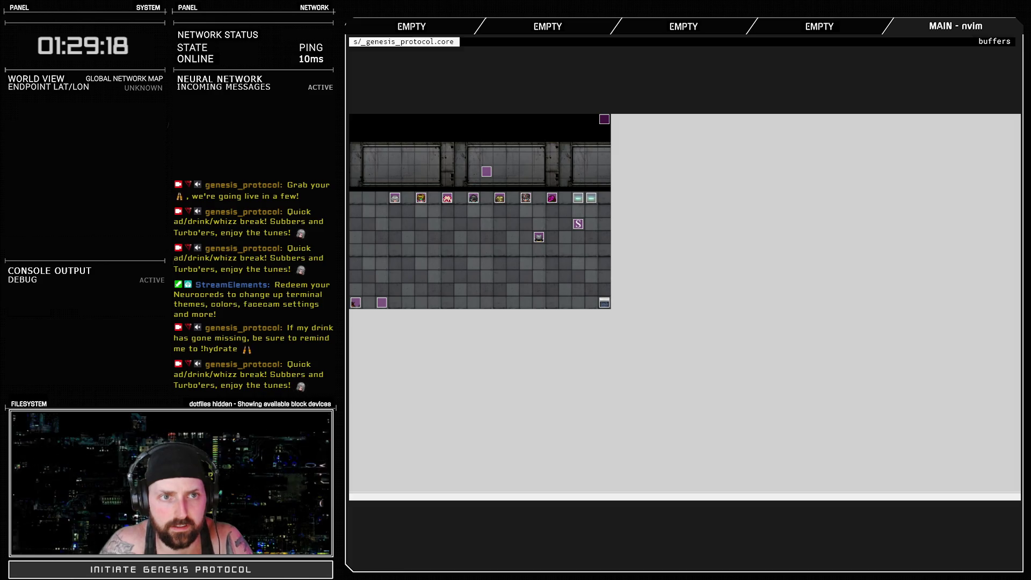
{"action": "key", "text": "F9"}
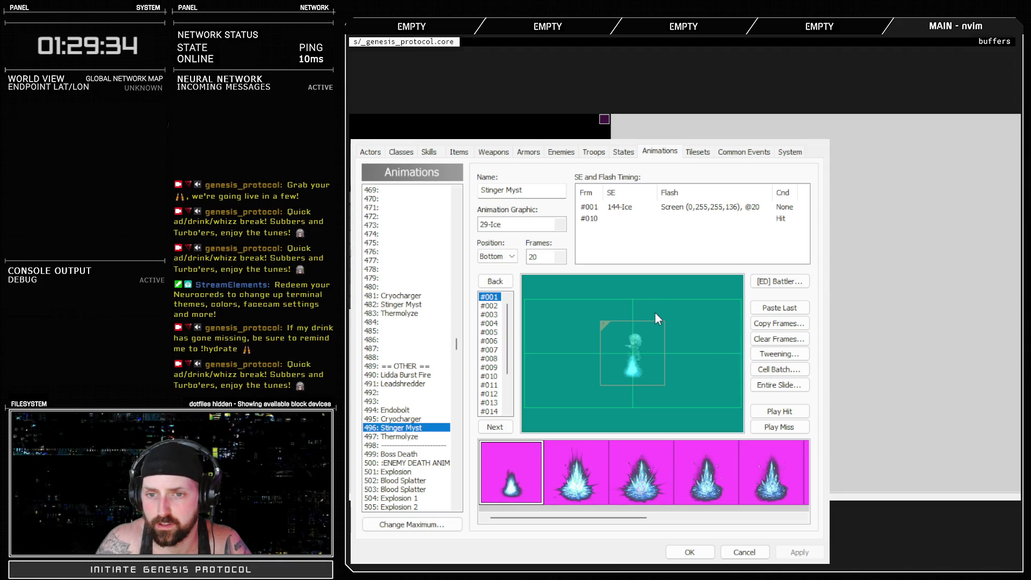
{"action": "left_click", "coordinate": [786, 377]}
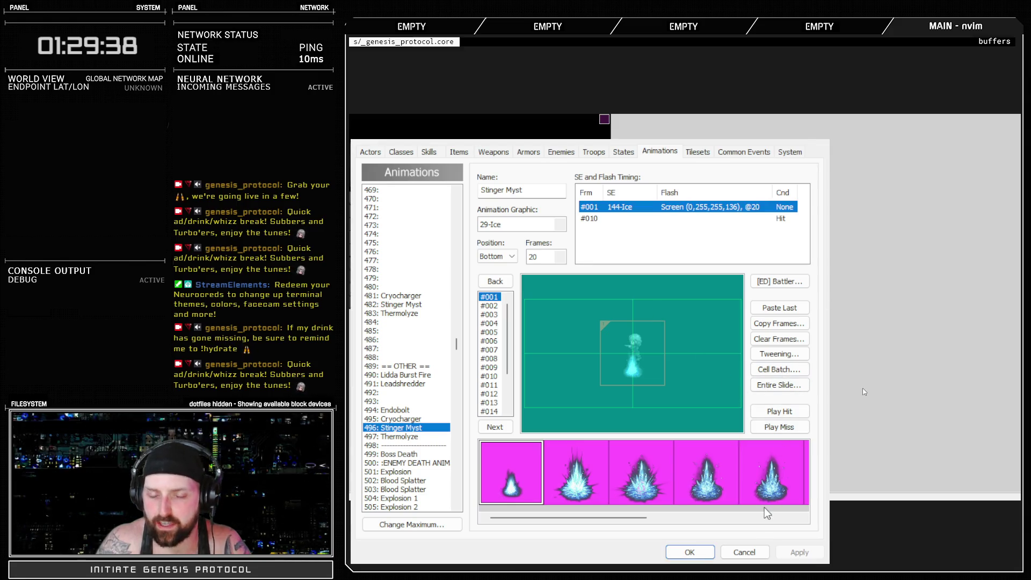
{"action": "left_click", "coordinate": [701, 552]}
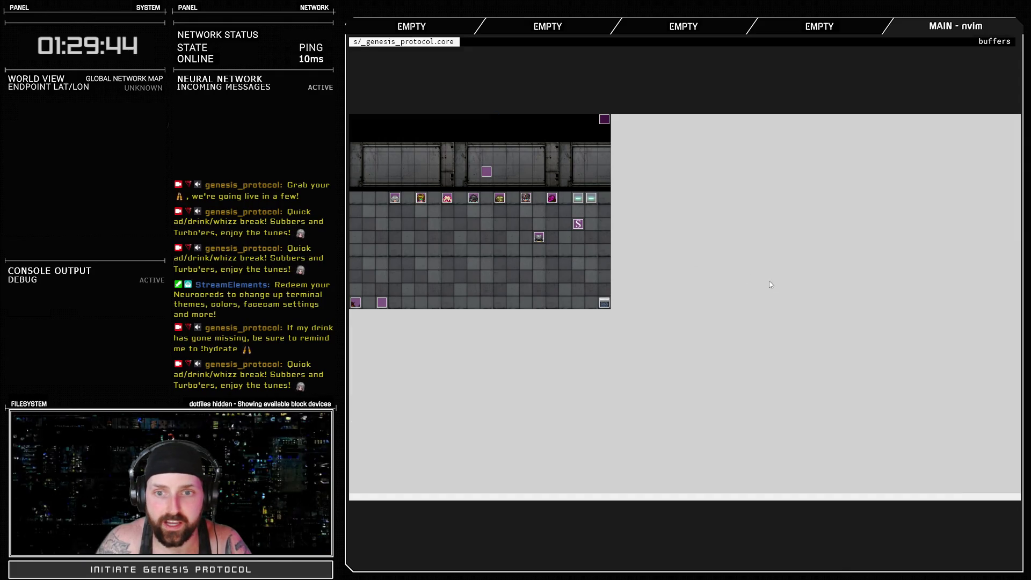
{"action": "key", "text": "F10"}
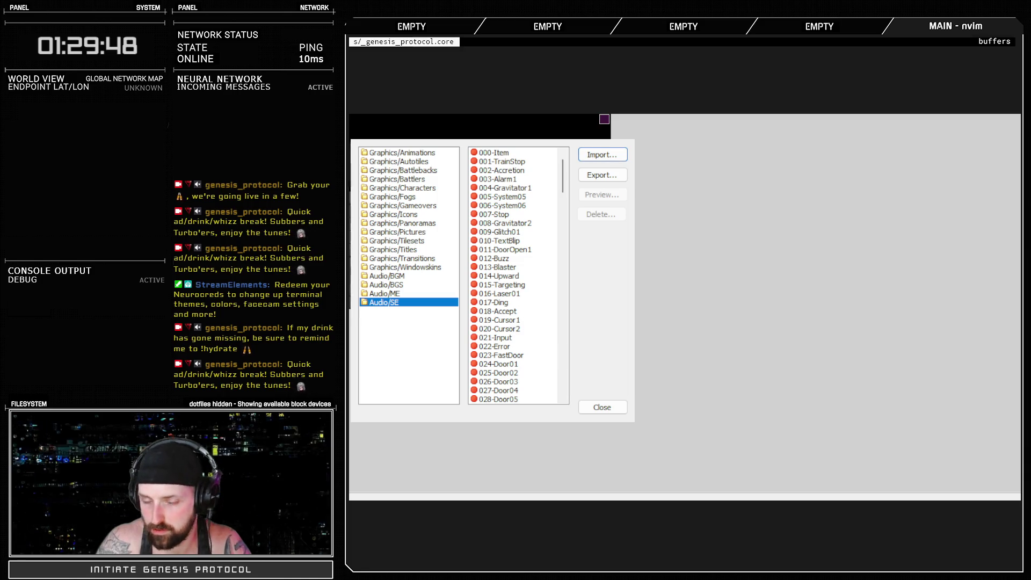
{"action": "scroll", "coordinate": [513, 326], "scroll_direction": "down", "scroll_amount": 9}
{"action": "scroll", "coordinate": [513, 326], "scroll_direction": "down", "scroll_amount": 15}
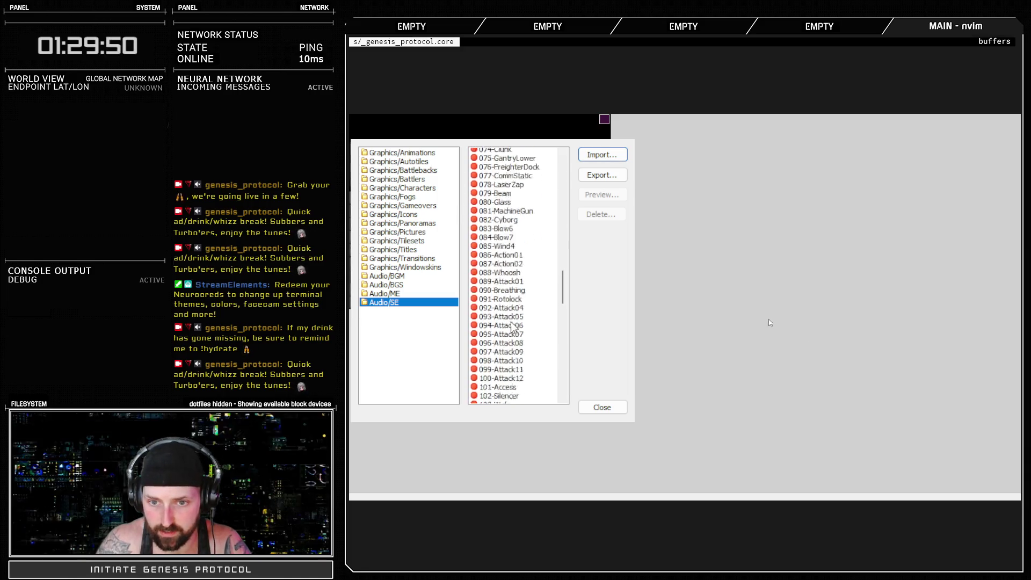
{"action": "scroll", "coordinate": [505, 330], "scroll_direction": "down", "scroll_amount": 10}
{"action": "scroll", "coordinate": [505, 330], "scroll_direction": "down", "scroll_amount": 1}
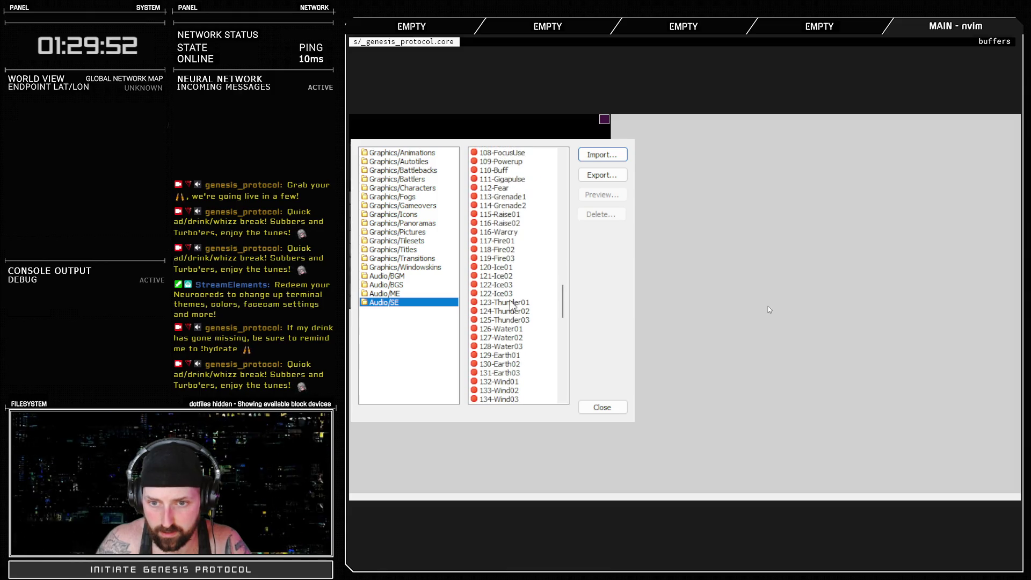
{"action": "left_click", "coordinate": [514, 294]}
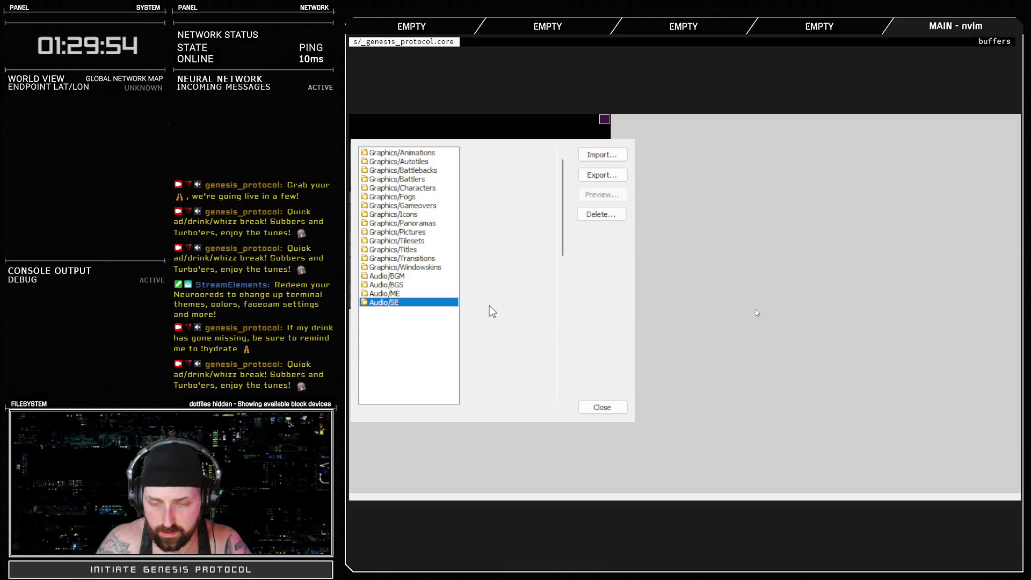
{"action": "left_click", "coordinate": [596, 215]}
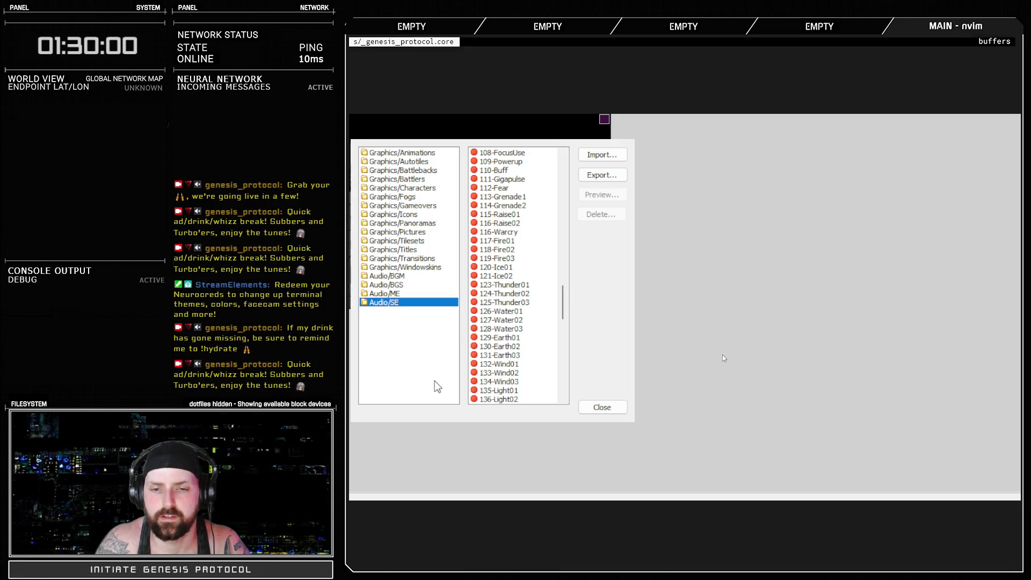
{"action": "left_click", "coordinate": [602, 407]}
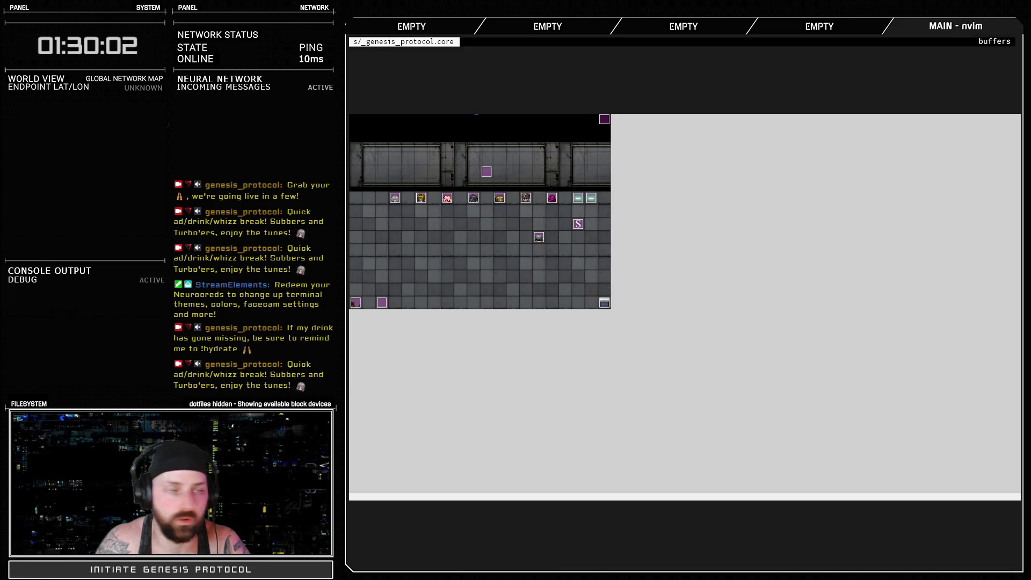
{"action": "key", "text": "F9"}
Change Stinger Myst's frame-1 sound to 122-Ice03 and preview the hit repeatedly.
{"action": "double_click", "coordinate": [643, 207]}
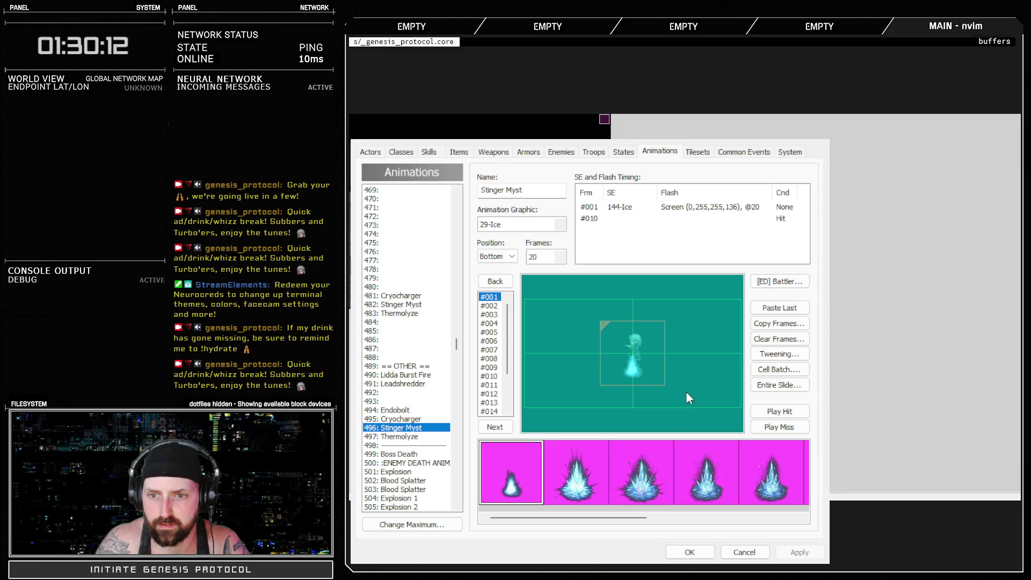
{"action": "left_click", "coordinate": [722, 382]}
{"action": "left_click", "coordinate": [779, 411]}
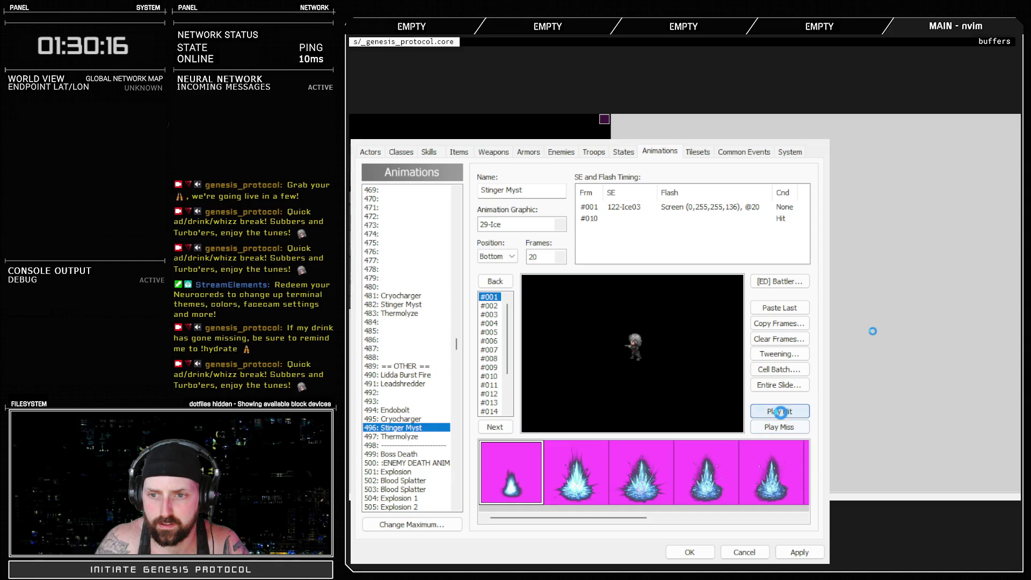
{"action": "left_click", "coordinate": [781, 412]}
{"action": "left_click", "coordinate": [781, 412]}
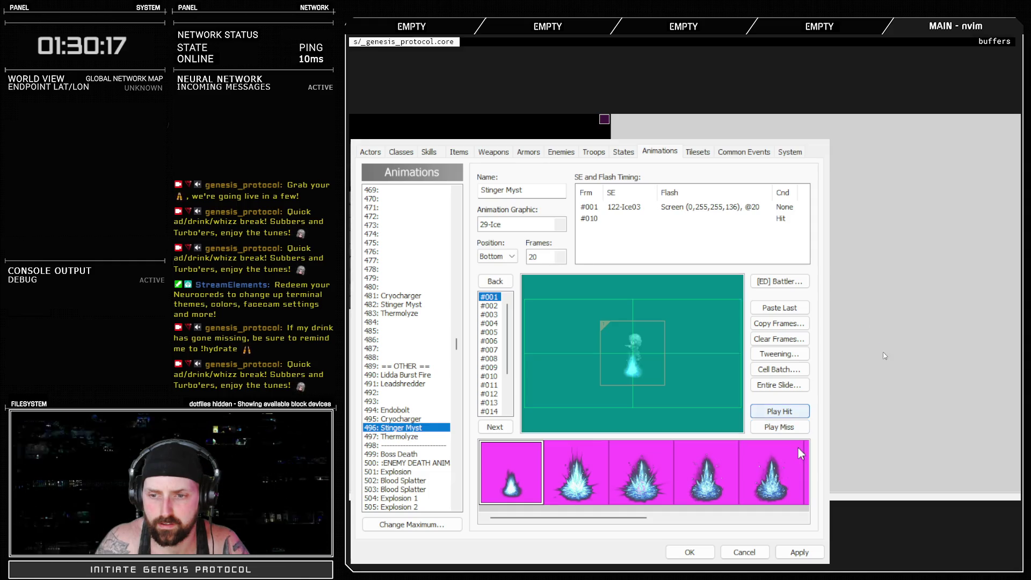
{"action": "left_click", "coordinate": [788, 412]}
Apply the new sound timing and save the database with OK.
{"action": "left_click", "coordinate": [801, 553]}
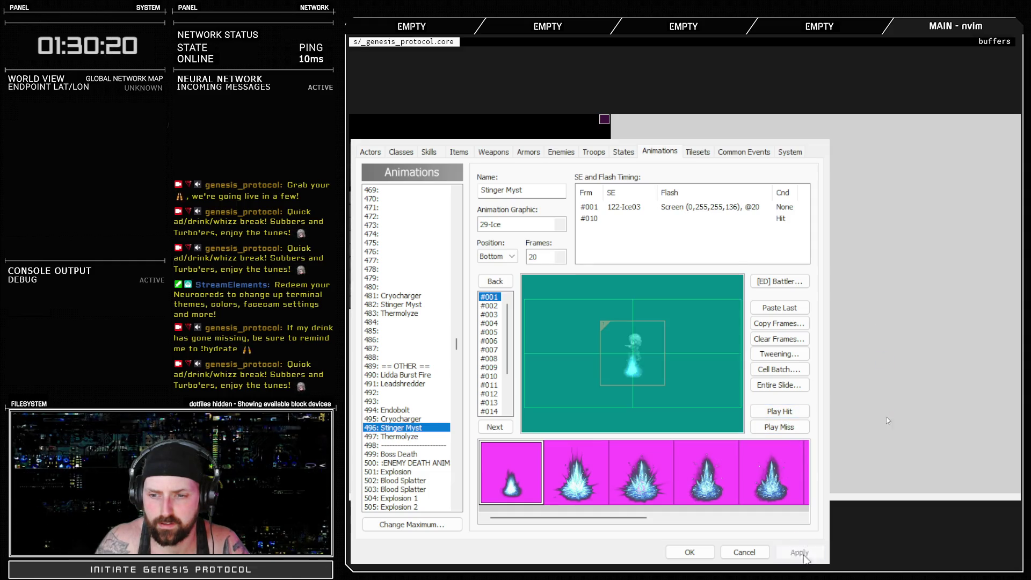
{"action": "left_click", "coordinate": [639, 208]}
{"action": "left_click", "coordinate": [686, 552]}
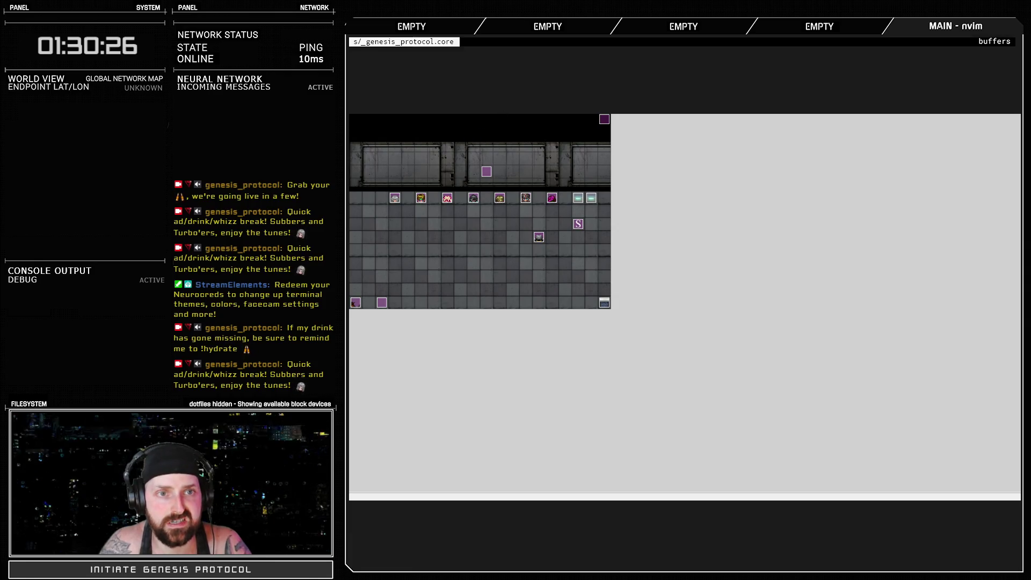
In the Skills Controller script, select Thermolyze's external and anim_timing lines 314–322, then close the Script Editor.
{"action": "key", "text": "F11"}
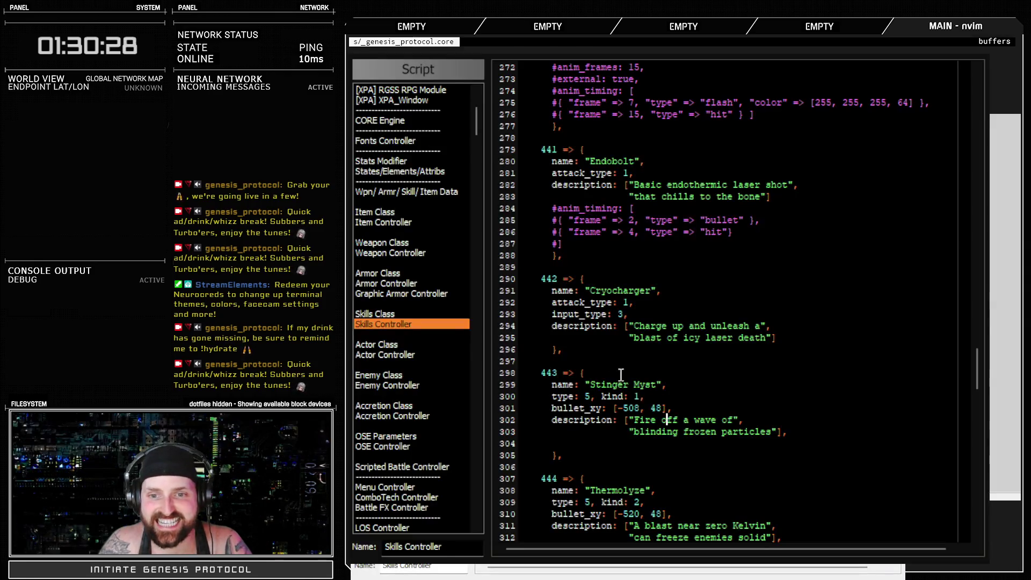
{"action": "scroll", "coordinate": [652, 427], "scroll_direction": "down", "scroll_amount": 2}
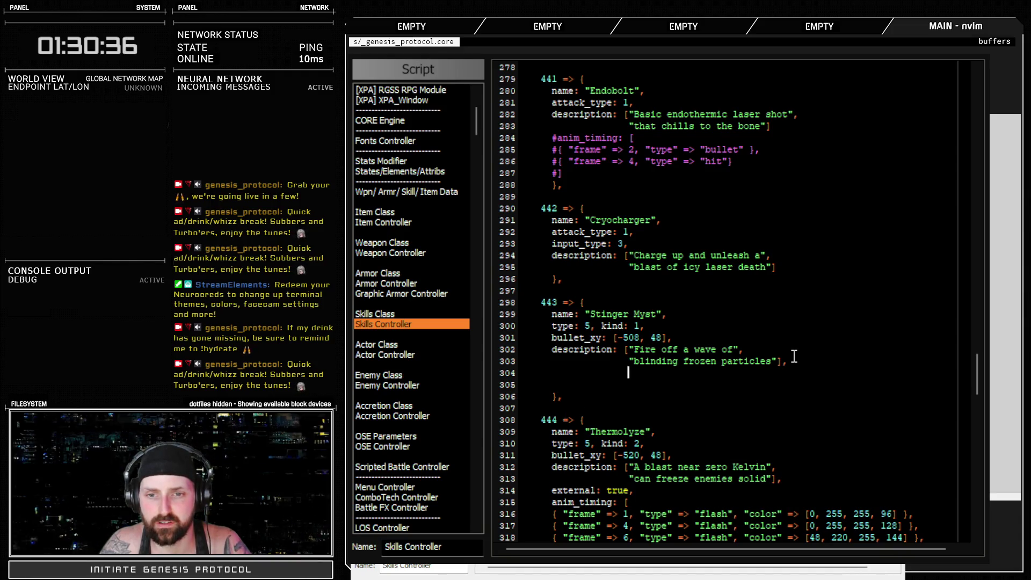
{"action": "key", "text": "BackSpace"}
{"action": "key", "text": "BackSpace"}
{"action": "key", "text": "BackSpace"}
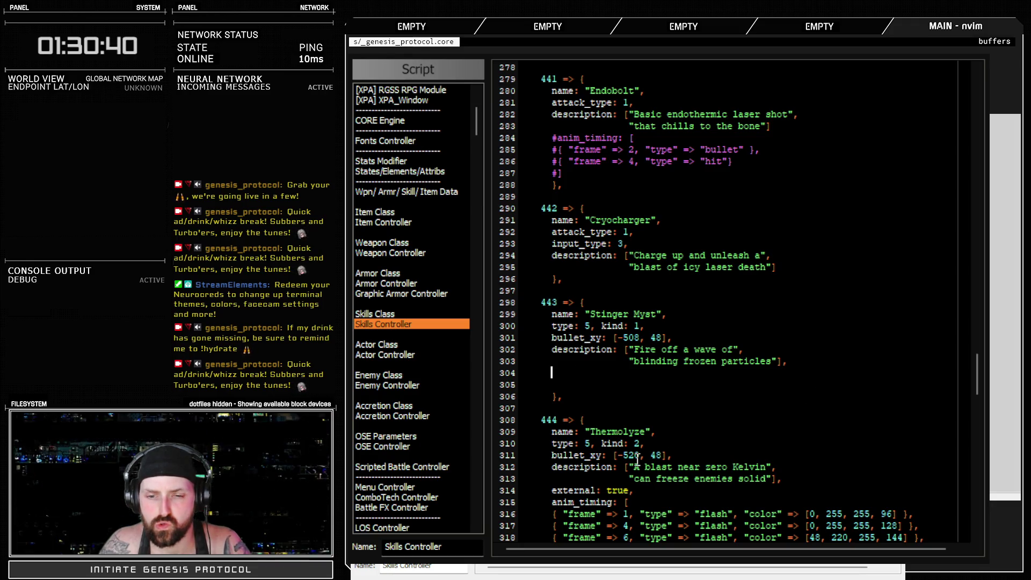
{"action": "scroll", "coordinate": [581, 456], "scroll_direction": "down", "scroll_amount": 2}
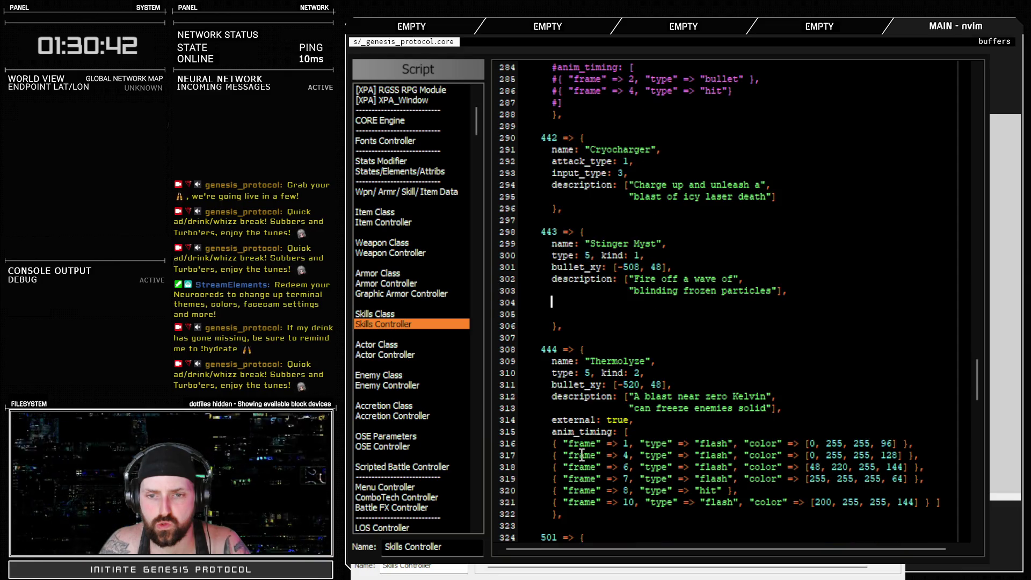
{"action": "left_click_drag", "start_coordinate": [507, 419], "coordinate": [522, 521]}
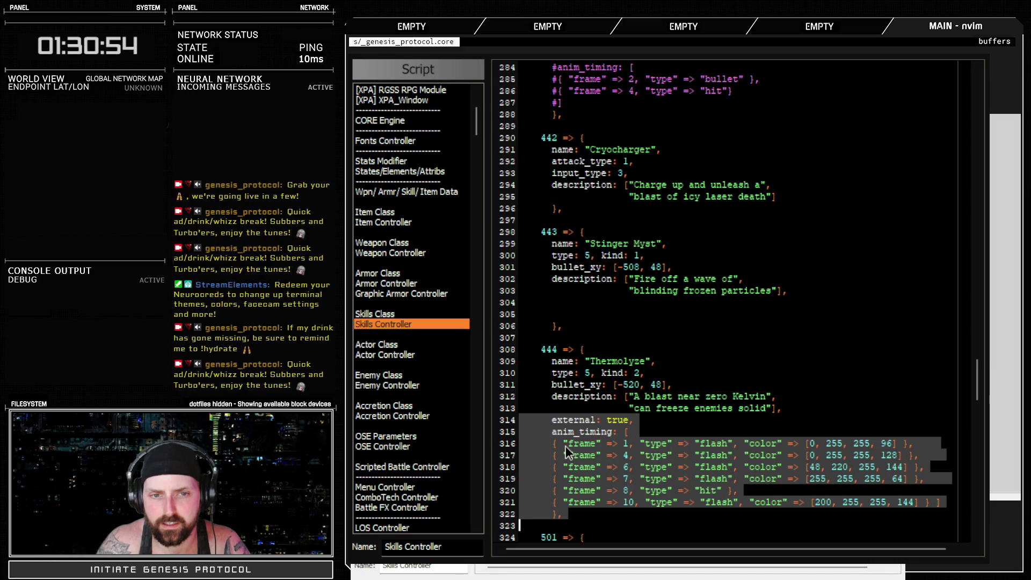
{"action": "key", "text": "F12"}
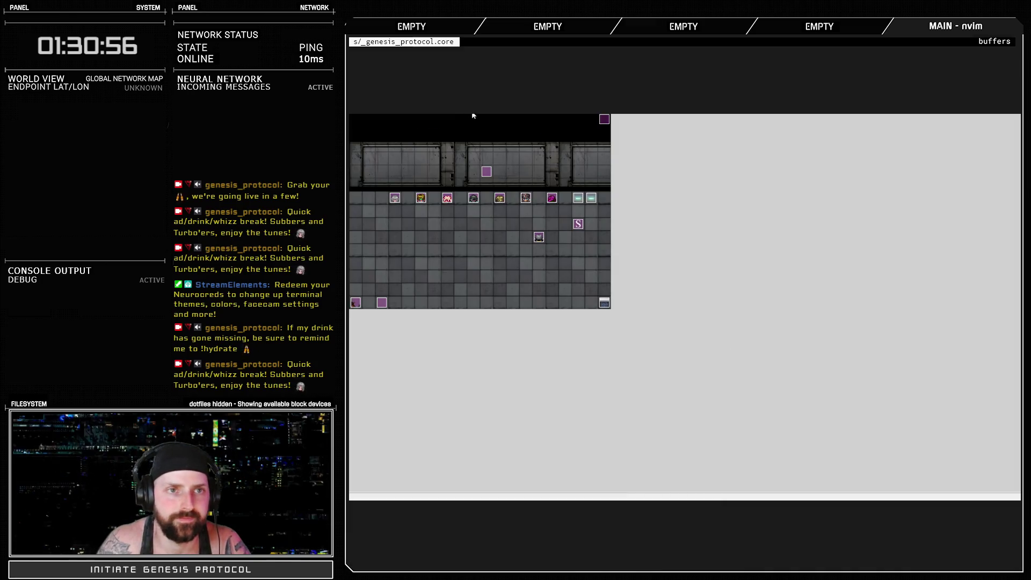
Check that skill 443 Stinger Myst uses animation 496, then preview that animation's hit.
{"action": "key", "text": "F9"}
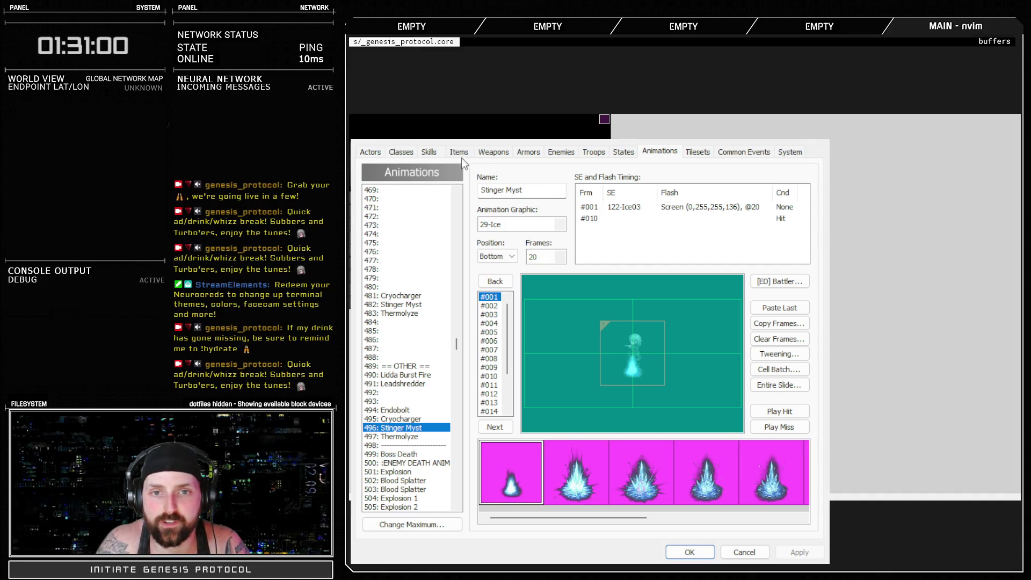
{"action": "left_click", "coordinate": [428, 152]}
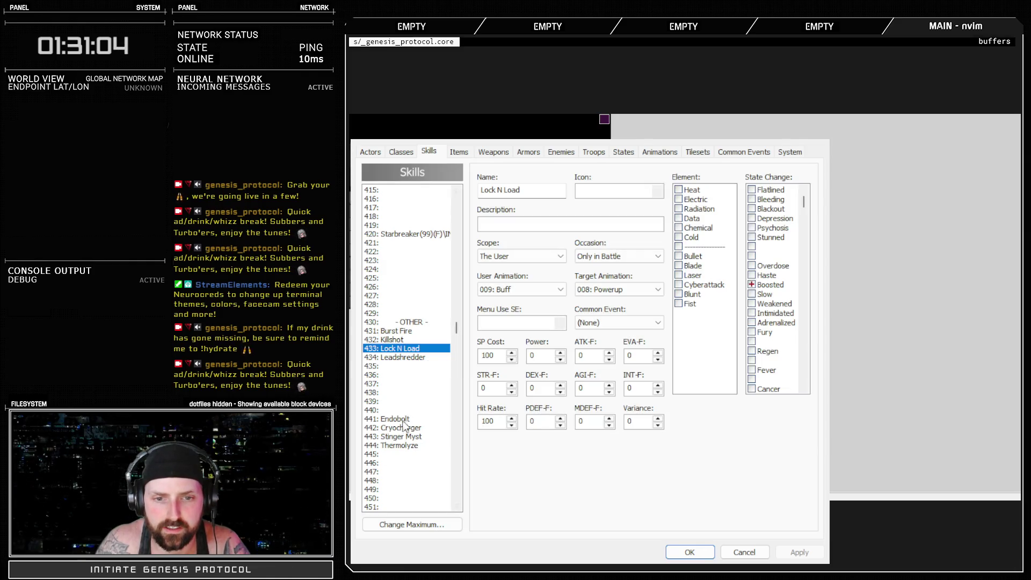
{"action": "left_click", "coordinate": [402, 436]}
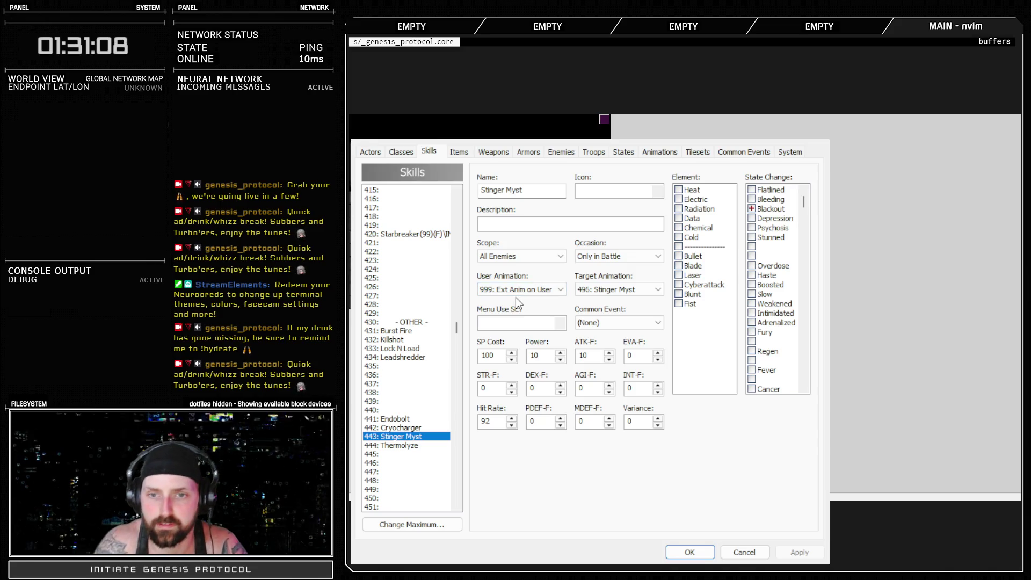
{"action": "left_click", "coordinate": [652, 152]}
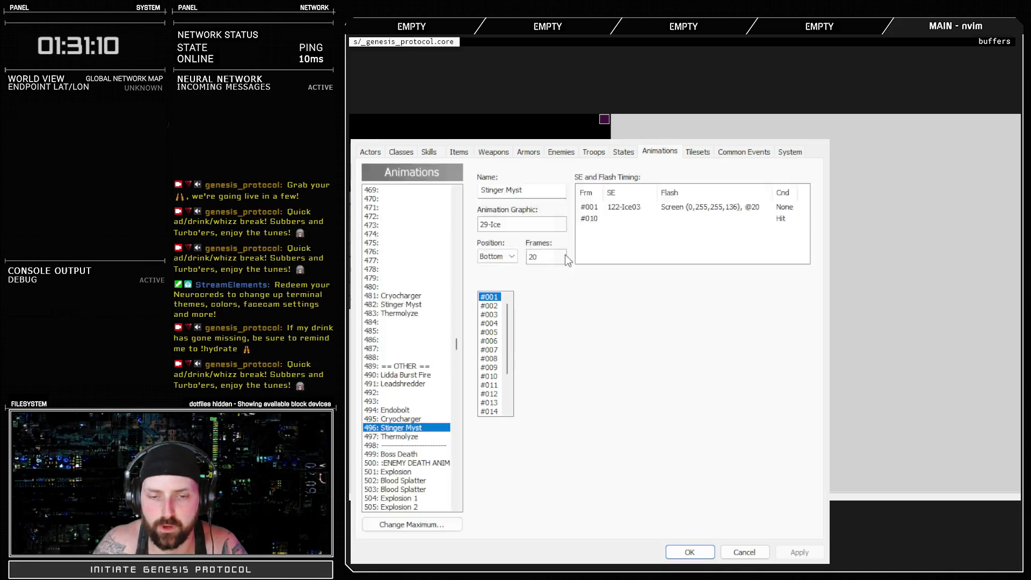
{"action": "left_click", "coordinate": [778, 412]}
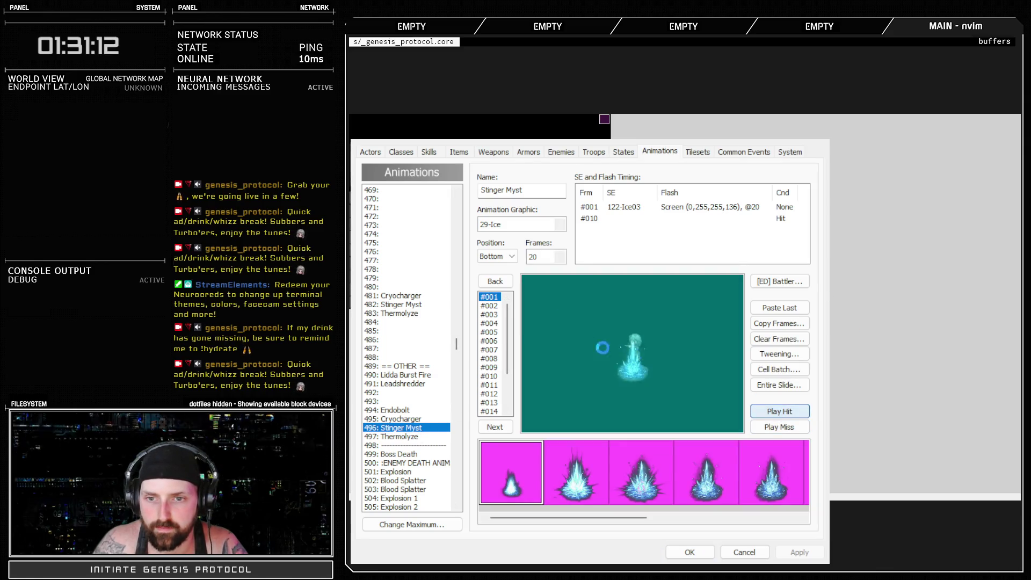
Copy Thermolyze's anim_timing block into Stinger Myst's entry in the Skills Controller script.
{"action": "left_click", "coordinate": [690, 553]}
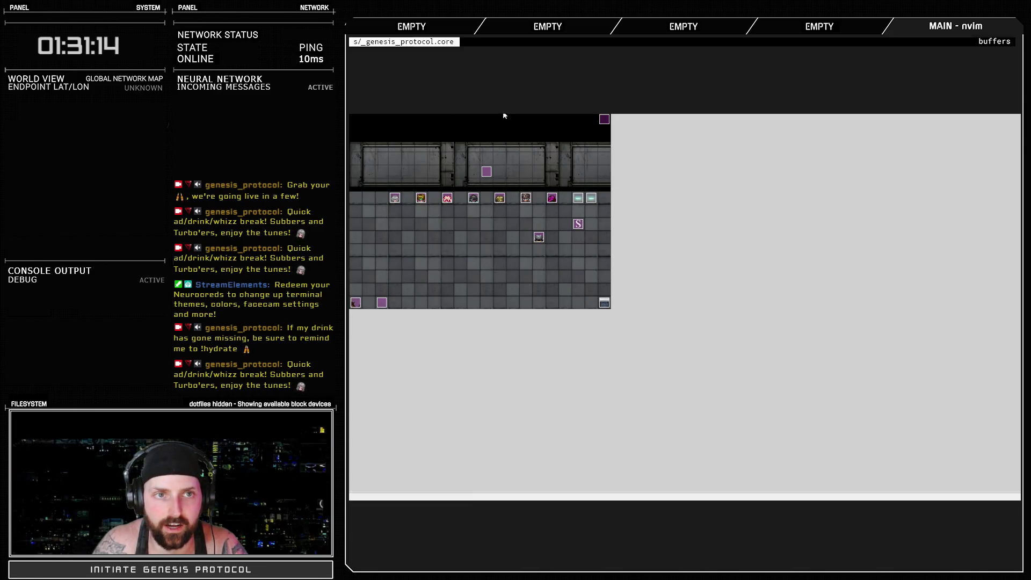
{"action": "key", "text": "F11"}
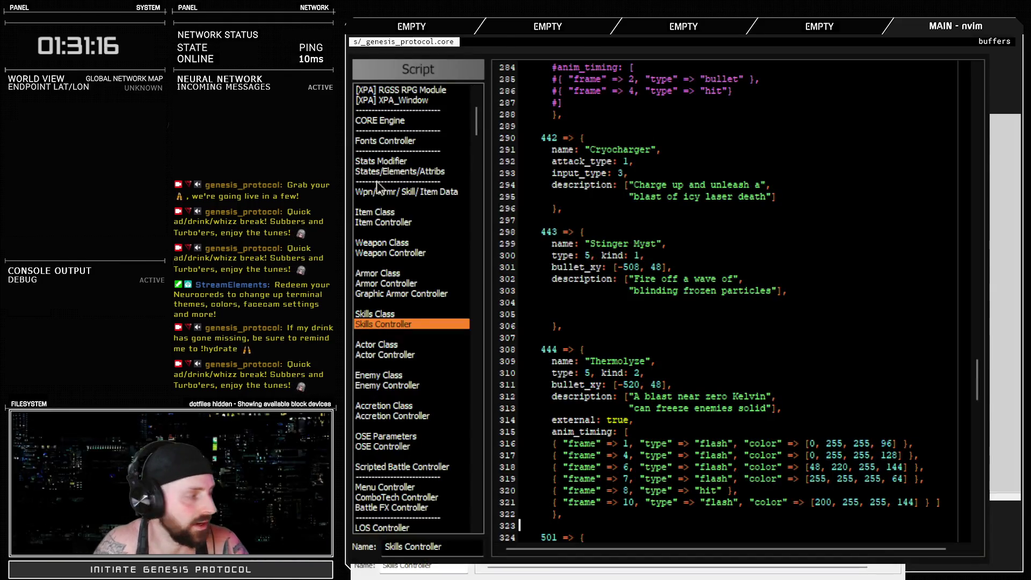
{"action": "scroll", "coordinate": [643, 310], "scroll_direction": "down", "scroll_amount": 2}
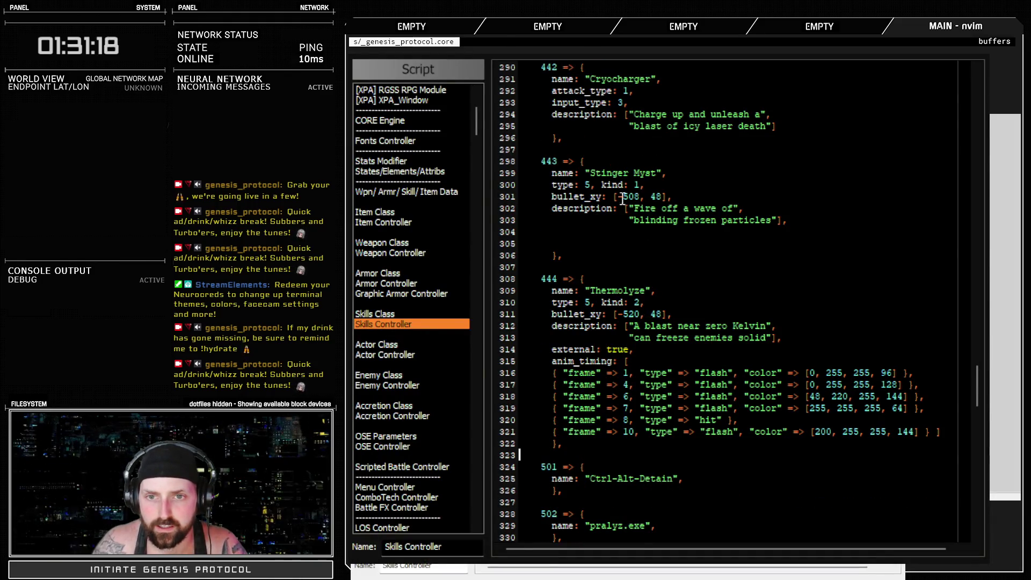
{"action": "left_click_drag", "start_coordinate": [586, 184], "coordinate": [668, 208]}
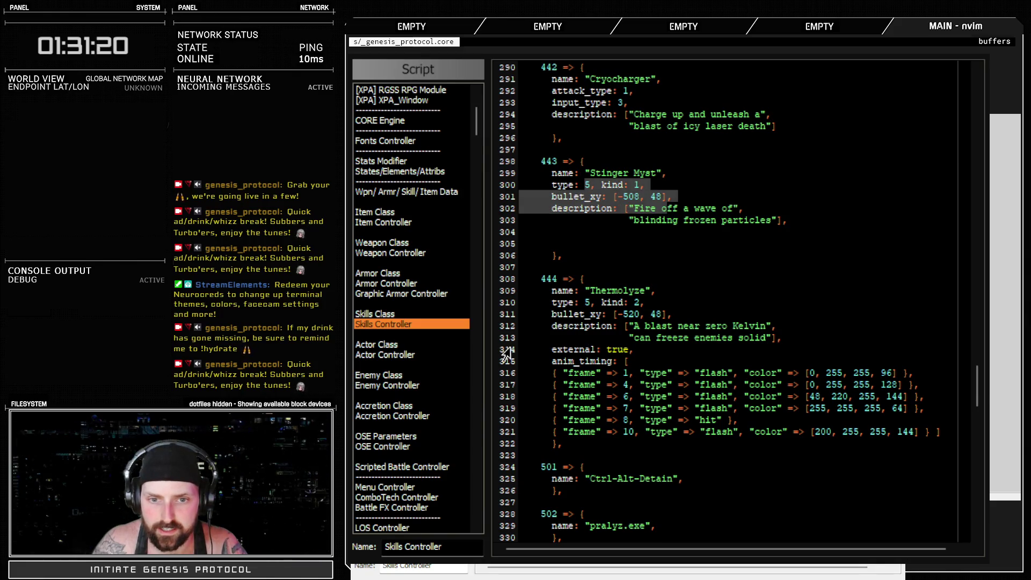
{"action": "left_click_drag", "start_coordinate": [520, 349], "coordinate": [529, 454]}
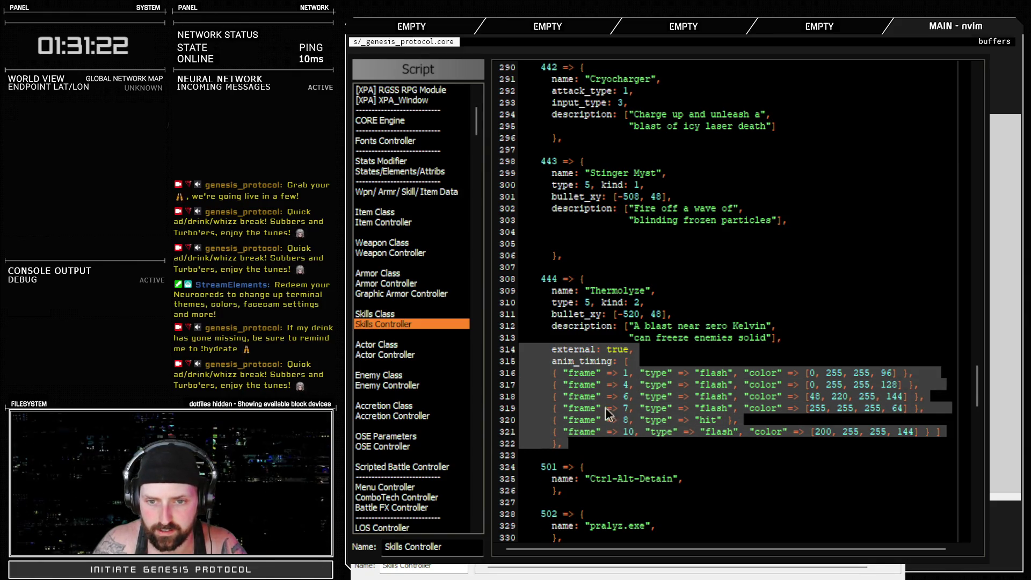
{"action": "left_click", "coordinate": [806, 221]}
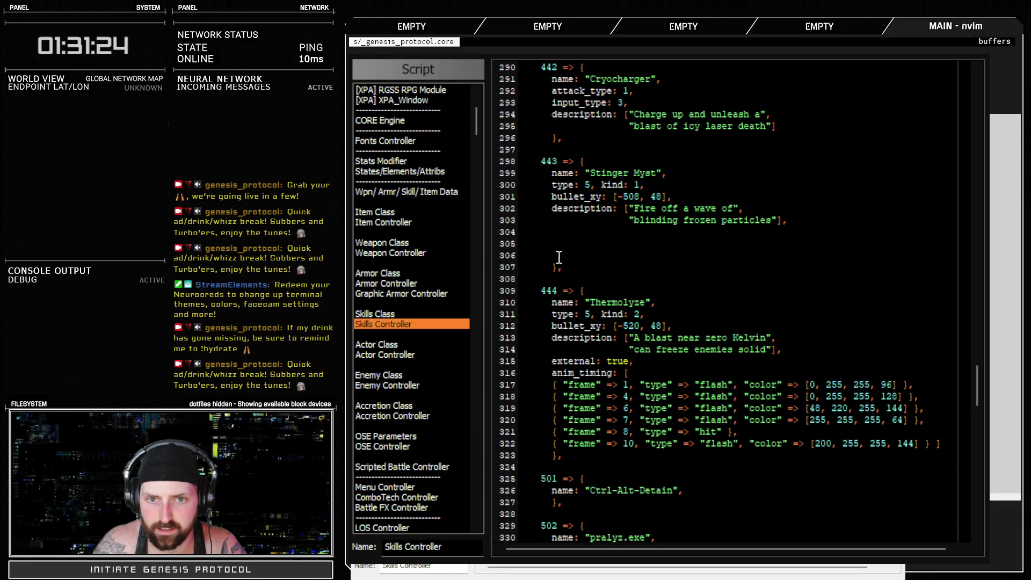
{"action": "key", "text": "Return"}
{"action": "key", "text": "Down"}
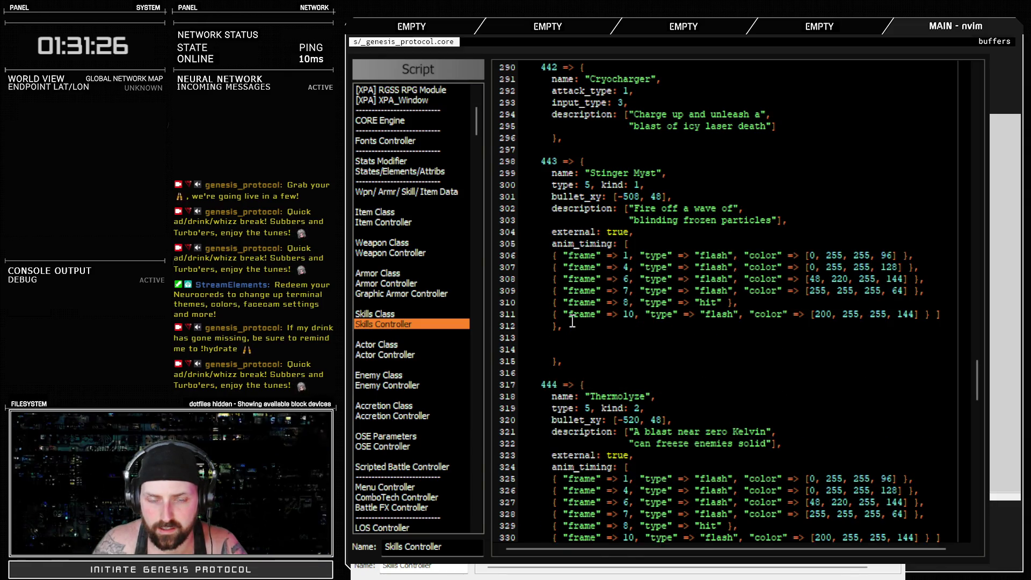
{"action": "key", "text": "ctrl+shift+v"}
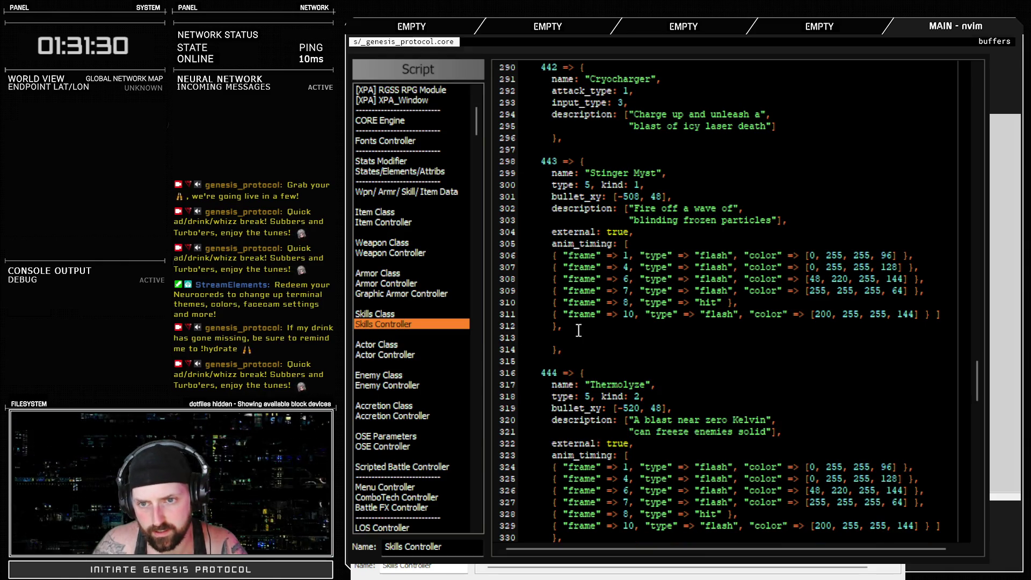
Delete the leftover closing lines and the frame 8 hit entry from Stinger Myst's timing.
{"action": "left_click_drag", "start_coordinate": [578, 349], "coordinate": [492, 343]}
{"action": "key", "text": "d"}
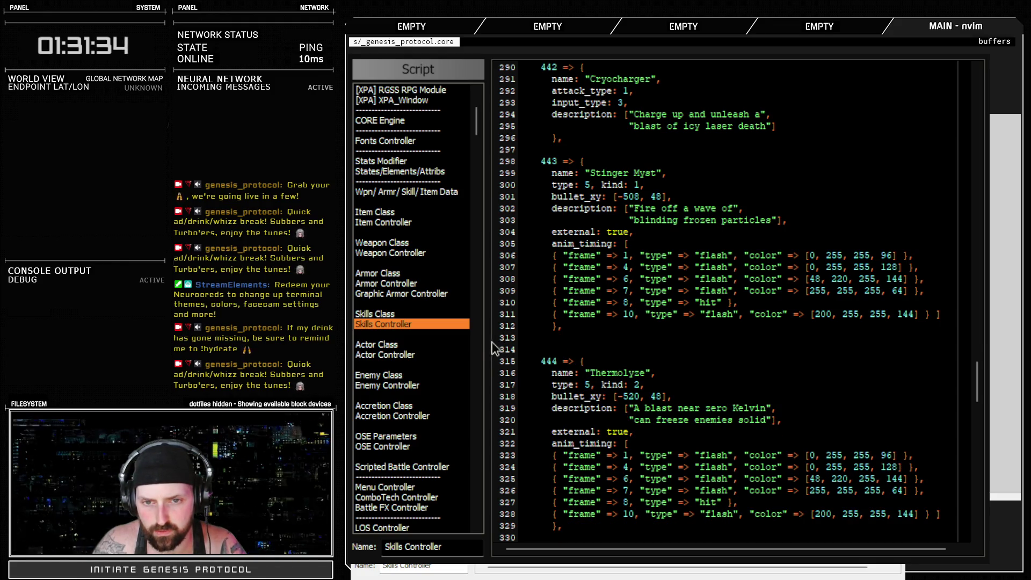
{"action": "key", "text": "d"}
{"action": "key", "text": "d"}
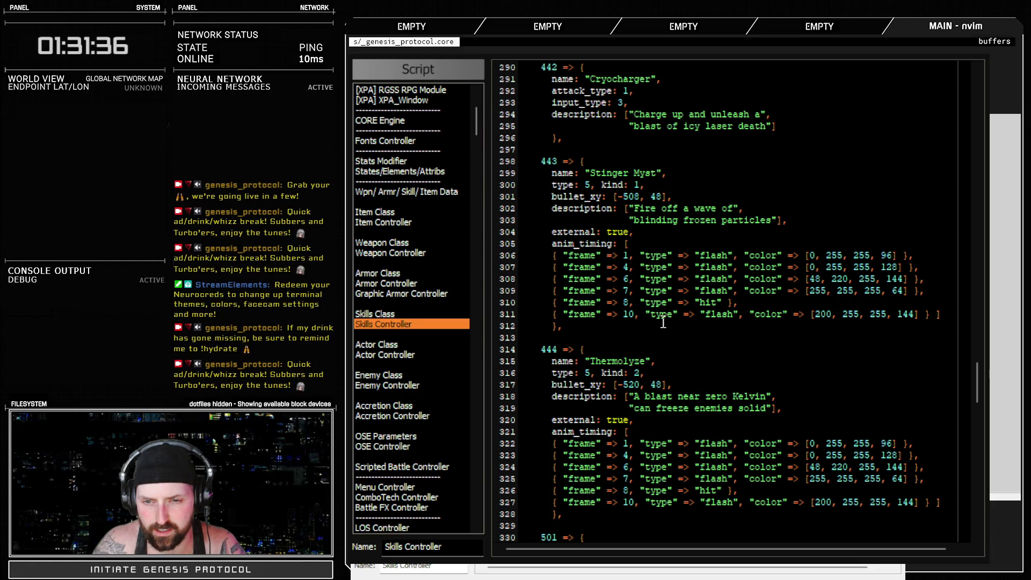
{"action": "key", "text": "BackSpace"}
{"action": "key", "text": "BackSpace"}
{"action": "key", "text": "BackSpace"}
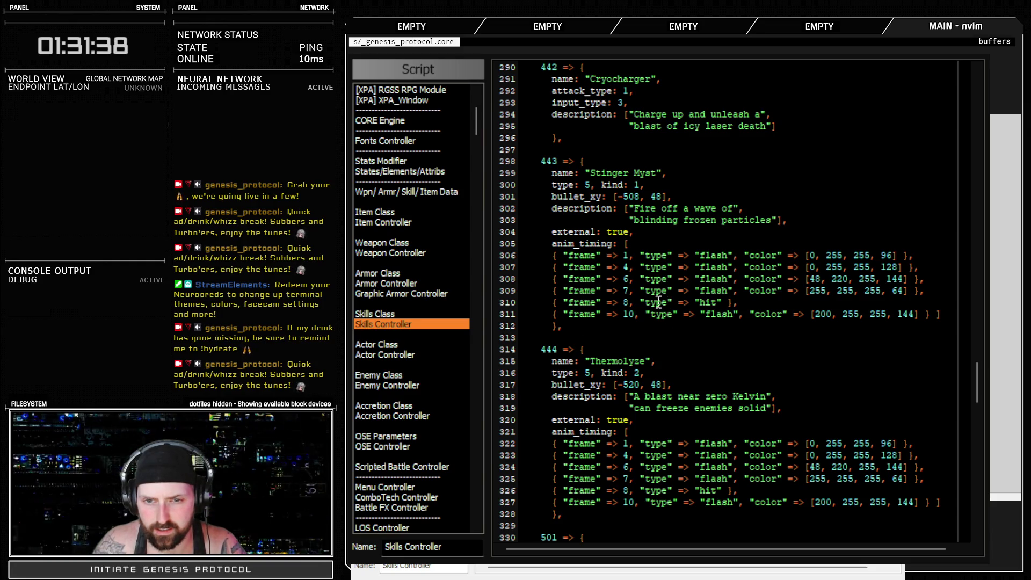
{"action": "left_click", "coordinate": [510, 303]}
{"action": "key", "text": "shift+v"}
{"action": "key", "text": "d"}
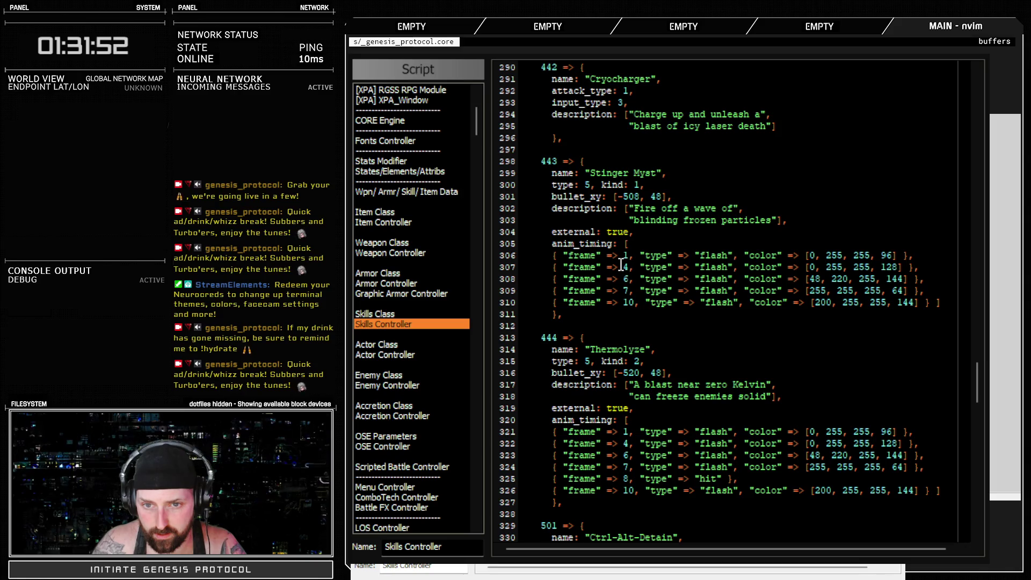
Duplicate the frame 1 flash line and start changing the first entry's type to se.
{"action": "left_click", "coordinate": [625, 256]}
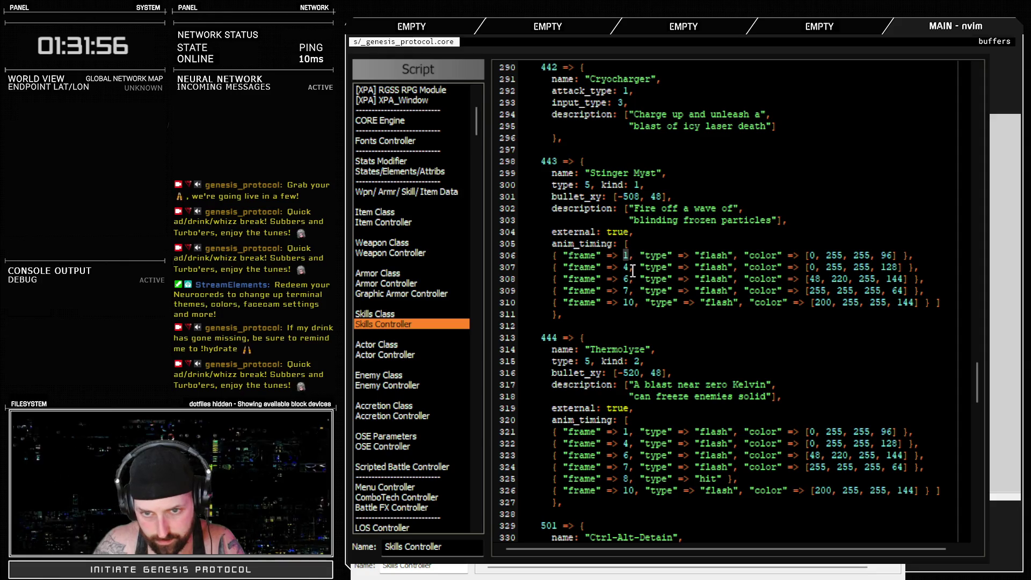
{"action": "type", "text": "2"}
{"action": "left_click", "coordinate": [625, 267]}
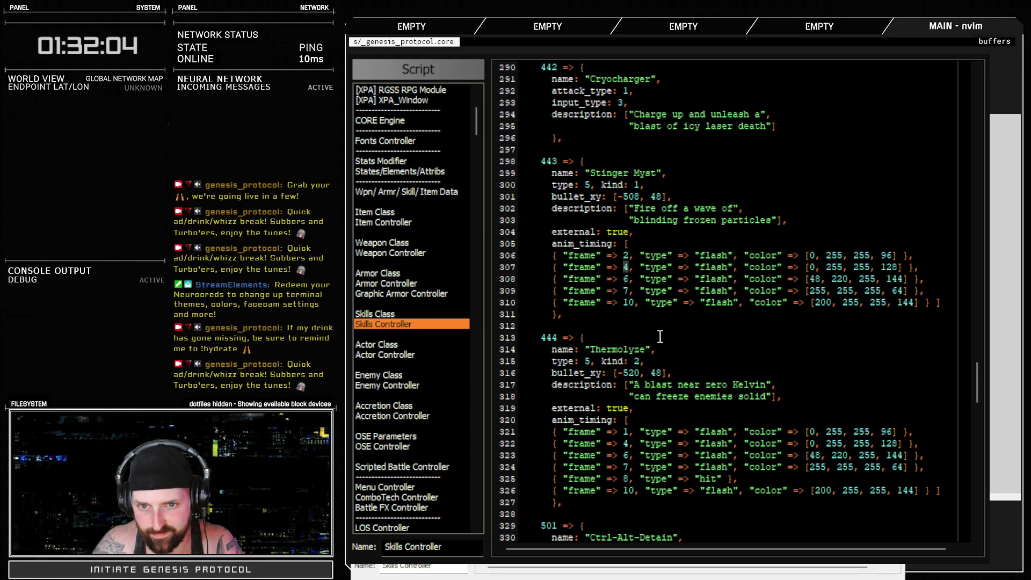
{"action": "key", "text": "k"}
{"action": "key", "text": "ctrl+x"}
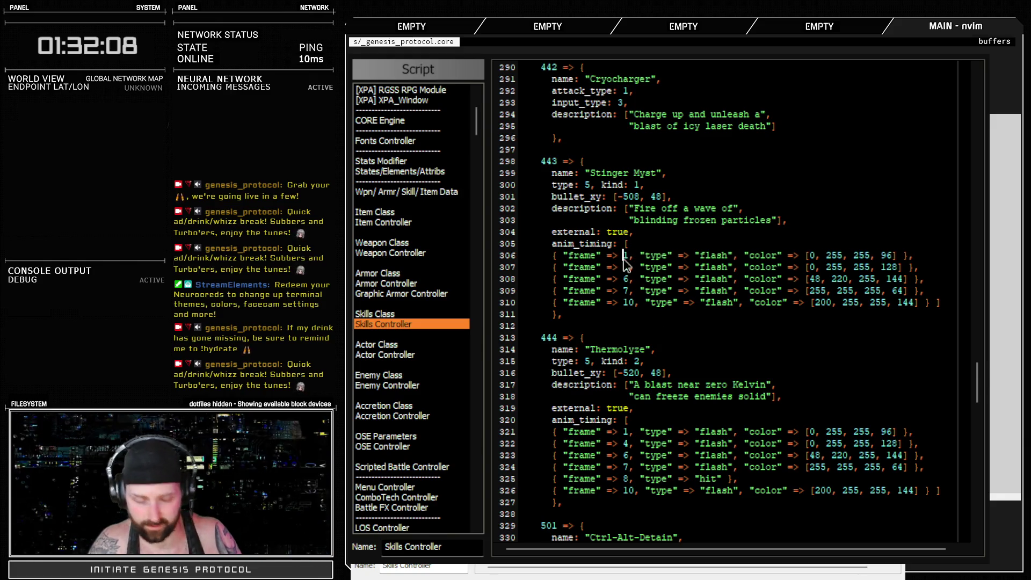
{"action": "key", "text": "y"}
{"action": "key", "text": "y"}
{"action": "key", "text": "shift+p"}
{"action": "left_click_drag", "start_coordinate": [699, 256], "coordinate": [756, 254]}
{"action": "type", "text": "csec"}
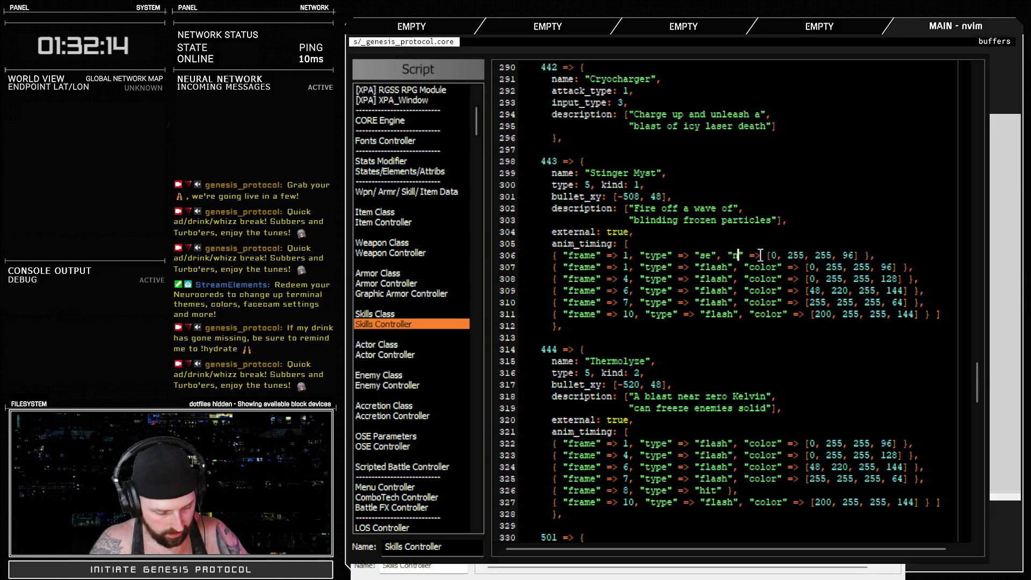
{"action": "type", "text": "name"}
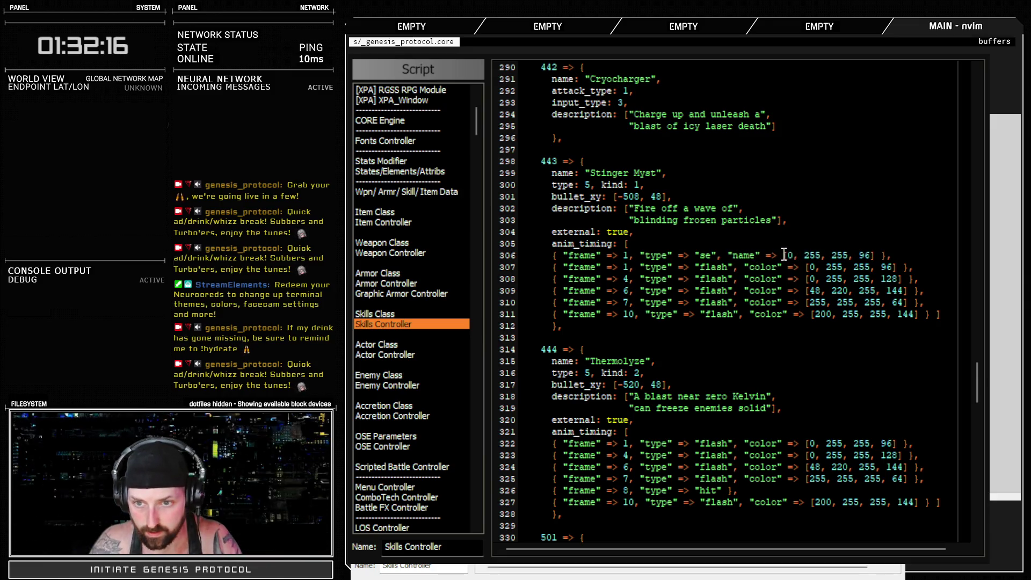
Make the first entry play 122-Ice02 and renumber the flash frames to 2, 5 and 7.
{"action": "left_click_drag", "start_coordinate": [784, 255], "coordinate": [879, 254]}
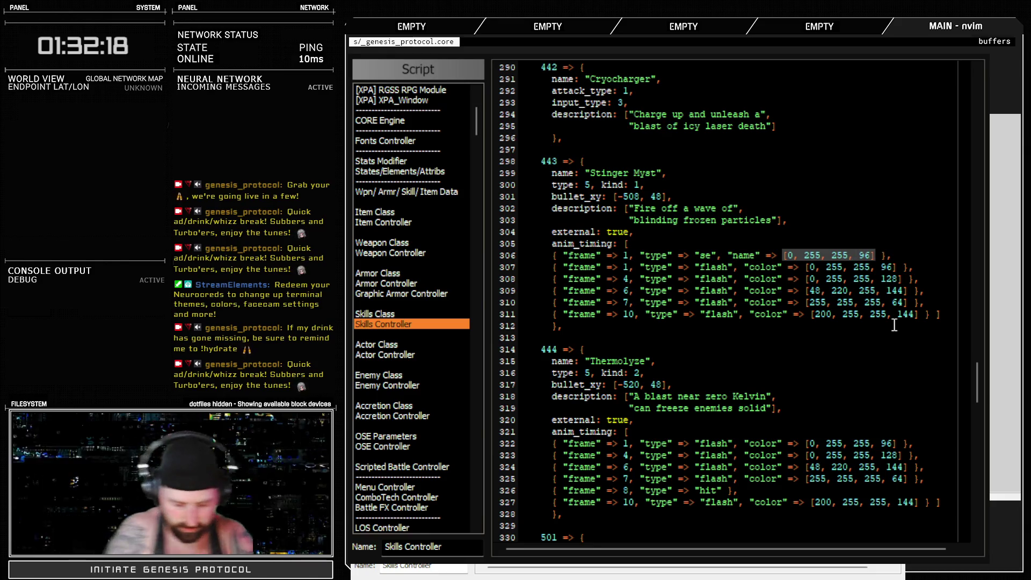
{"action": "type", "text": "c\"1"}
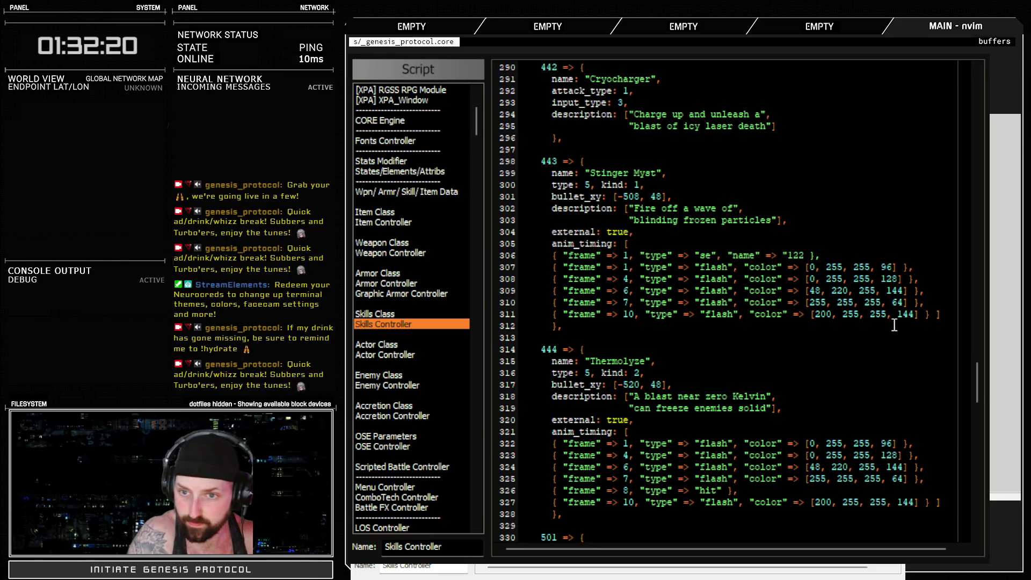
{"action": "type", "text": "ced"}
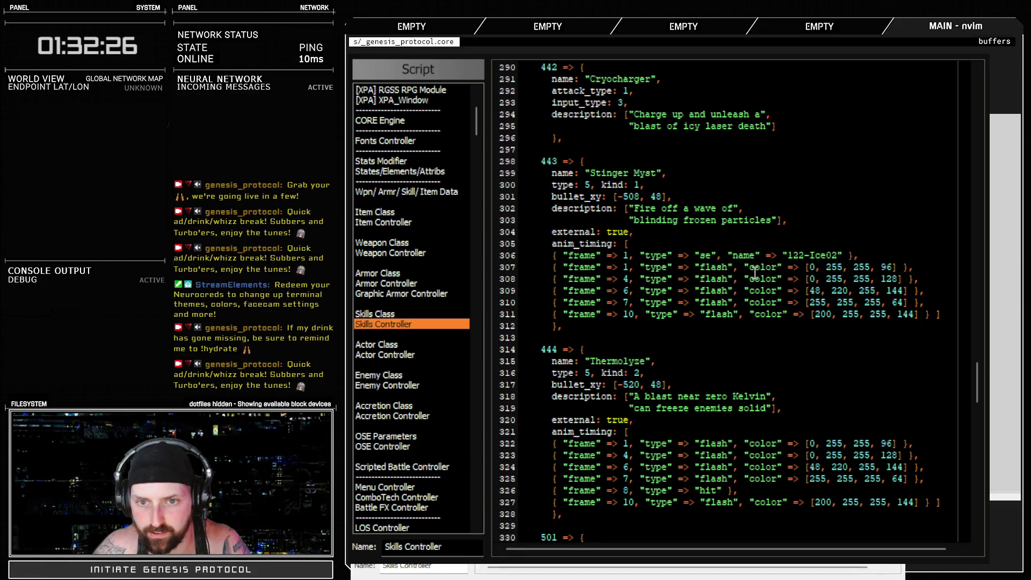
{"action": "left_click", "coordinate": [623, 268]}
{"action": "key", "text": "Delete"}
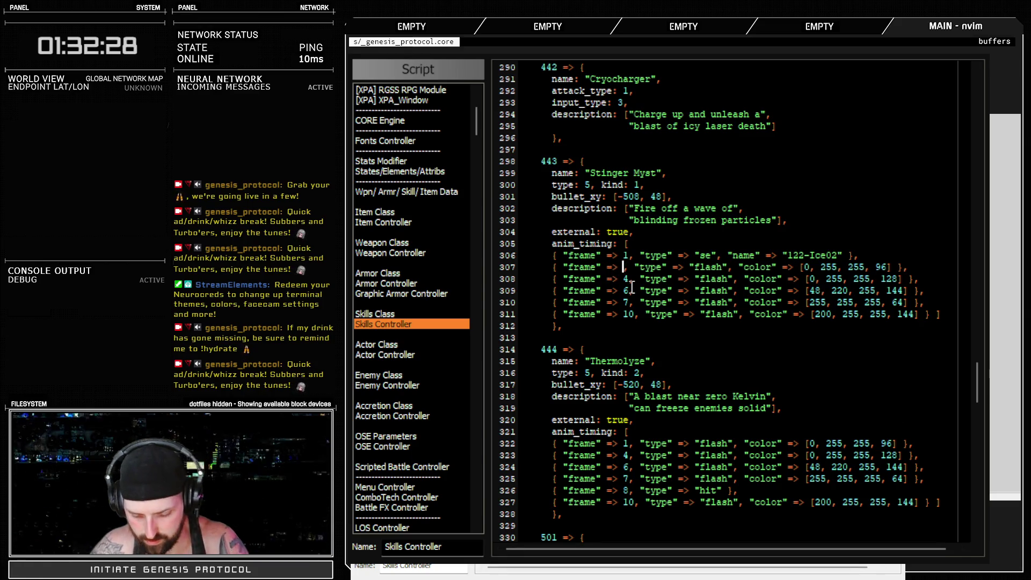
{"action": "type", "text": "2"}
{"action": "left_click", "coordinate": [626, 279]}
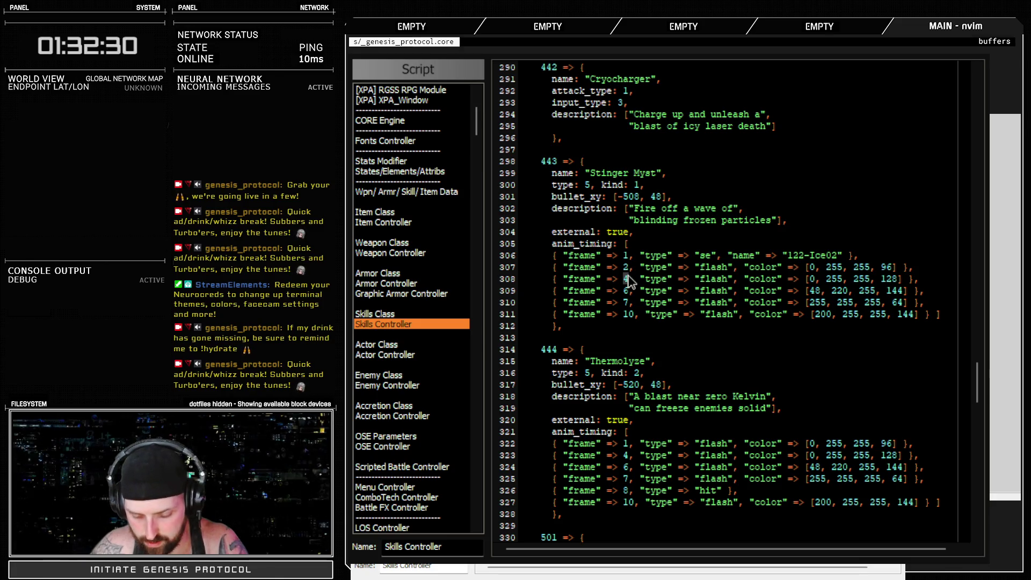
{"action": "key", "text": "Delete"}
{"action": "type", "text": "5"}
{"action": "left_click", "coordinate": [625, 291]}
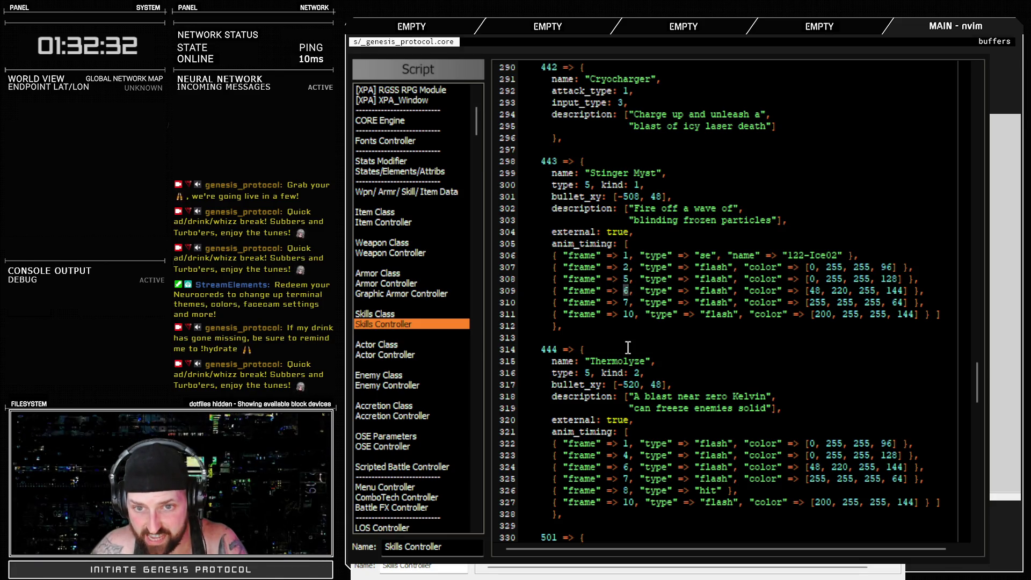
{"action": "key", "text": "Delete"}
{"action": "type", "text": "7"}
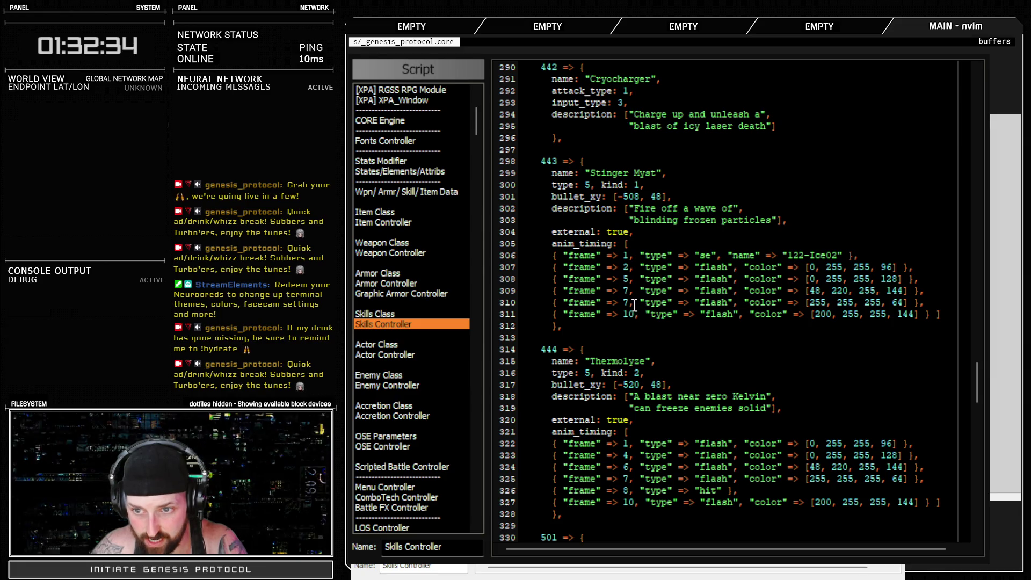
Remove the redundant white frame 7 flash line and close the scripts.
{"action": "left_click", "coordinate": [625, 303]}
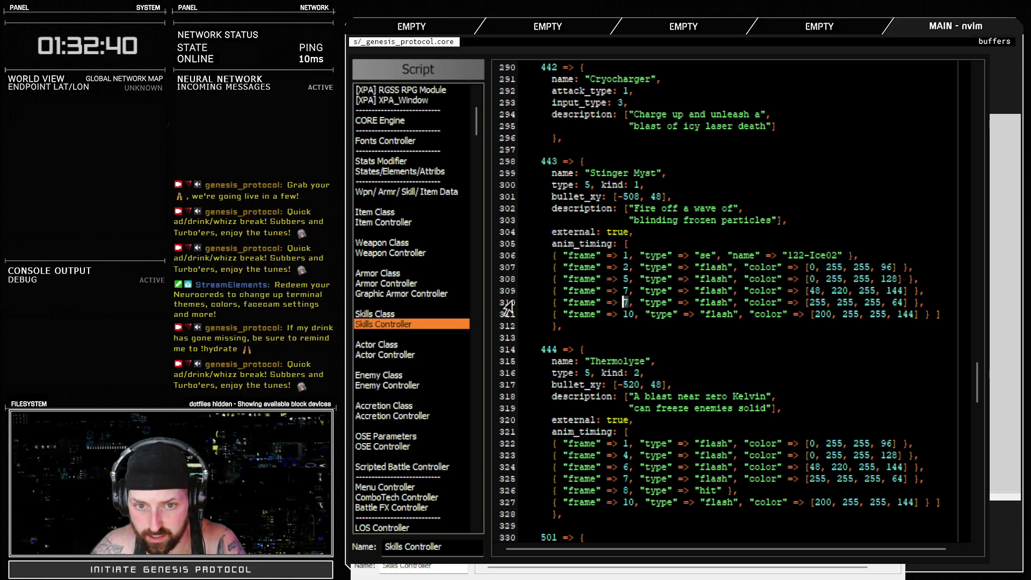
{"action": "left_click_drag", "start_coordinate": [508, 302], "coordinate": [540, 314]}
{"action": "key", "text": "d"}
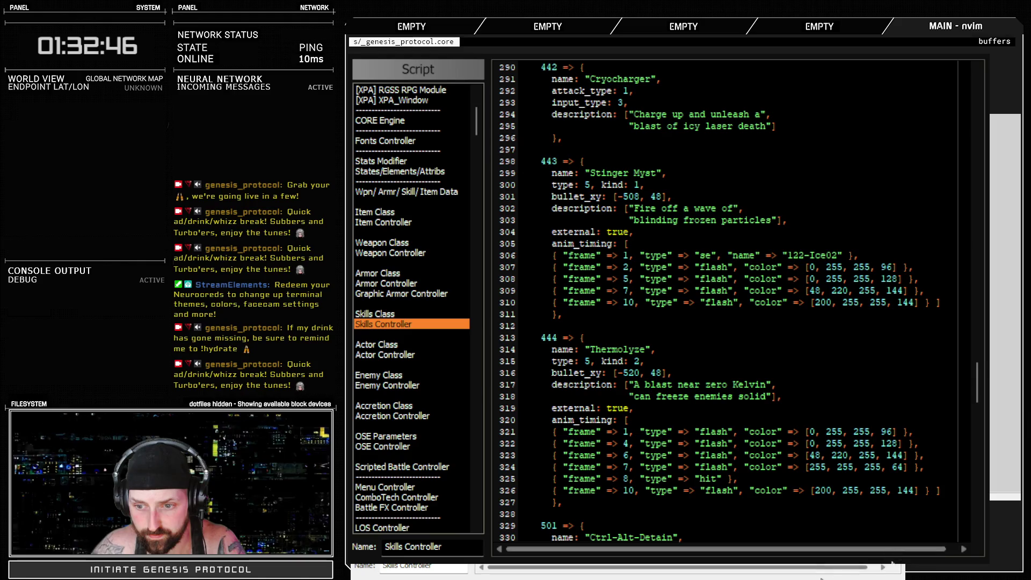
{"action": "key", "text": "Escape"}
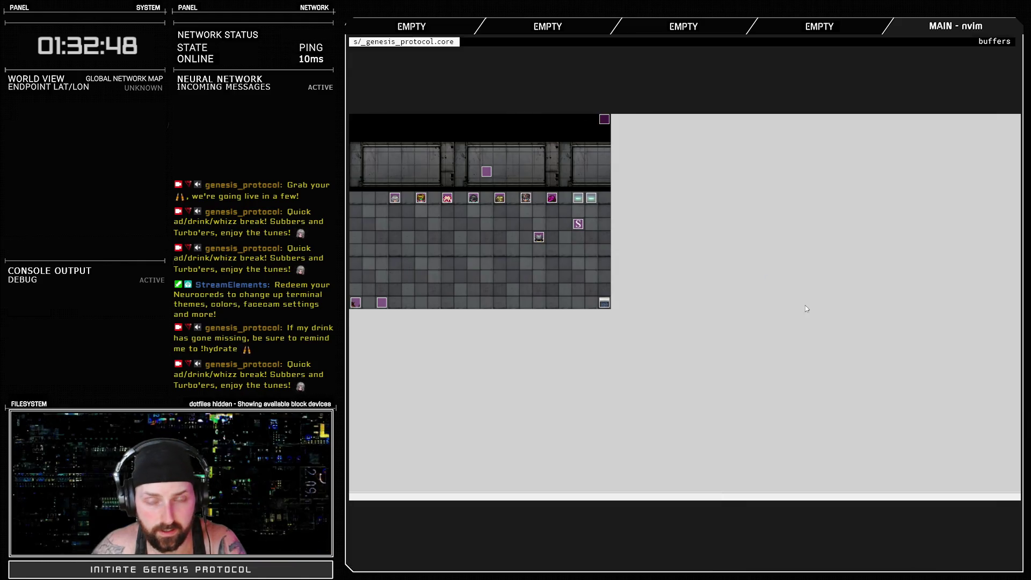
Audition ice effects, pick 121-Ice02 for Stinger Myst's sound, and close the scripts.
{"action": "key", "text": "F12"}
{"action": "scroll", "coordinate": [456, 268], "scroll_direction": "down", "scroll_amount": 10}
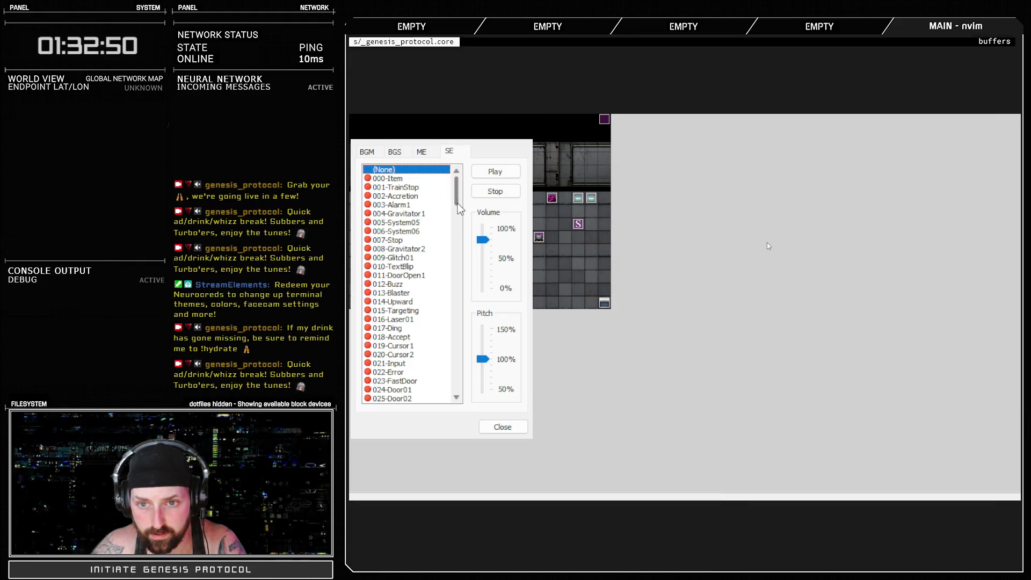
{"action": "left_click_drag", "start_coordinate": [456, 268], "coordinate": [450, 322]}
{"action": "left_click", "coordinate": [406, 285]}
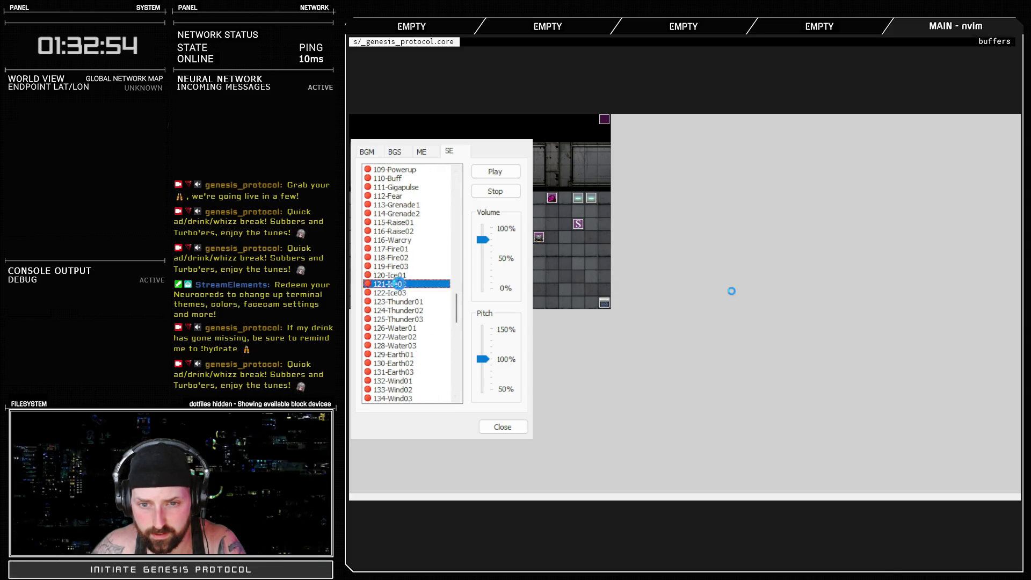
{"action": "left_click", "coordinate": [498, 428]}
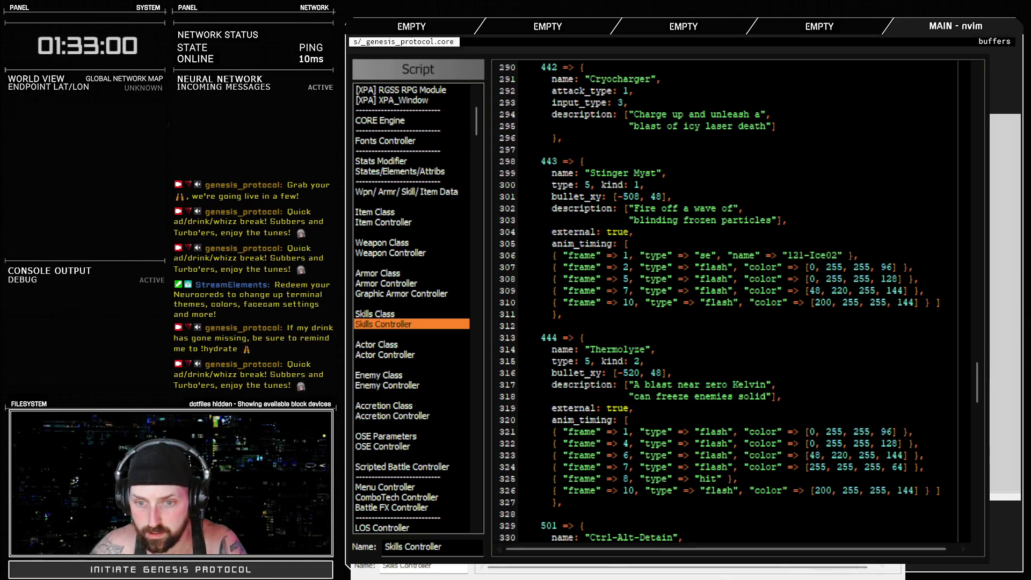
{"action": "key", "text": "Escape"}
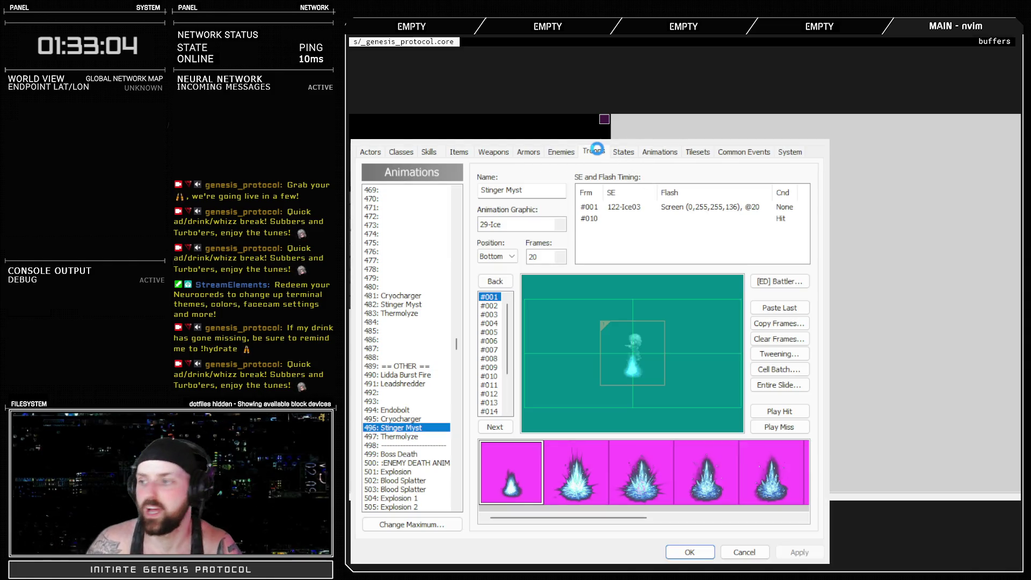
Start a test battle and cast Stinger Myst to hear its new sound.
{"action": "left_click", "coordinate": [594, 152]}
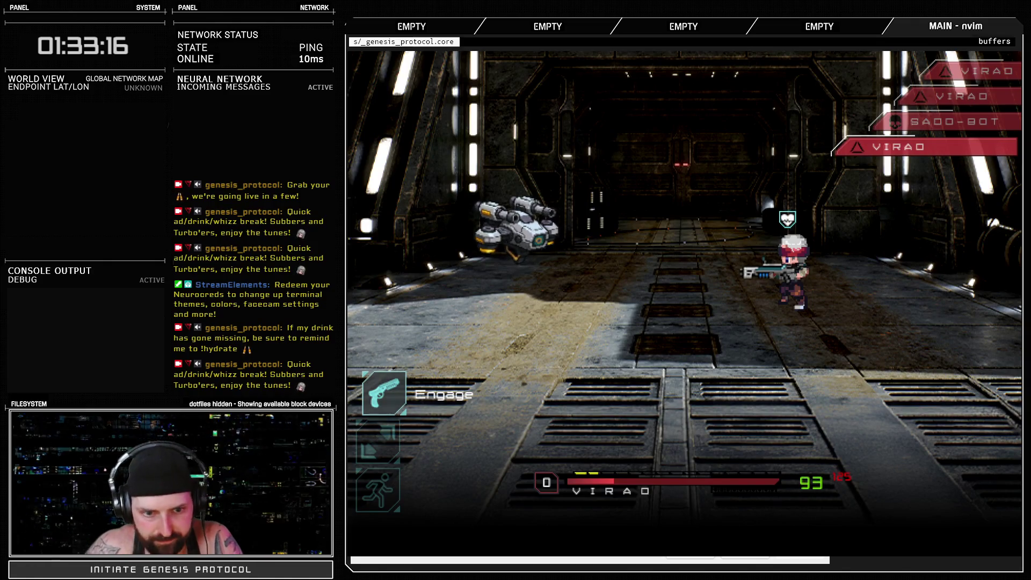
{"action": "key", "text": "Return"}
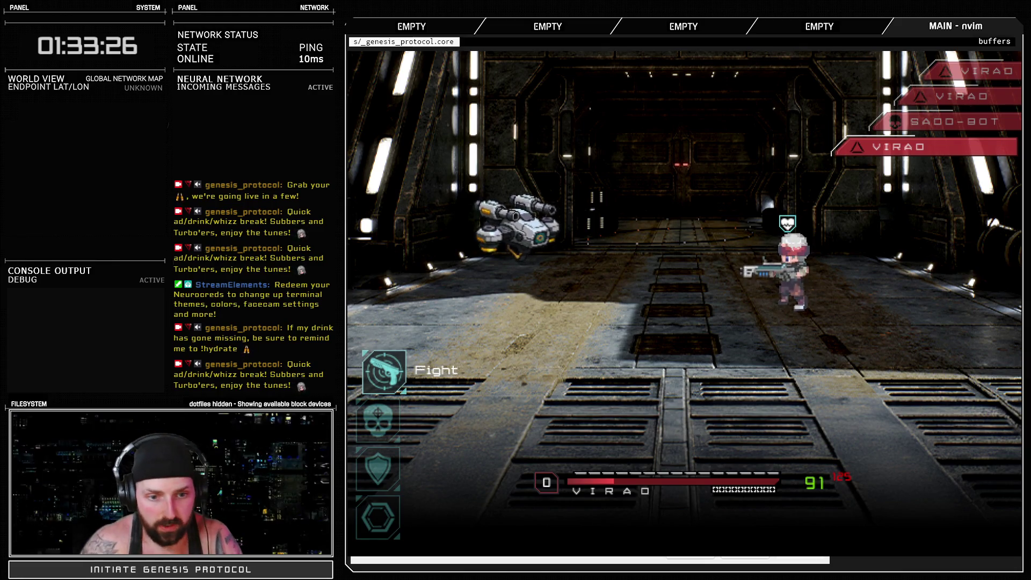
{"action": "key", "text": "Down"}
{"action": "key", "text": "Down"}
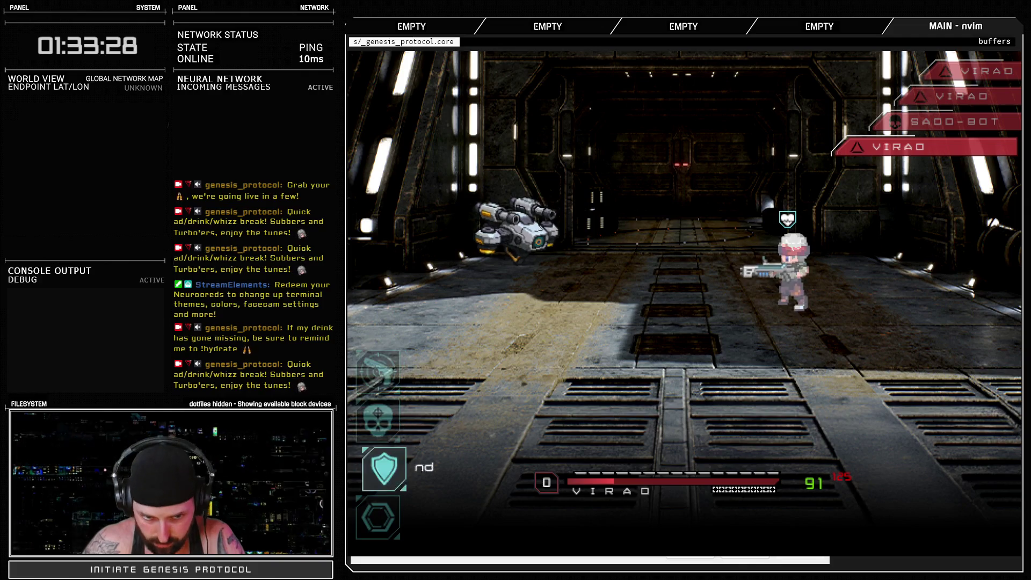
{"action": "key", "text": "Up"}
{"action": "key", "text": "Return"}
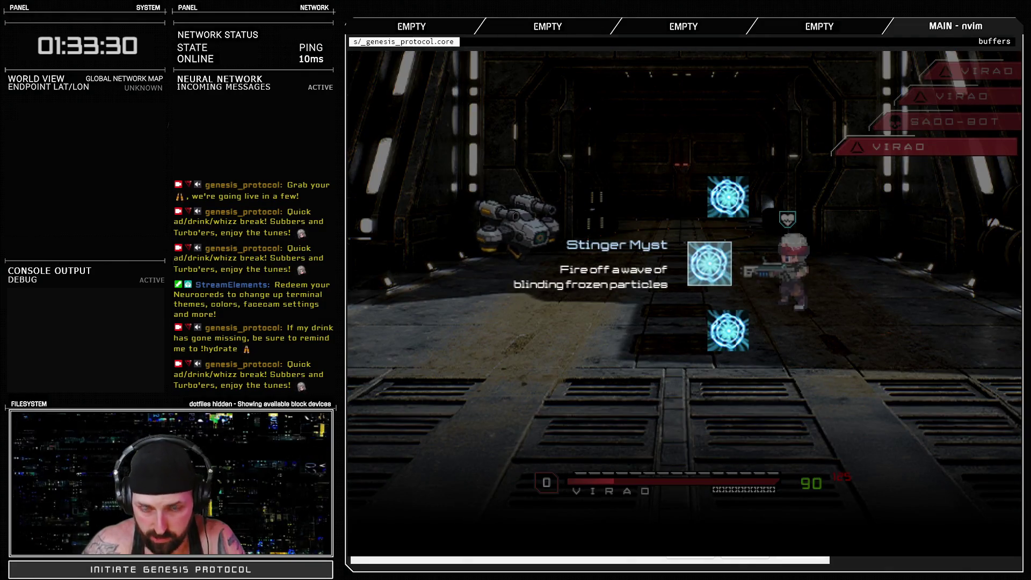
{"action": "key", "text": "Return"}
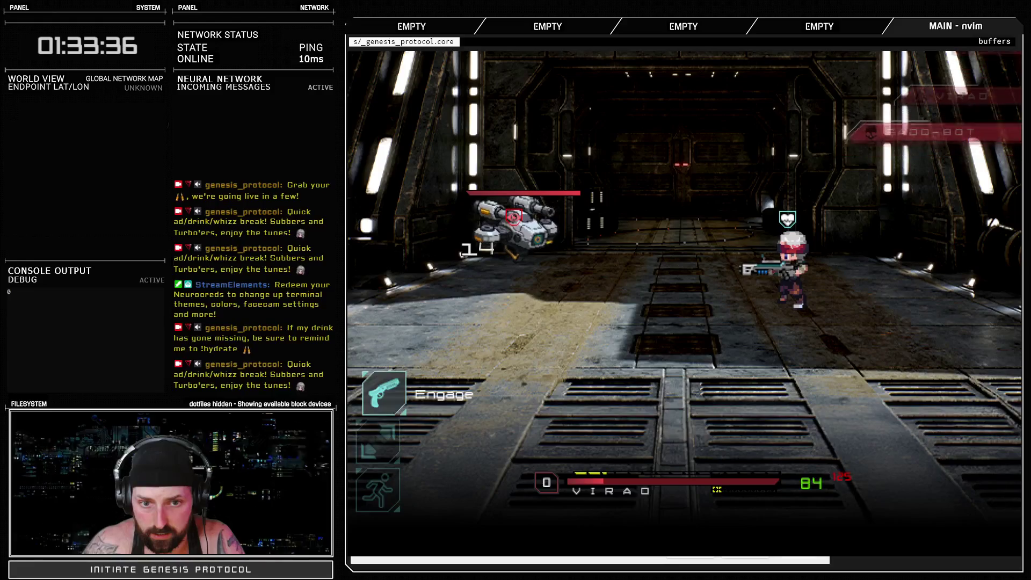
Bring up Thermolyze for the next fighter, then end the test battle.
{"action": "key", "text": "Return"}
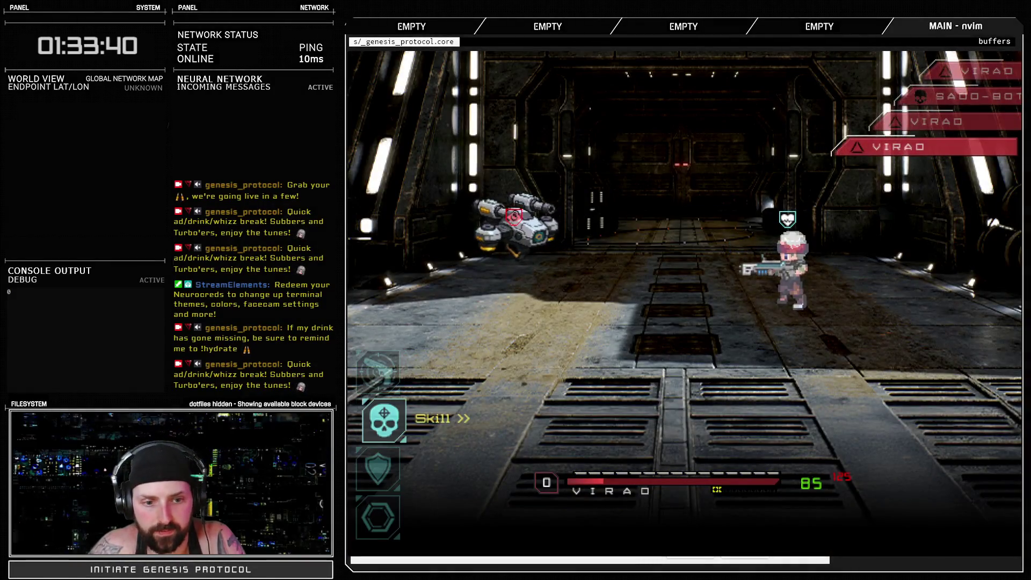
{"action": "key", "text": "Down"}
{"action": "key", "text": "Down"}
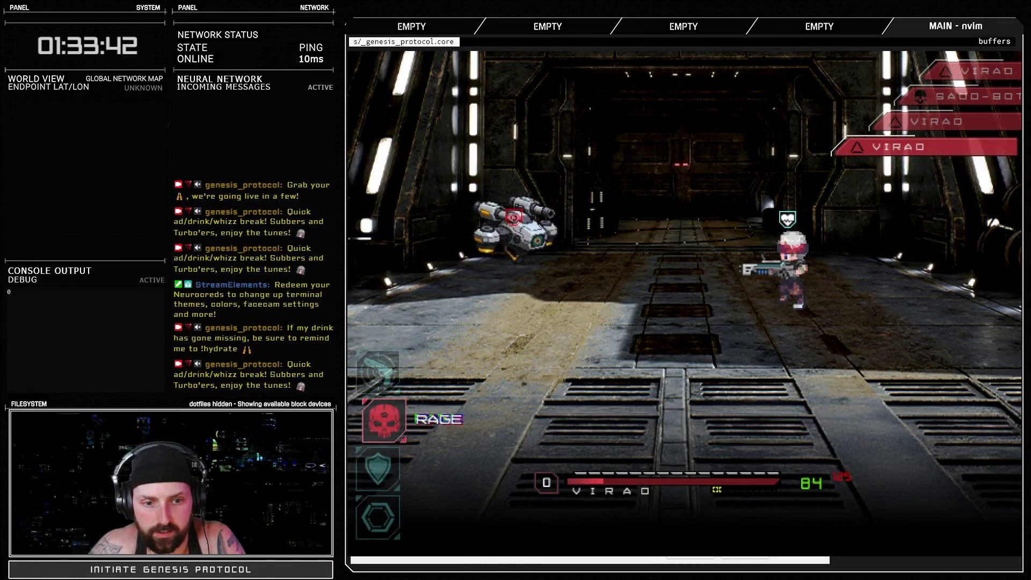
{"action": "key", "text": "Return"}
{"action": "key", "text": "Return"}
{"action": "key", "text": "Return"}
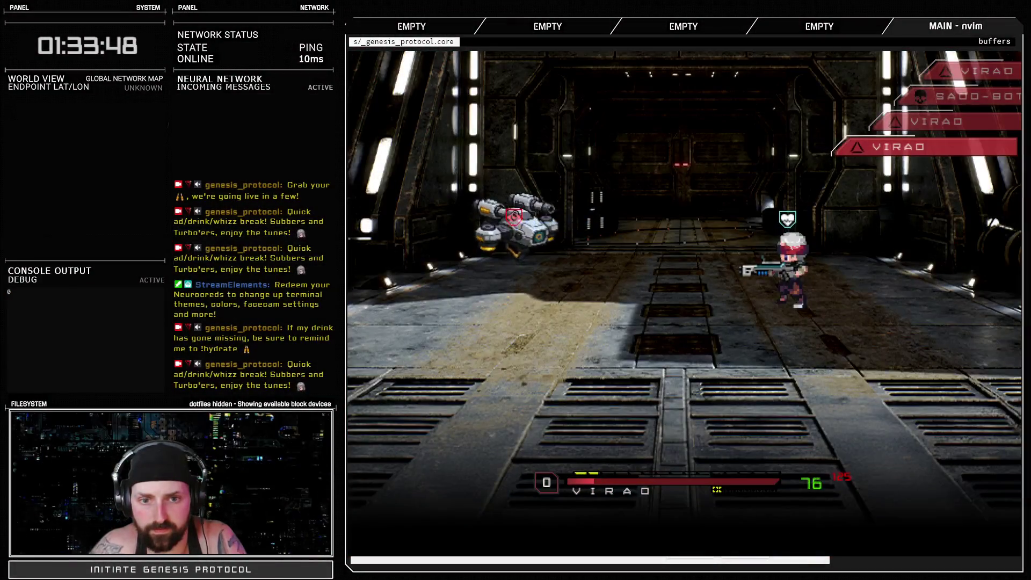
{"action": "key", "text": "Down"}
{"action": "key", "text": "Down"}
{"action": "key", "text": "Return"}
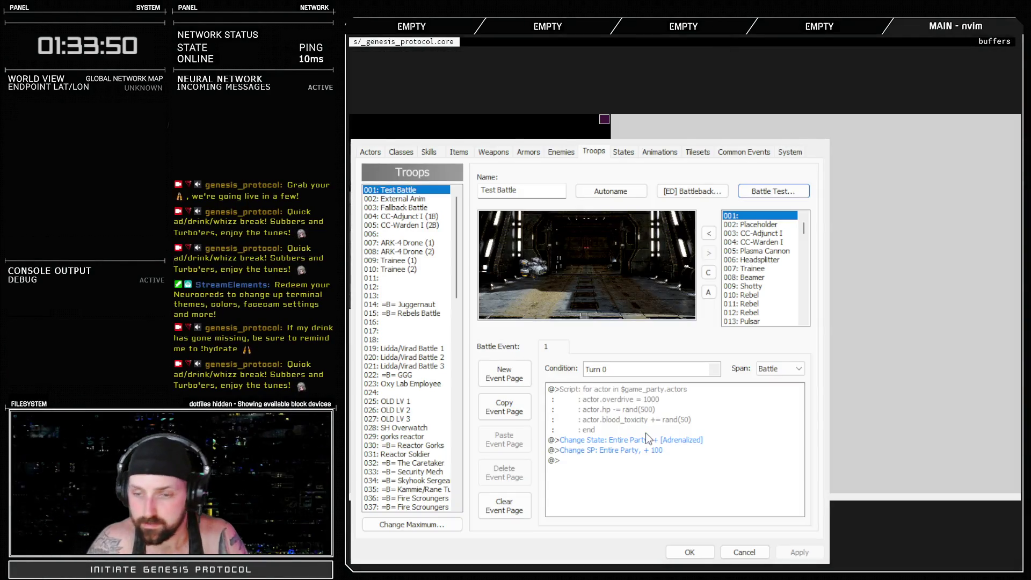
Close the database with OK, then reopen it and cancel out.
{"action": "left_click", "coordinate": [714, 552]}
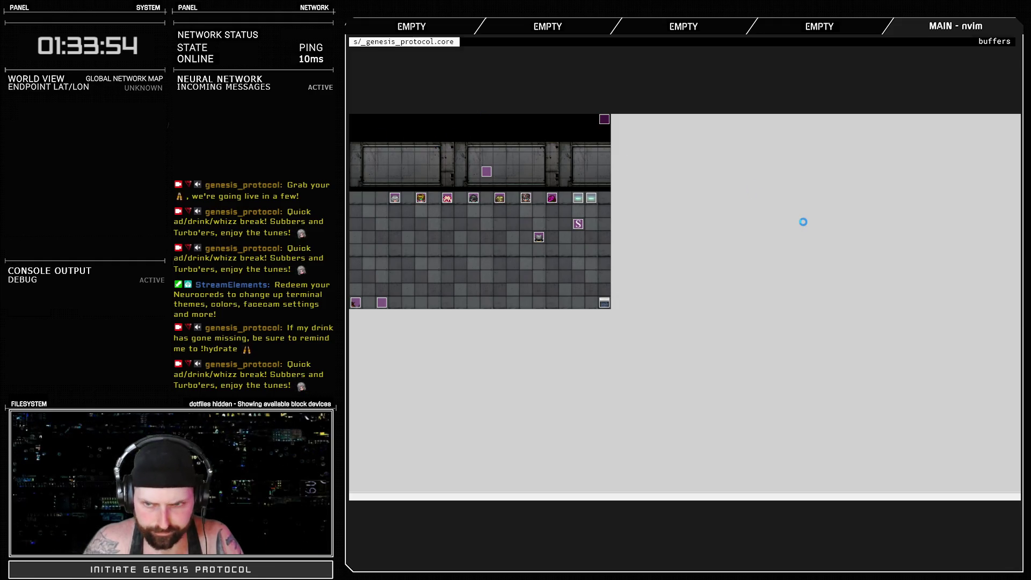
{"action": "key", "text": "F9"}
{"action": "left_click", "coordinate": [729, 552]}
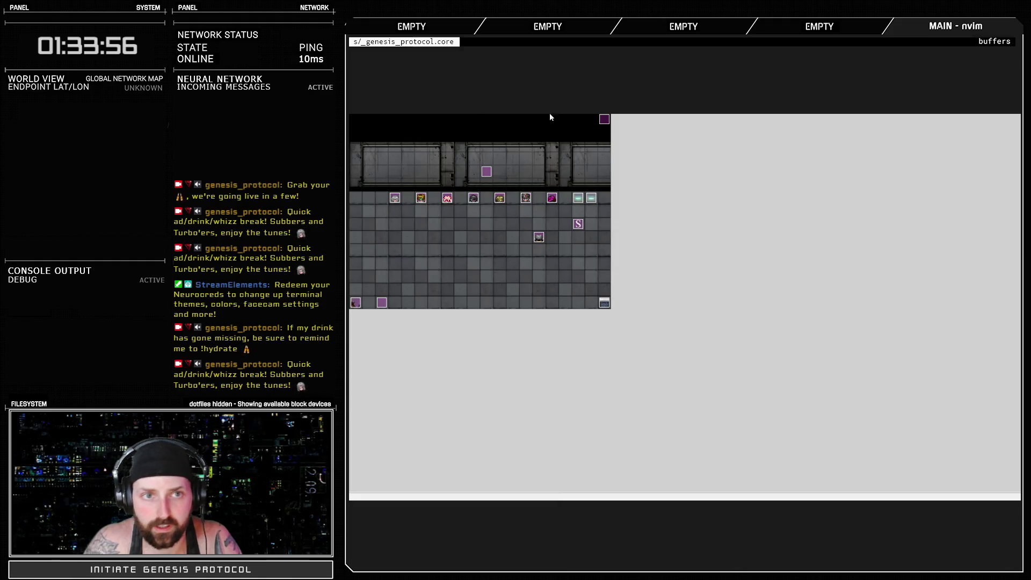
Shift Thermolyze's later timing entries to frames 5, 7, 8 and the hit to frame 9.
{"action": "key", "text": "F11"}
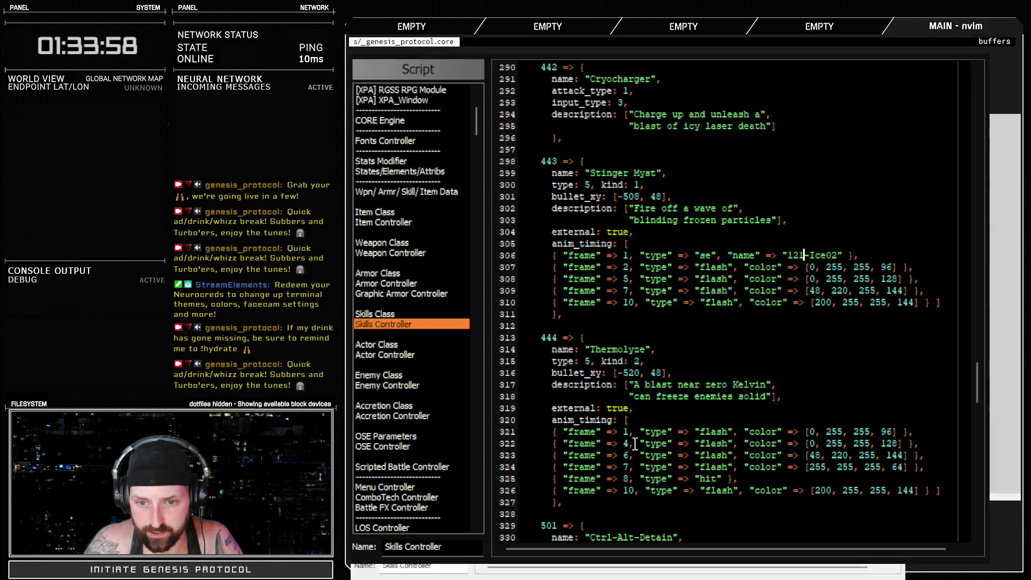
{"action": "scroll", "coordinate": [715, 424], "scroll_direction": "down", "scroll_amount": 2}
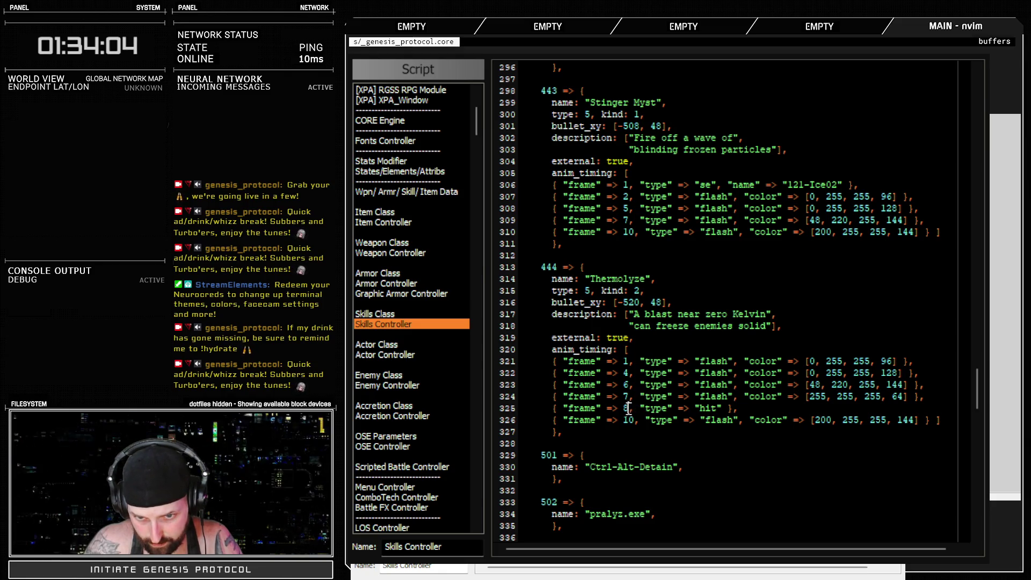
{"action": "key", "text": "BackSpace"}
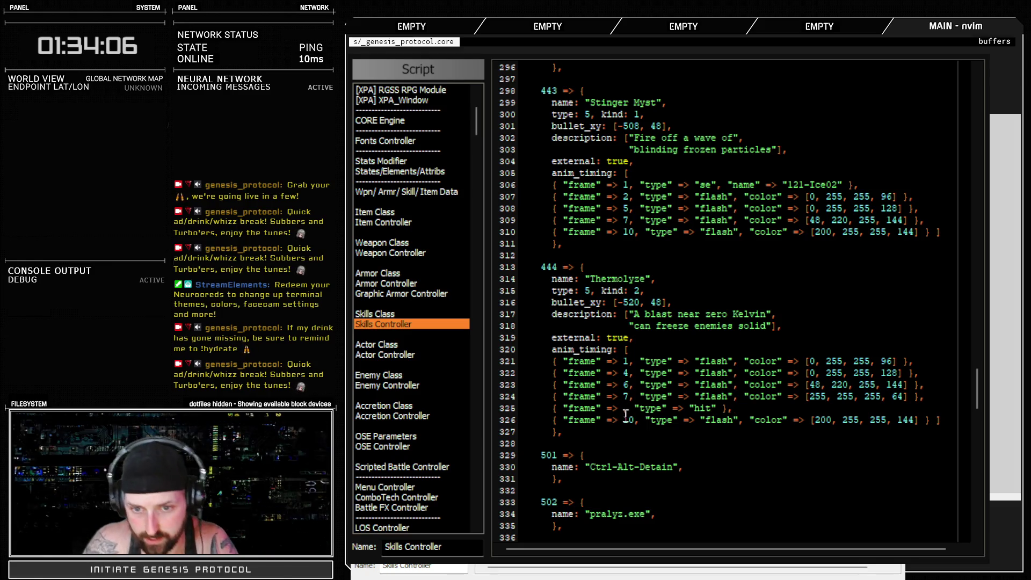
{"action": "type", "text": "9"}
{"action": "key", "text": "Escape"}
{"action": "key", "text": "k"}
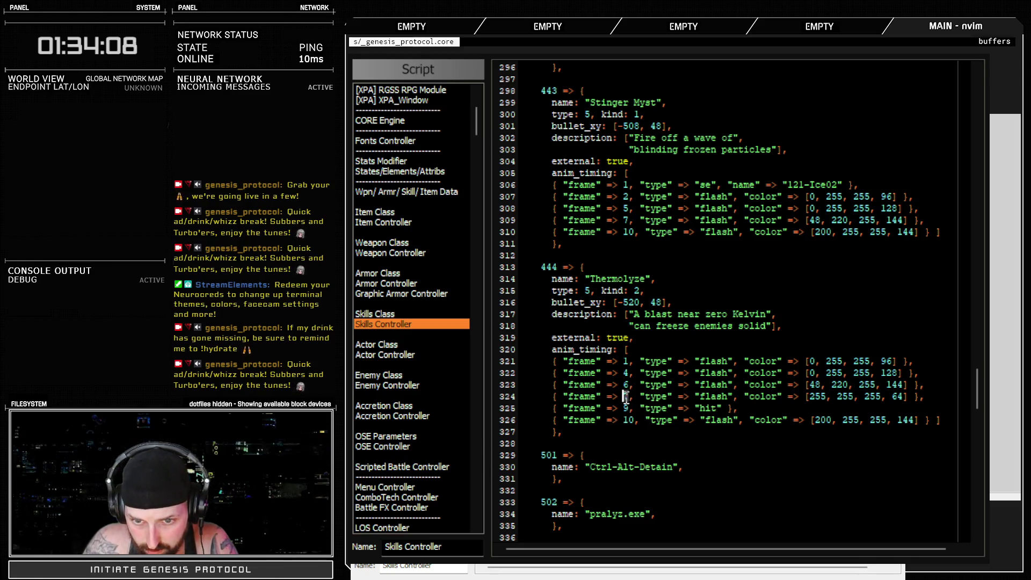
{"action": "key", "text": "ctrl+a"}
{"action": "key", "text": "k"}
{"action": "key", "text": "ctrl+a"}
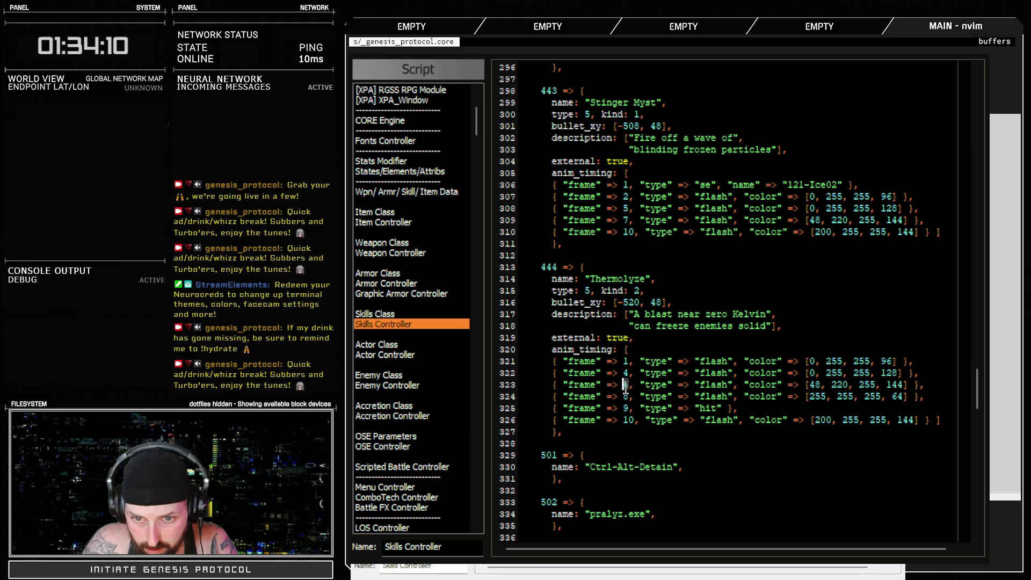
{"action": "key", "text": "k"}
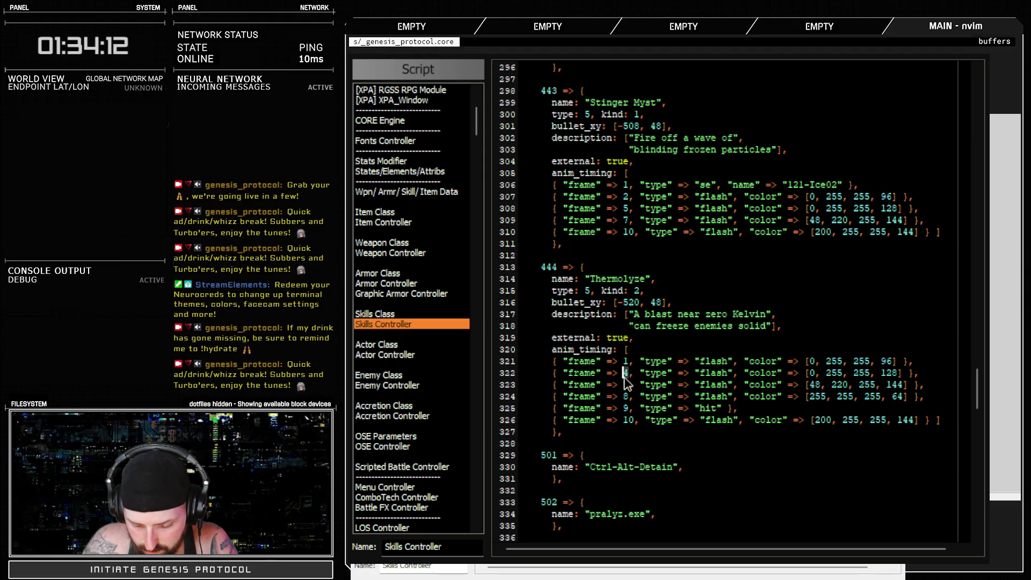
{"action": "key", "text": "ctrl+a"}
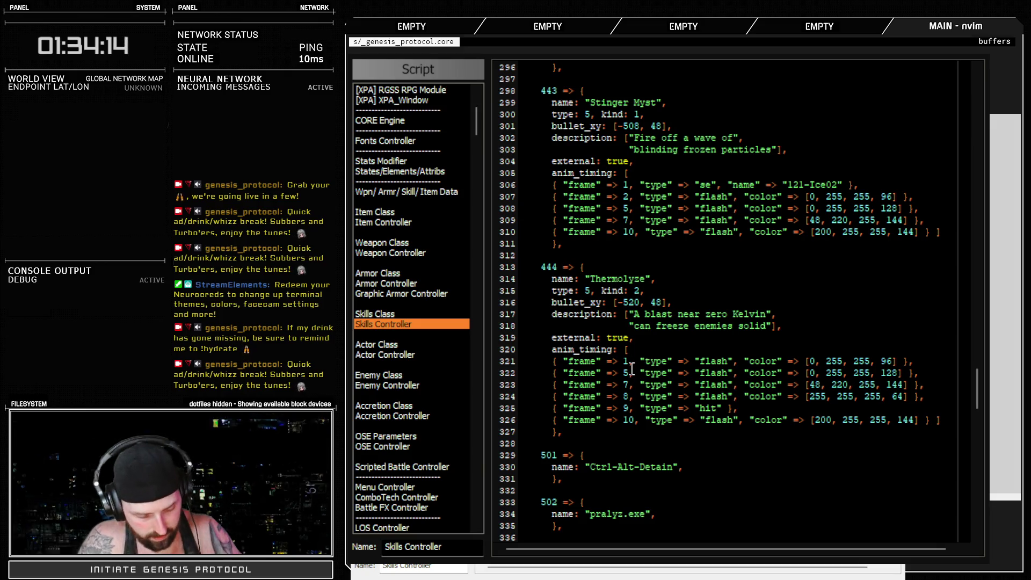
Duplicate the frame 1 flash as frame 2, then replace frame 1 with the 121-Ice02 sound line.
{"action": "key", "text": "y"}
{"action": "key", "text": "y"}
{"action": "key", "text": "P"}
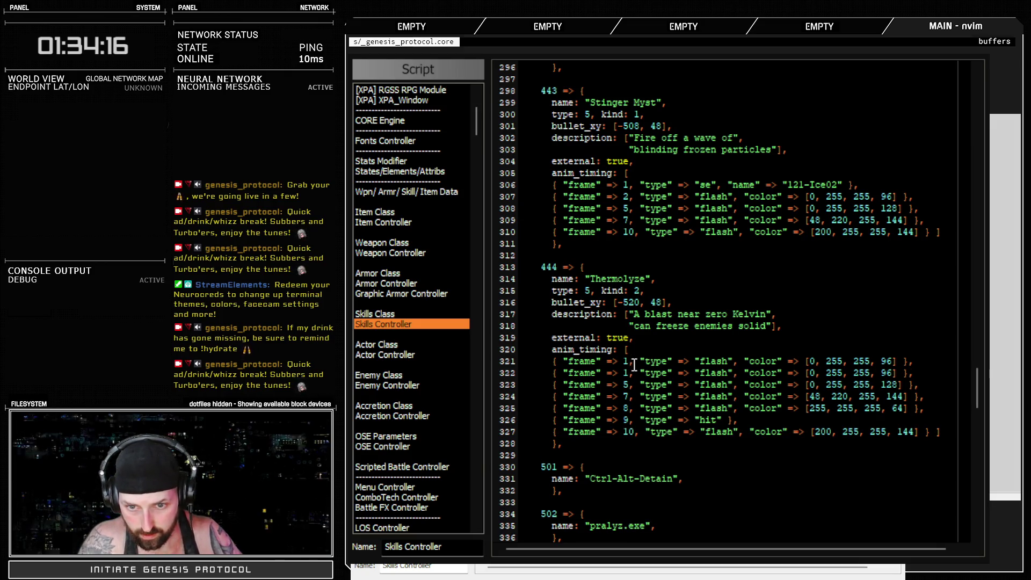
{"action": "key", "text": "ctrl+a"}
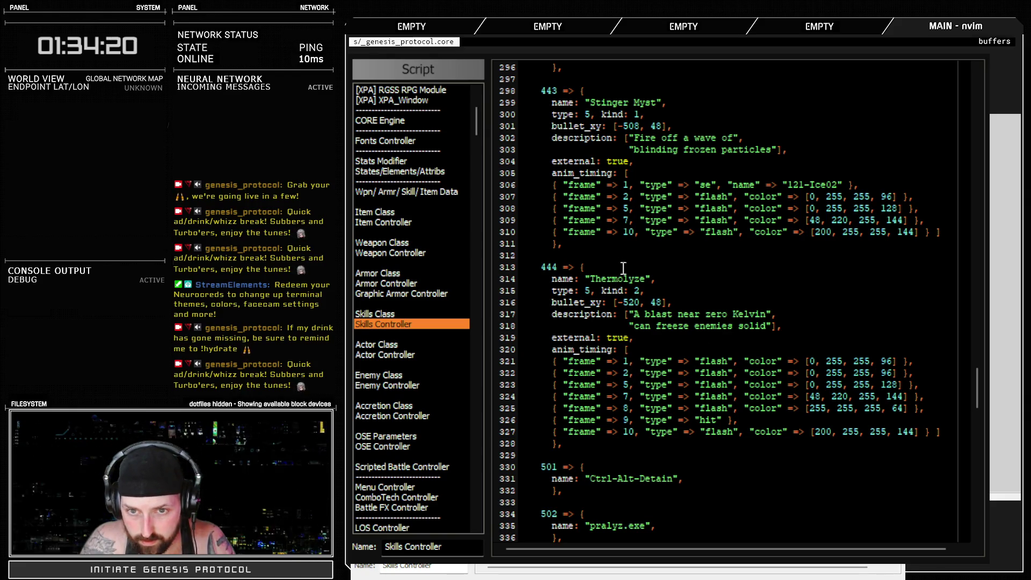
{"action": "left_click_drag", "start_coordinate": [510, 185], "coordinate": [513, 197]}
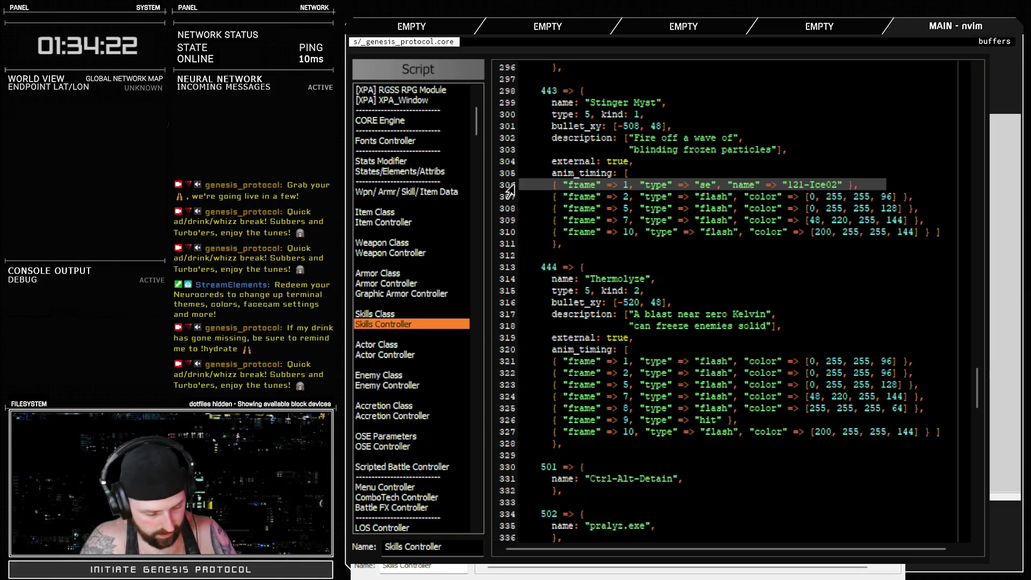
{"action": "left_click_drag", "start_coordinate": [508, 361], "coordinate": [507, 371]}
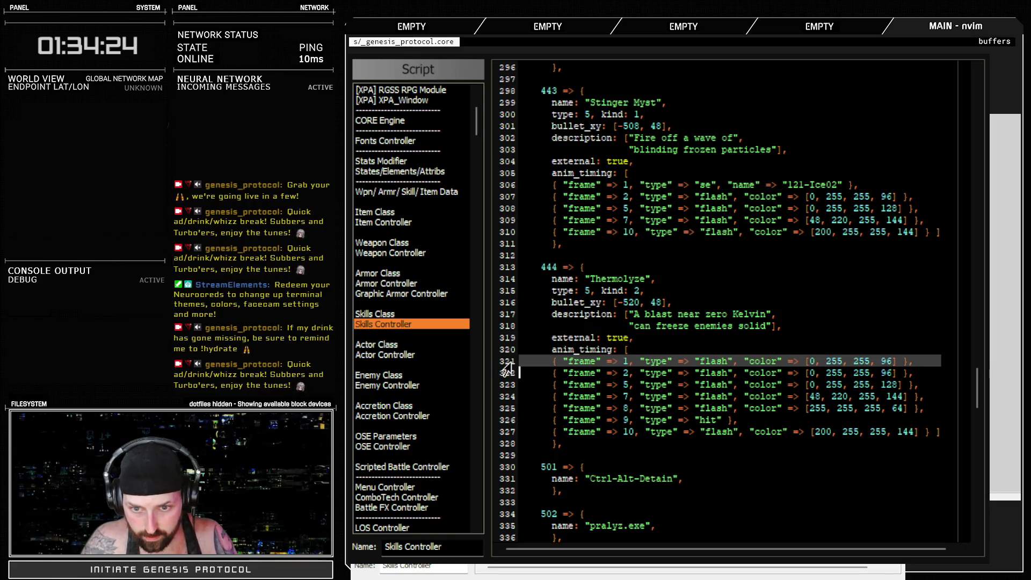
{"action": "key", "text": "p"}
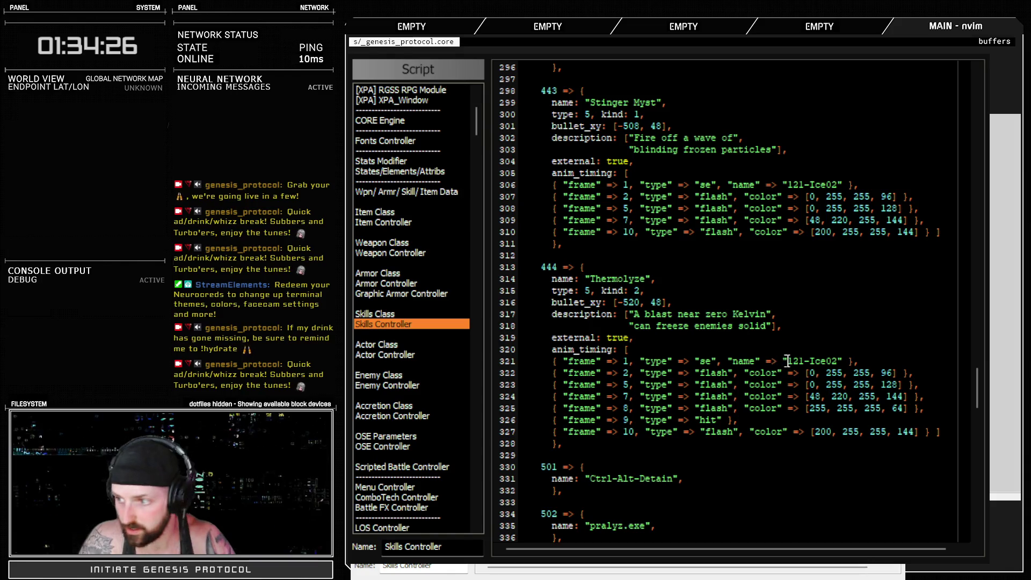
{"action": "left_click", "coordinate": [854, 549]}
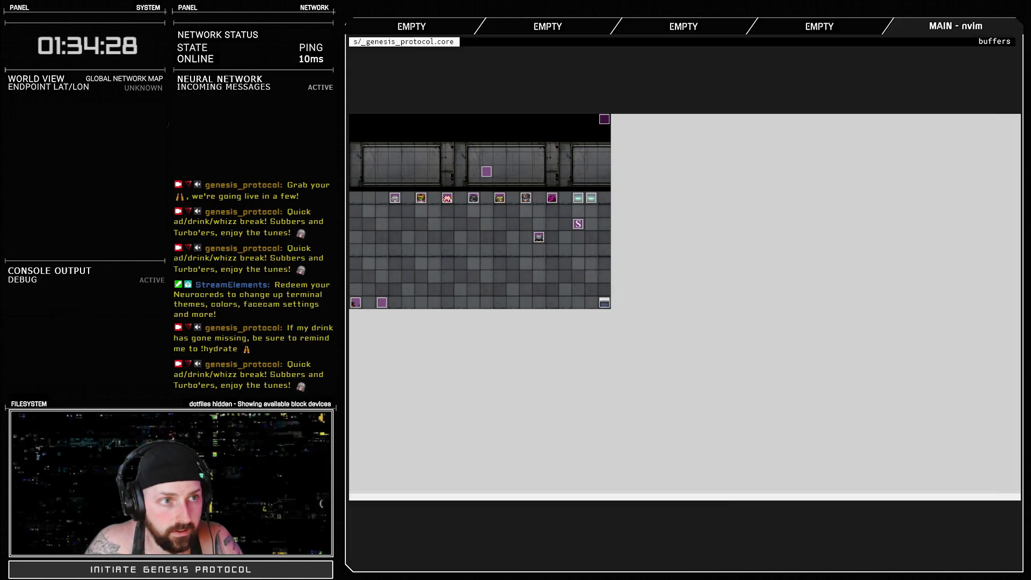
{"action": "key", "text": "alt+Tab"}
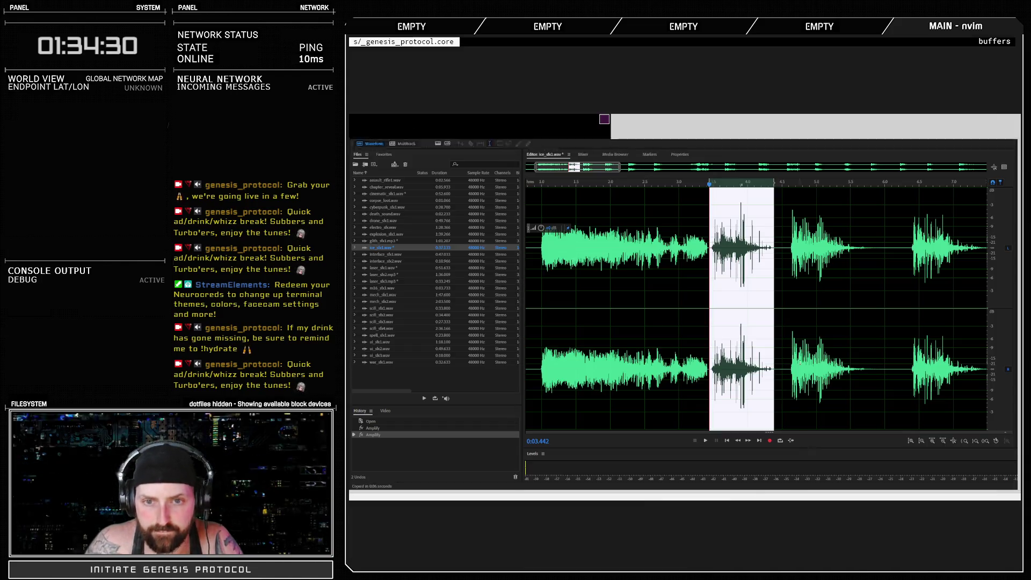
{"action": "scroll", "coordinate": [715, 306], "scroll_direction": "down", "scroll_amount": 5}
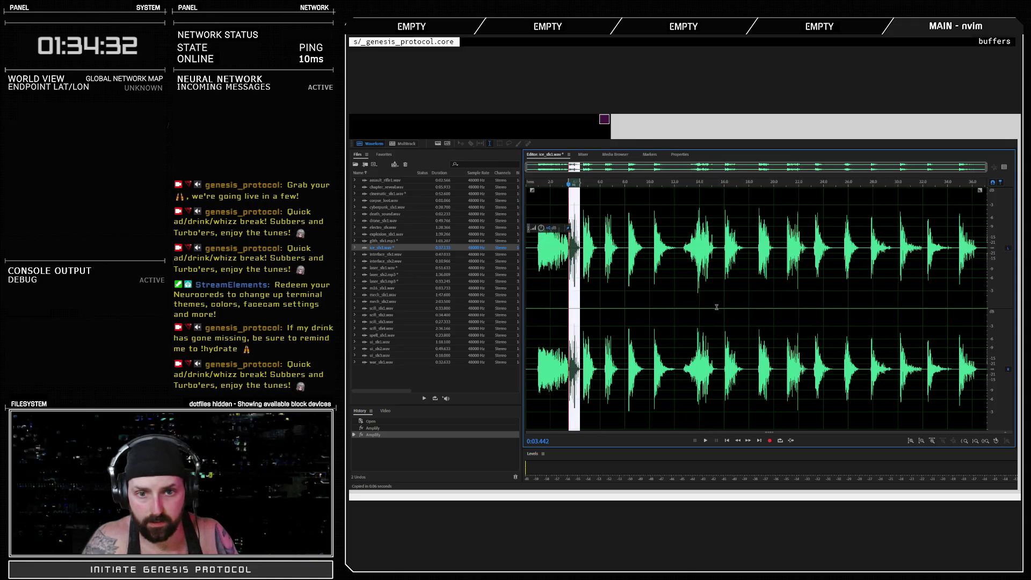
{"action": "left_click", "coordinate": [681, 188]}
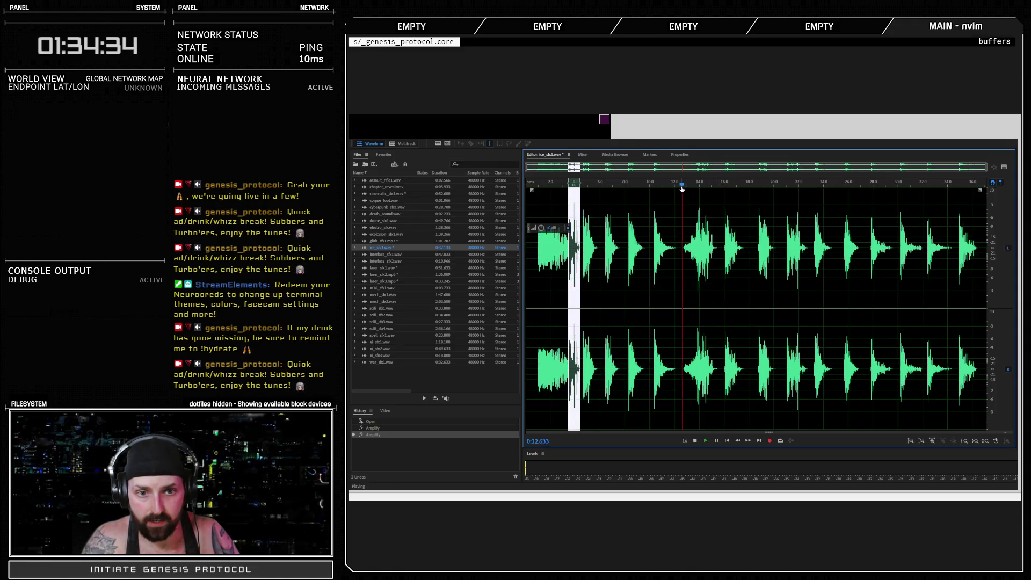
{"action": "key", "text": "space"}
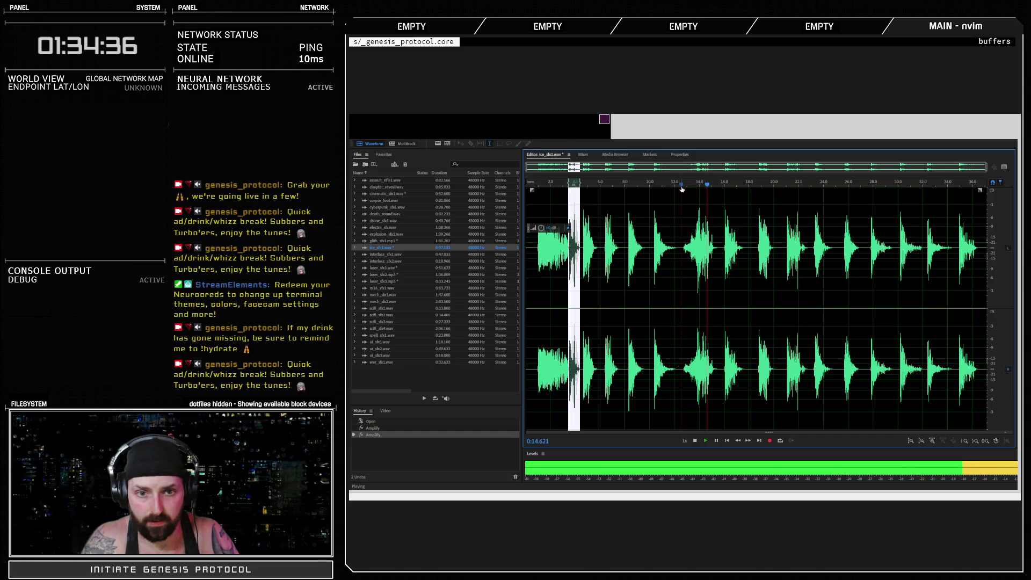
{"action": "key", "text": "space"}
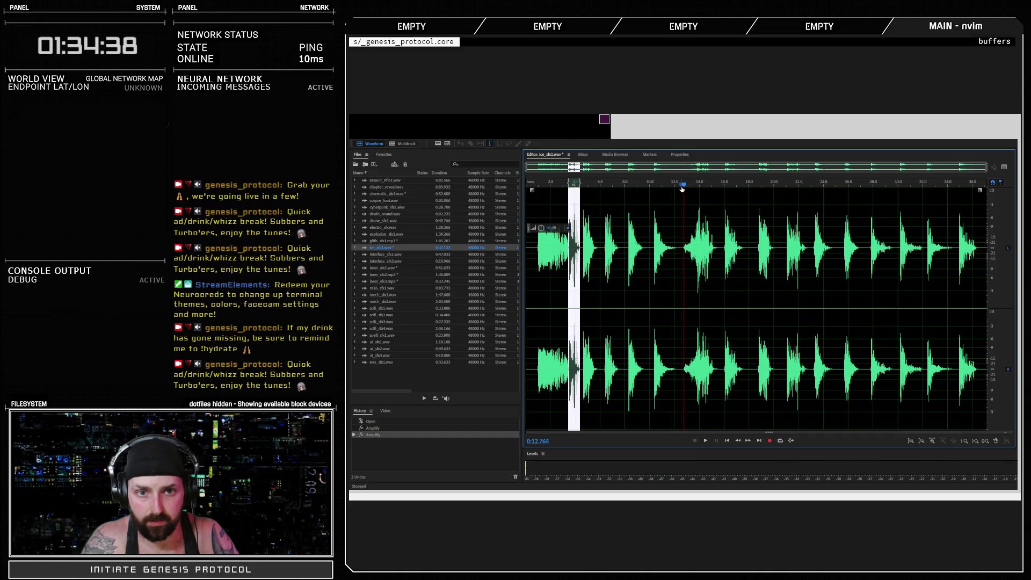
{"action": "key", "text": "space"}
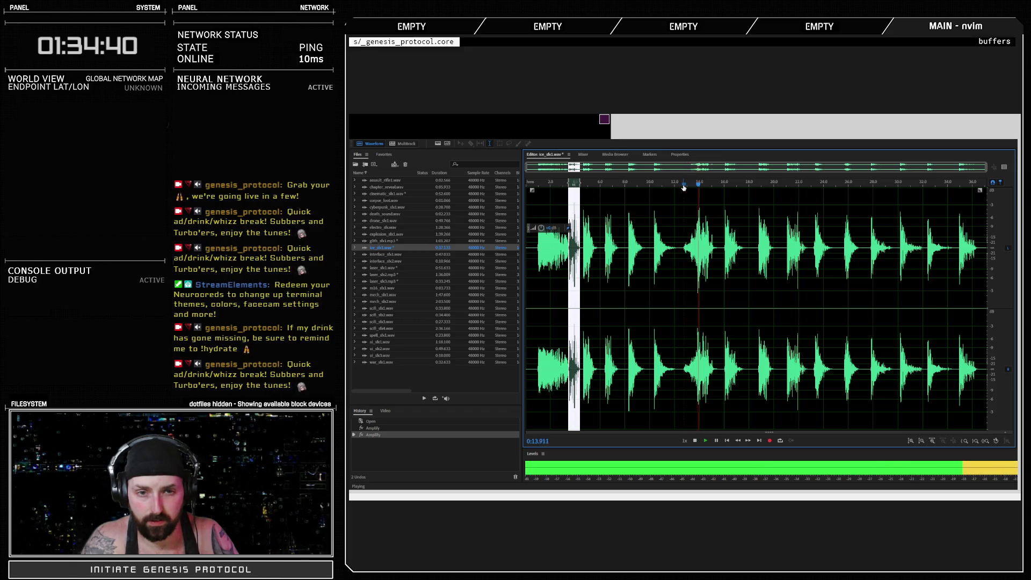
{"action": "left_click", "coordinate": [539, 185]}
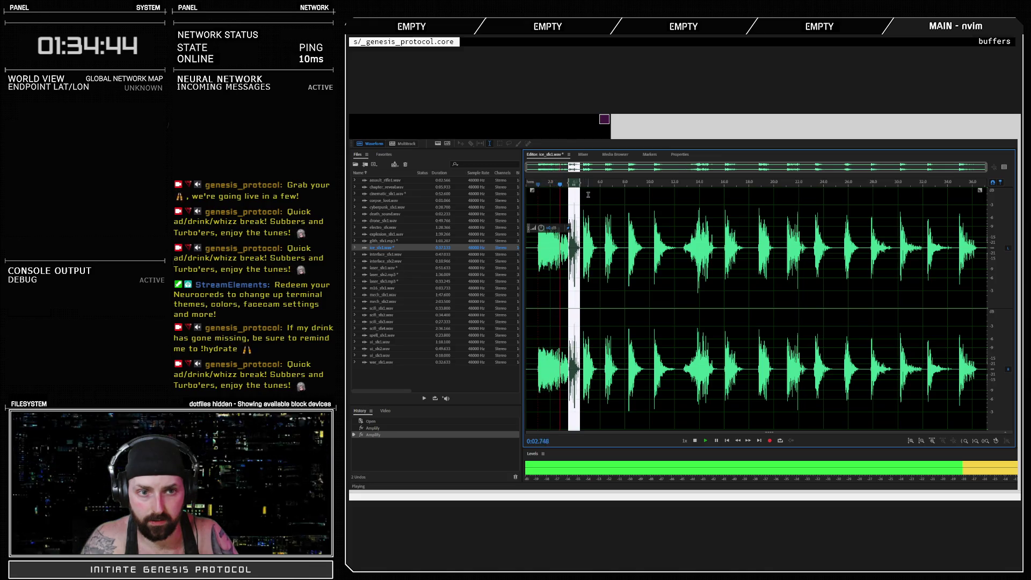
{"action": "left_click", "coordinate": [565, 192]}
{"action": "left_click", "coordinate": [531, 185]}
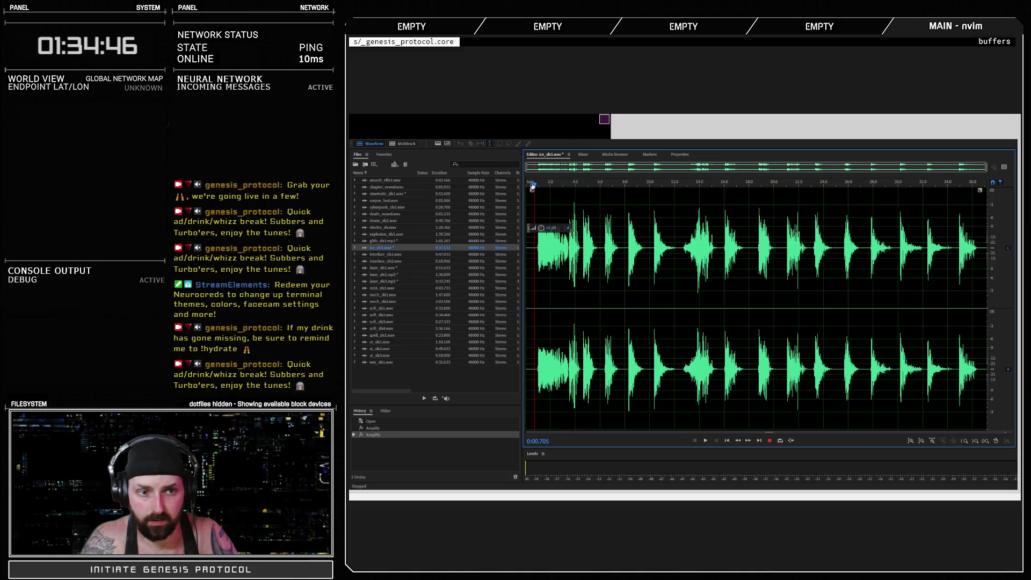
{"action": "key", "text": "space"}
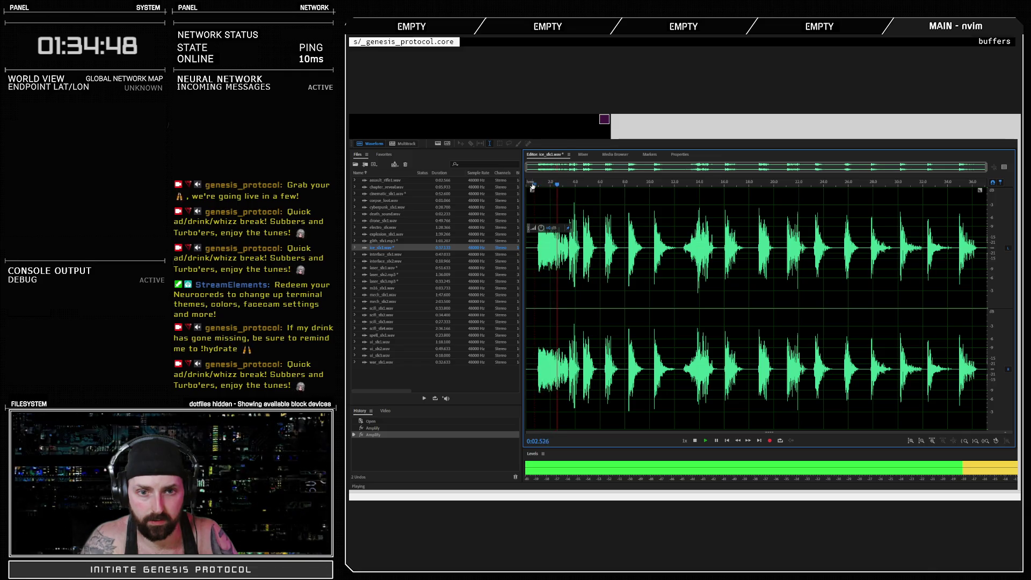
{"action": "left_click", "coordinate": [684, 185]}
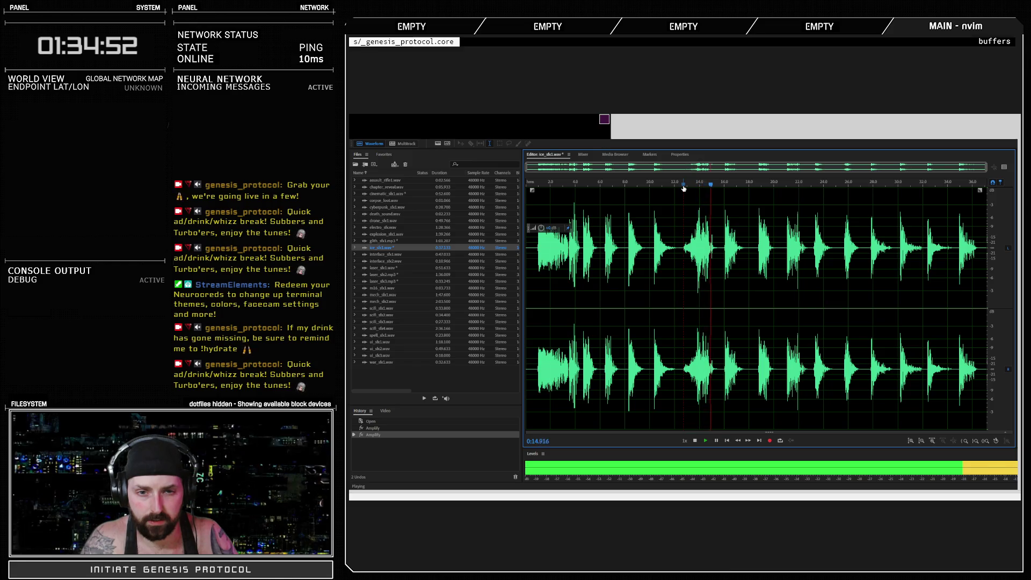
{"action": "key", "text": "space"}
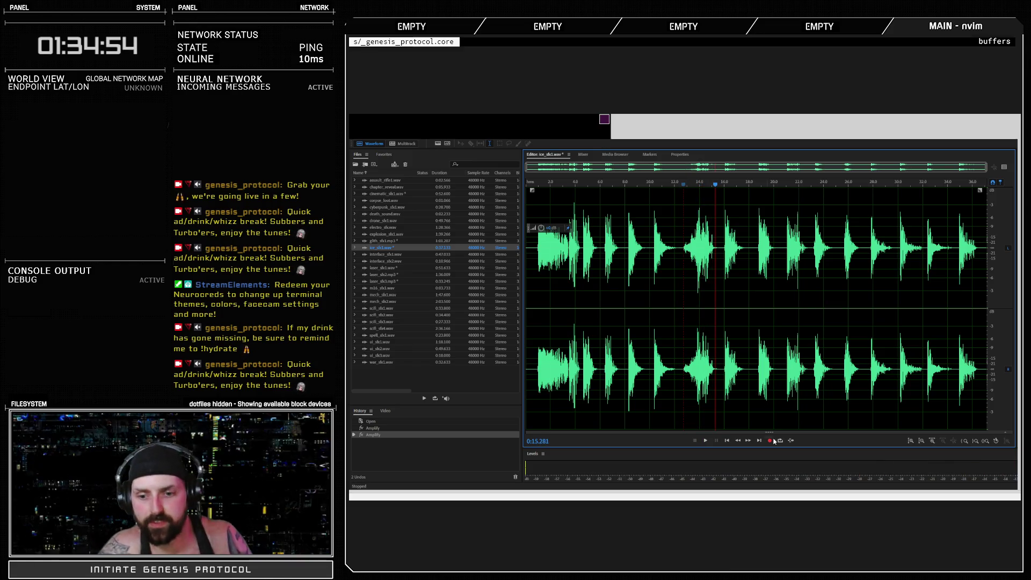
{"action": "key", "text": "alt+Tab"}
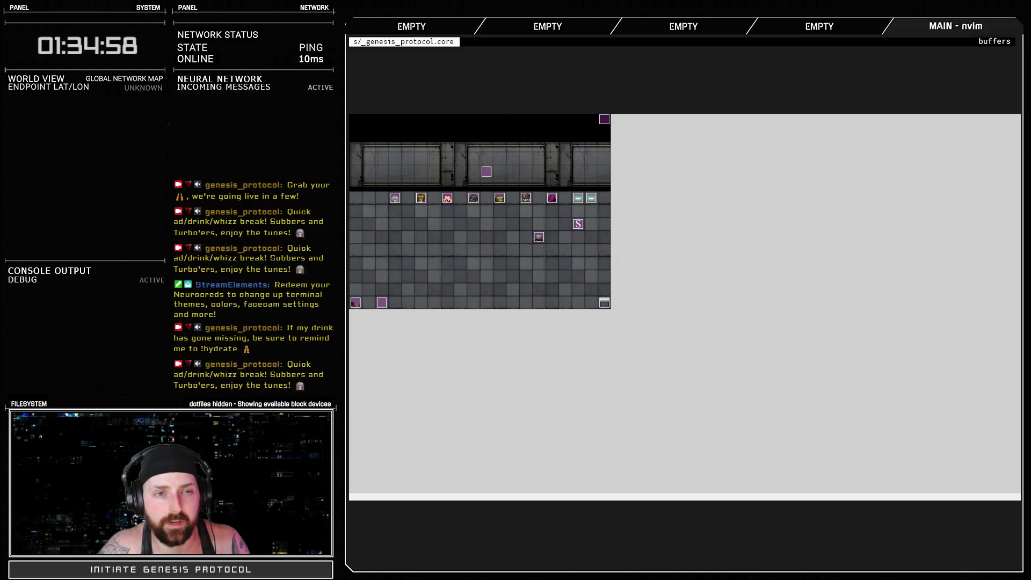
Browse the Audio/SE library, selecting 123-Thunder01, then close it and return to Adobe Audition.
{"action": "key", "text": "F10"}
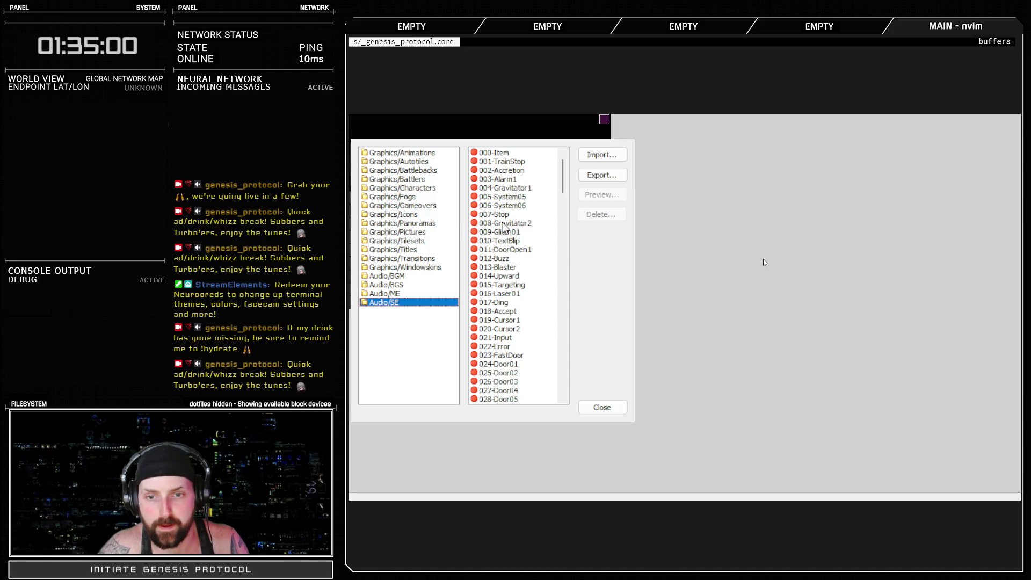
{"action": "left_click_drag", "start_coordinate": [556, 193], "coordinate": [569, 298]}
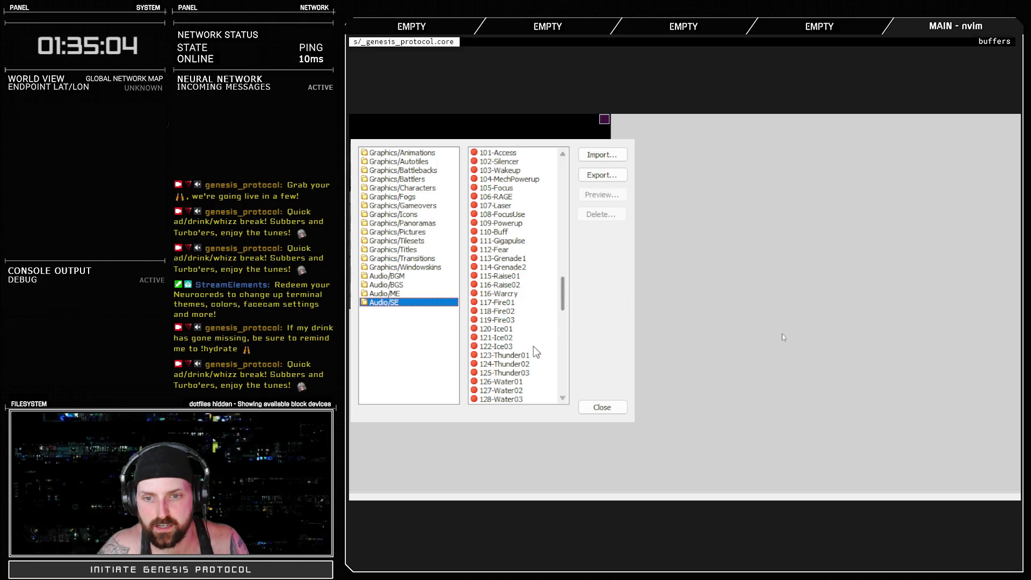
{"action": "left_click", "coordinate": [521, 356]}
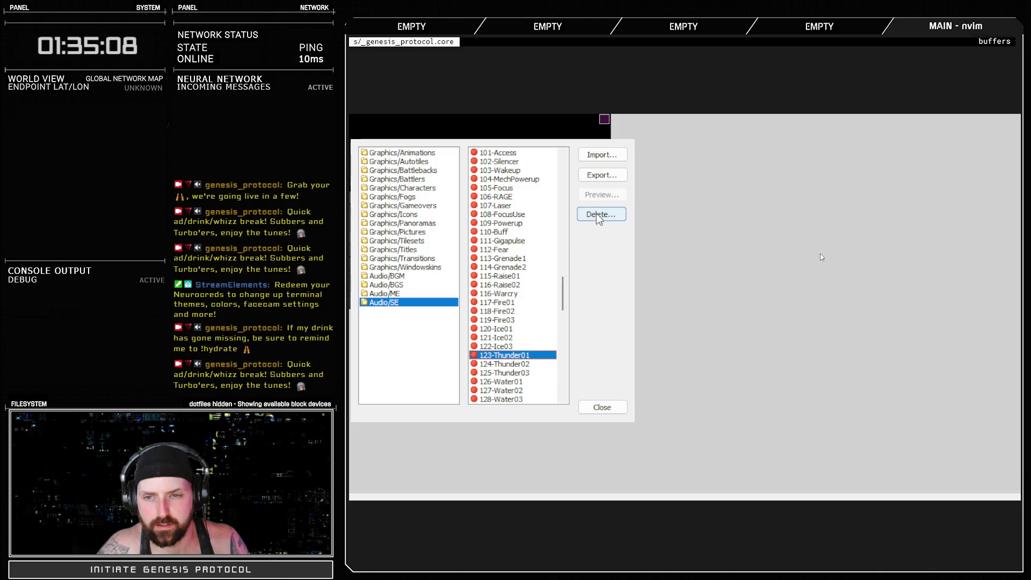
{"action": "left_click", "coordinate": [602, 408]}
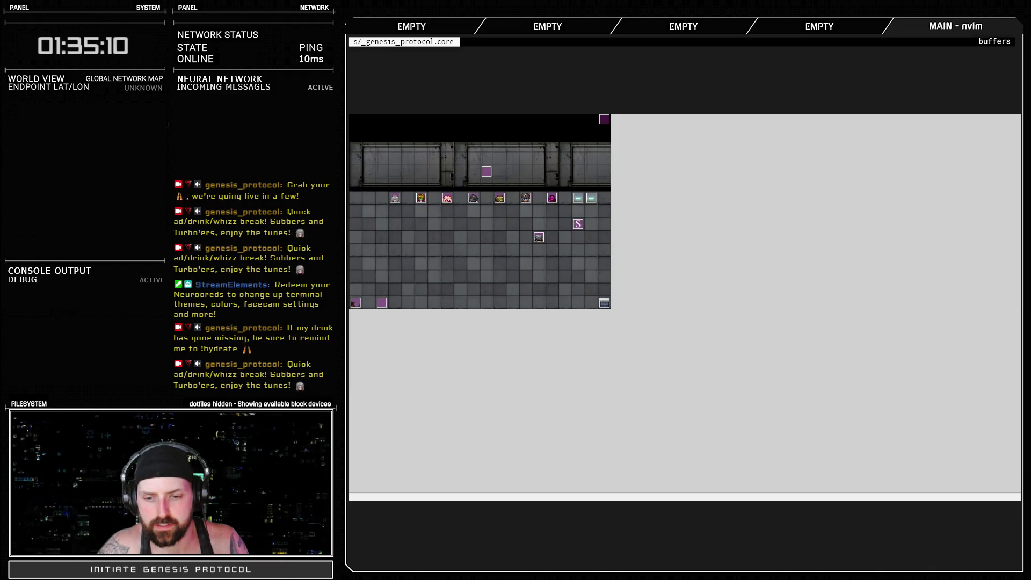
{"action": "key", "text": "alt+Tab"}
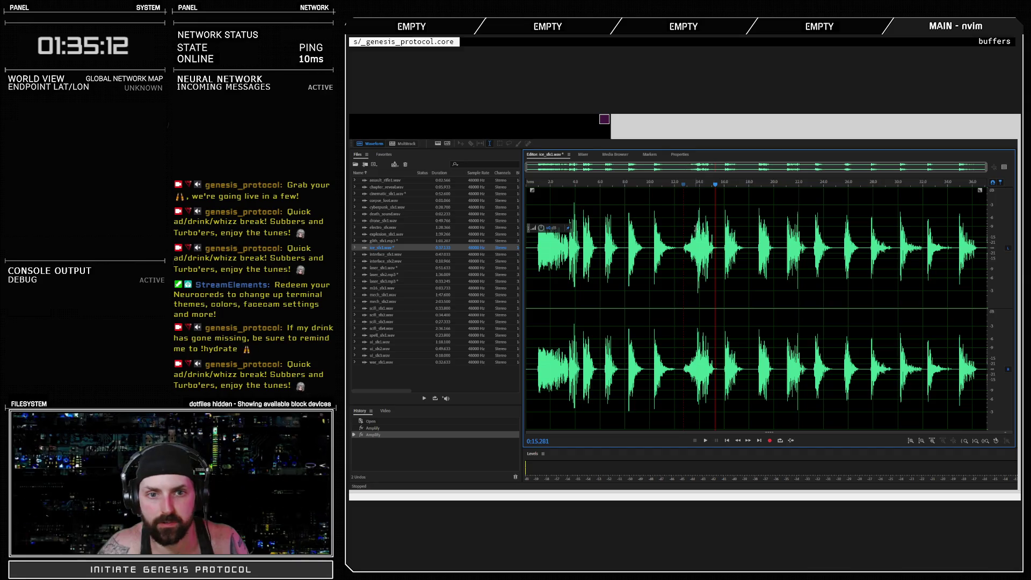
Copy the 12.8–15.2 s stretch of ice_sfx1.wav and go back to RPG Maker XP.
{"action": "left_click", "coordinate": [684, 234]}
{"action": "scroll", "coordinate": [685, 236], "scroll_direction": "up", "scroll_amount": 5}
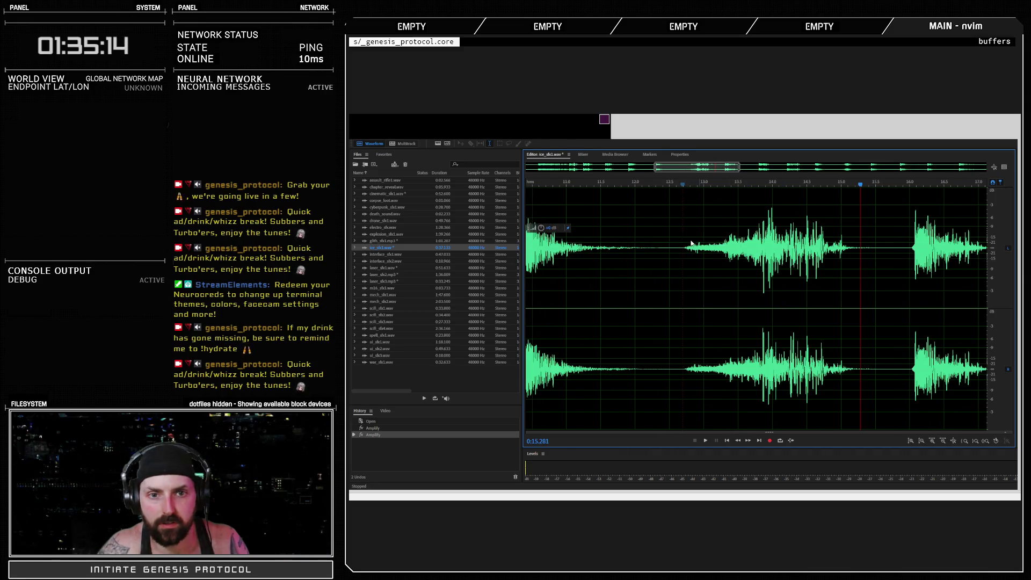
{"action": "left_click_drag", "start_coordinate": [685, 245], "coordinate": [861, 248]}
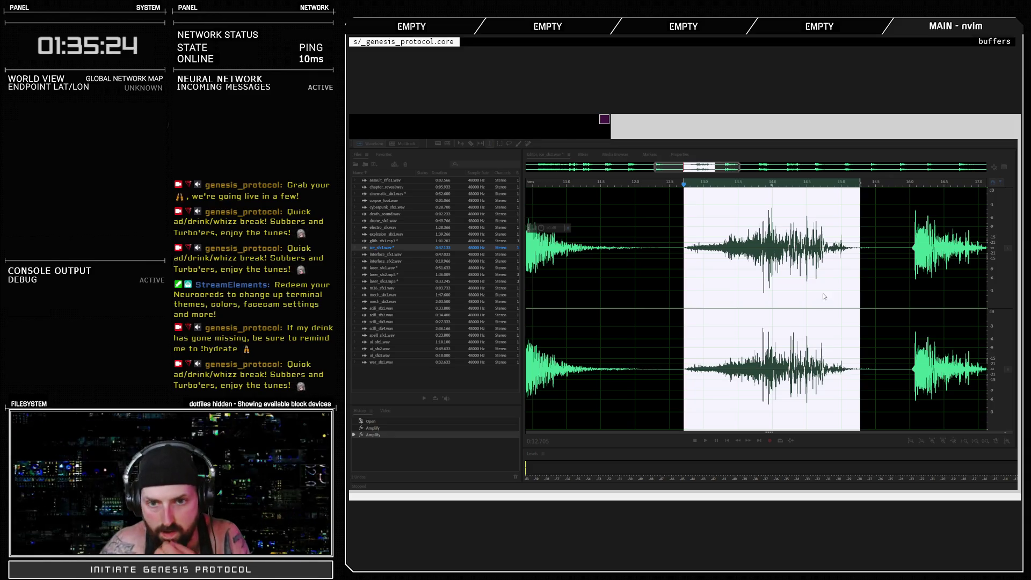
{"action": "key", "text": "ctrl+c"}
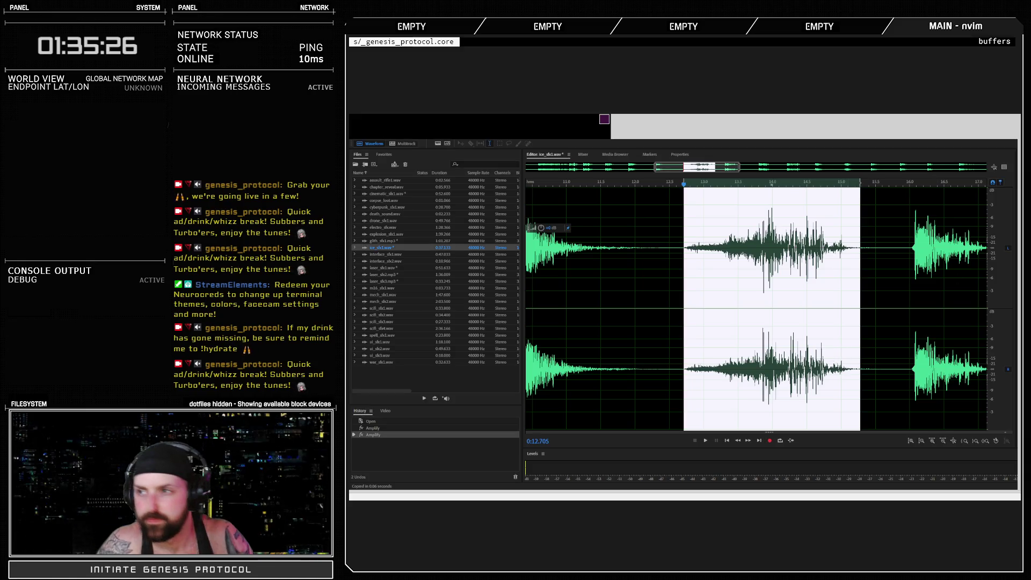
{"action": "key", "text": "alt+Tab"}
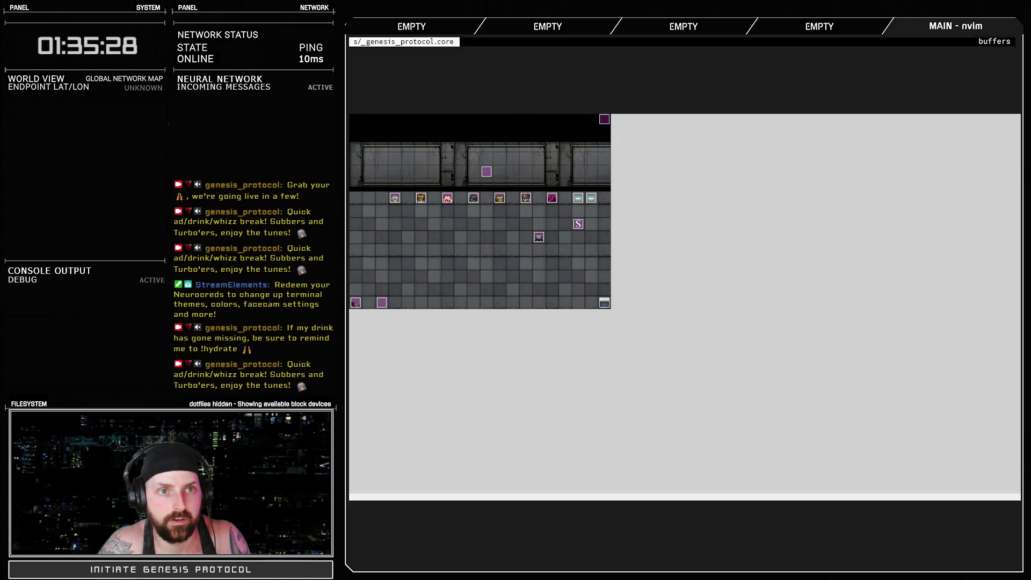
Change Thermolyze's frame-1 sound name in Skills Controller from 121-Ice02 to 123-Ice04.
{"action": "key", "text": "F10"}
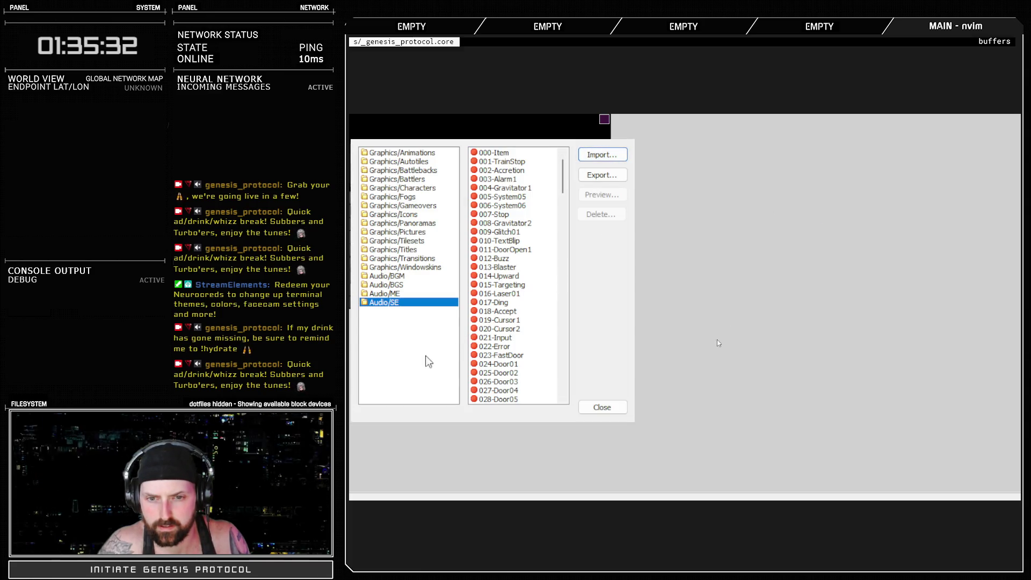
{"action": "left_click", "coordinate": [602, 407]}
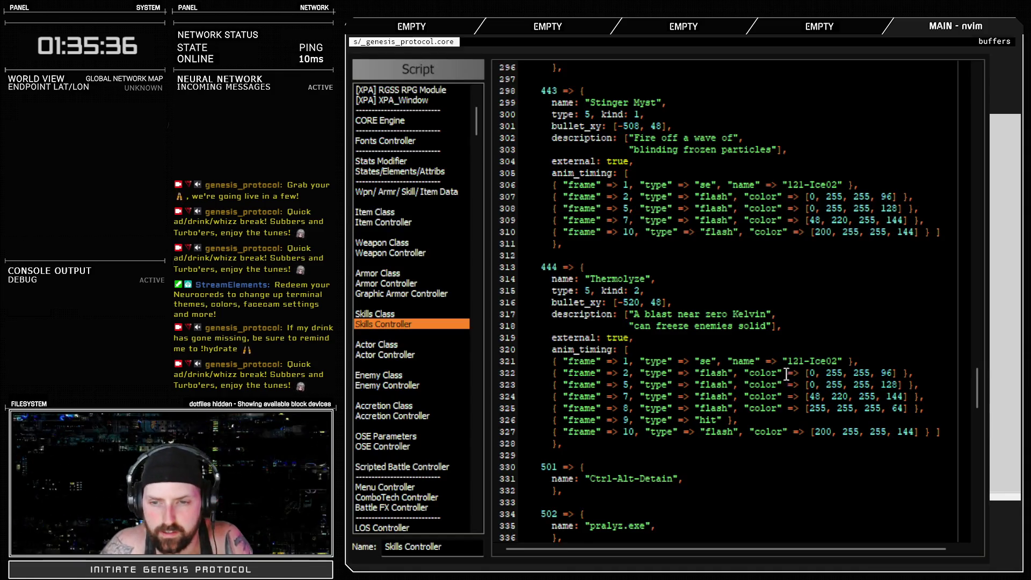
{"action": "left_click", "coordinate": [804, 361]}
{"action": "key", "text": "BackSpace"}
{"action": "type", "text": "3"}
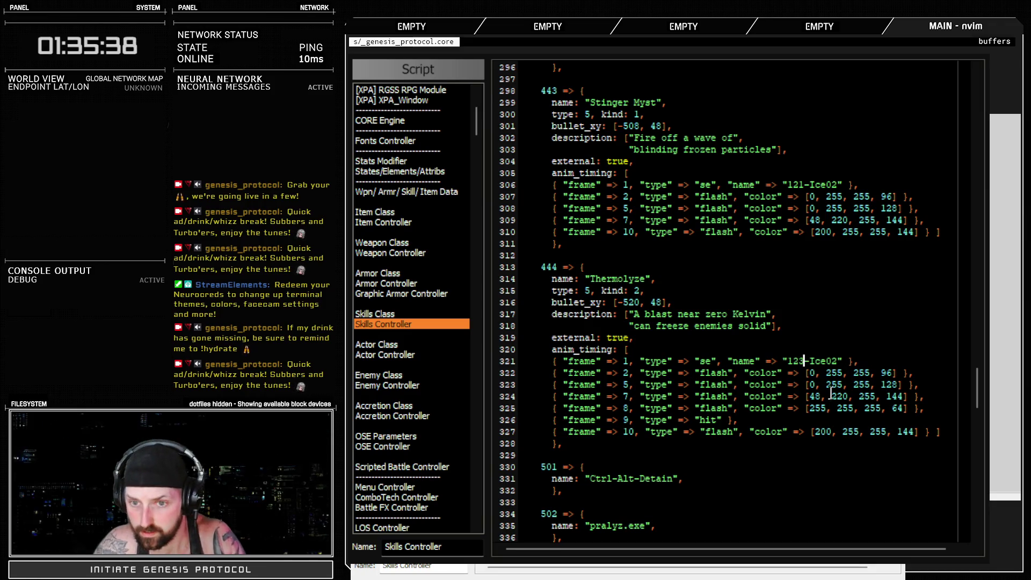
{"action": "left_click", "coordinate": [841, 361]}
Leave the Script Editor and cast Stinger Myst on SADO-BOT in the battle test.
{"action": "type", "text": "4"}
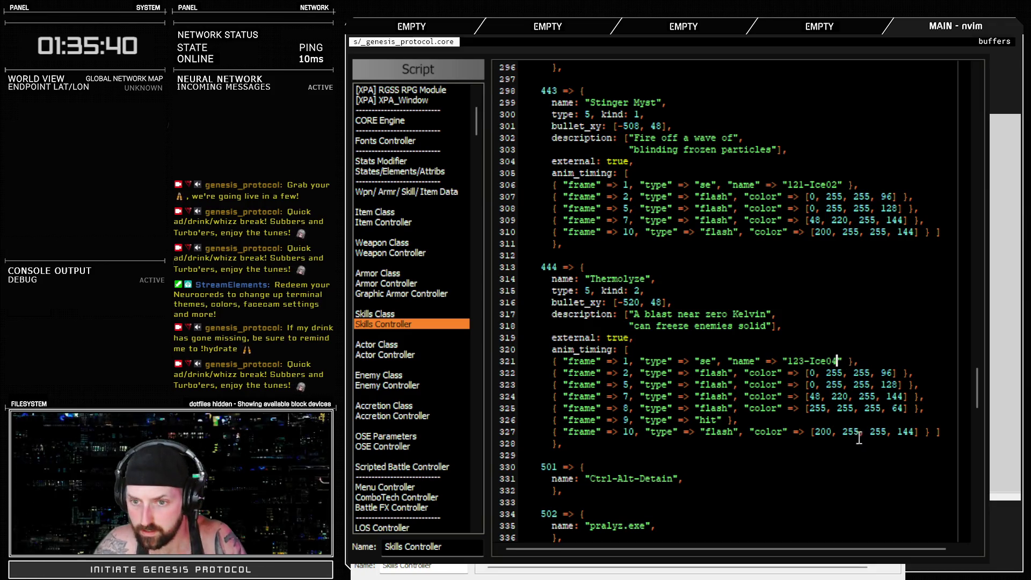
{"action": "key", "text": "Escape"}
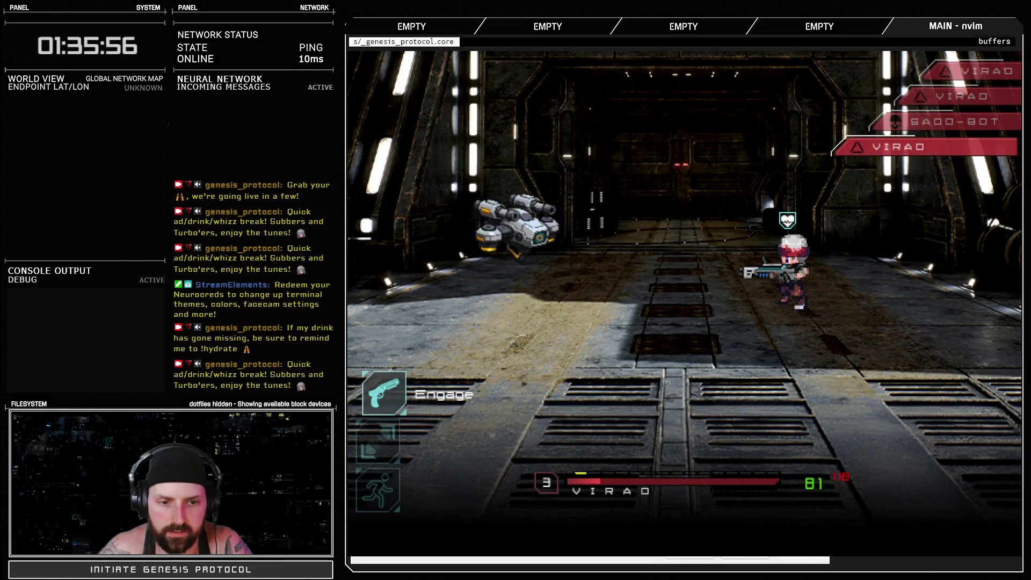
{"action": "key", "text": "Down"}
{"action": "key", "text": "Up"}
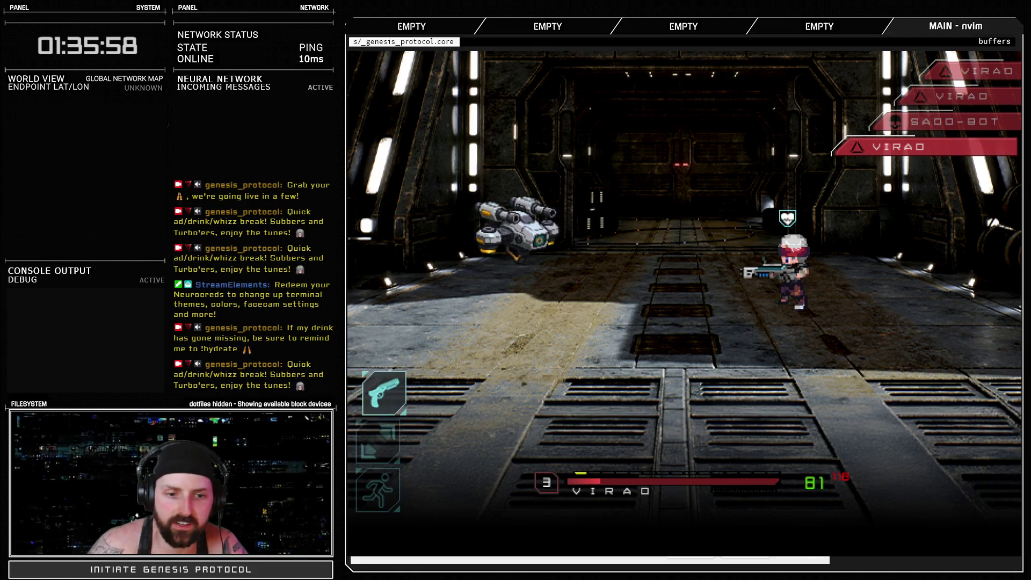
{"action": "key", "text": "Return"}
{"action": "key", "text": "Down"}
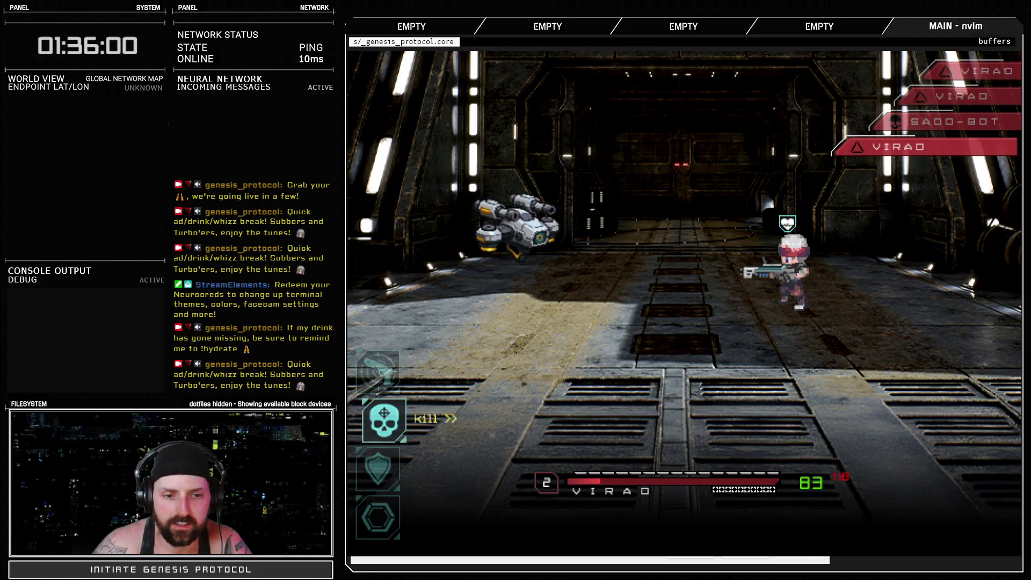
{"action": "key", "text": "Return"}
{"action": "key", "text": "Return"}
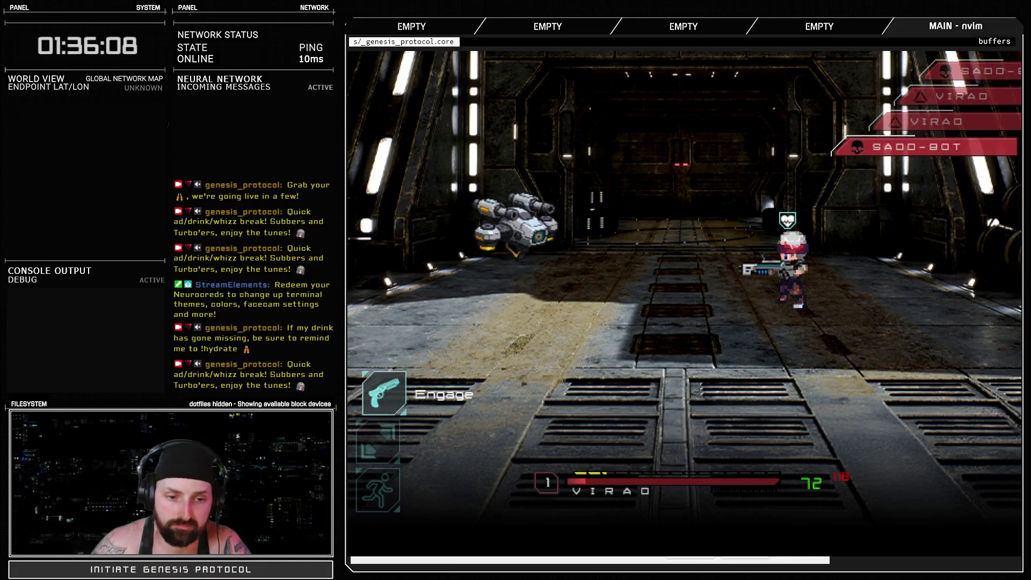
Run from the battle to end the test, and confirm the Database with OK.
{"action": "key", "text": "Down"}
{"action": "key", "text": "Down"}
{"action": "key", "text": "Return"}
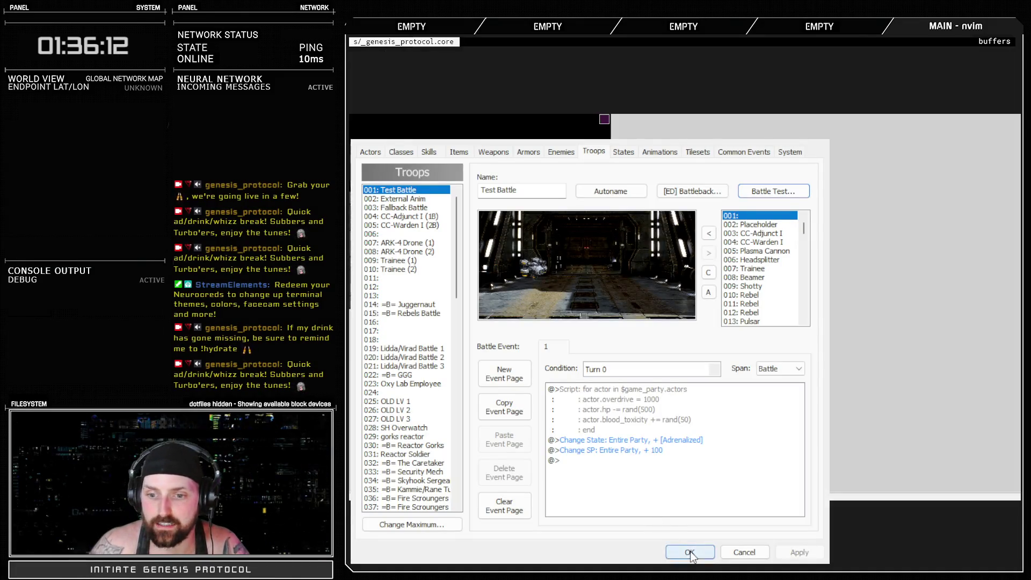
{"action": "left_click", "coordinate": [690, 552]}
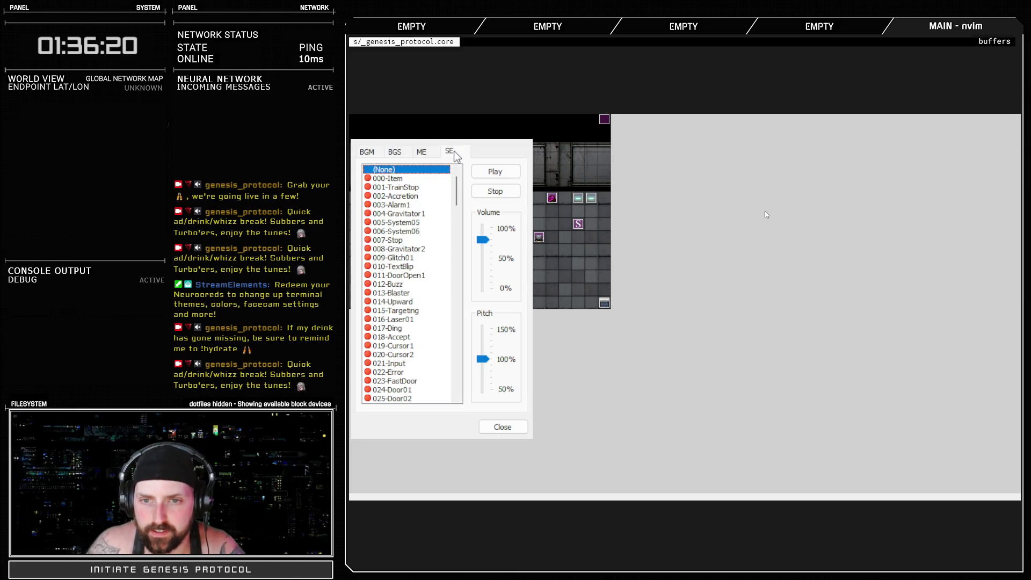
Set the SE preview volume to 100% and preview 143-Endobolt and 142-BurstShot.
{"action": "left_click_drag", "start_coordinate": [455, 191], "coordinate": [456, 341]}
{"action": "left_click", "coordinate": [412, 214]}
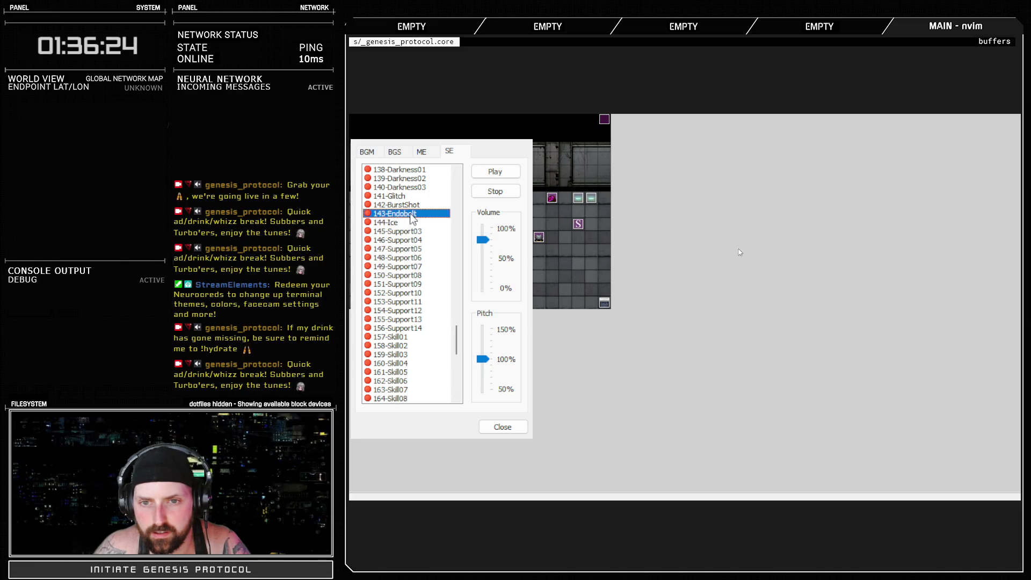
{"action": "left_click_drag", "start_coordinate": [483, 241], "coordinate": [482, 228]}
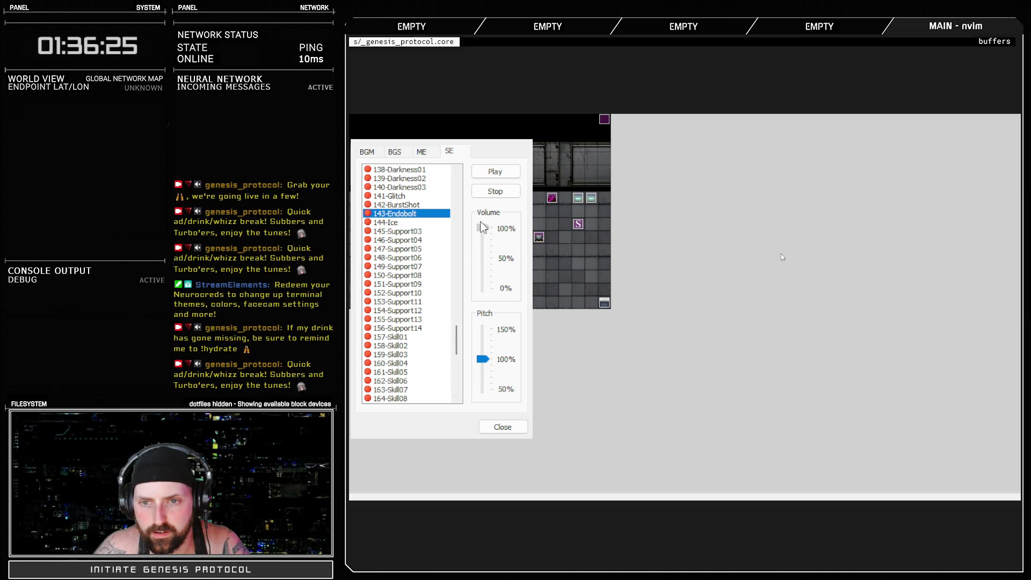
{"action": "left_click", "coordinate": [412, 207]}
{"action": "left_click", "coordinate": [409, 213]}
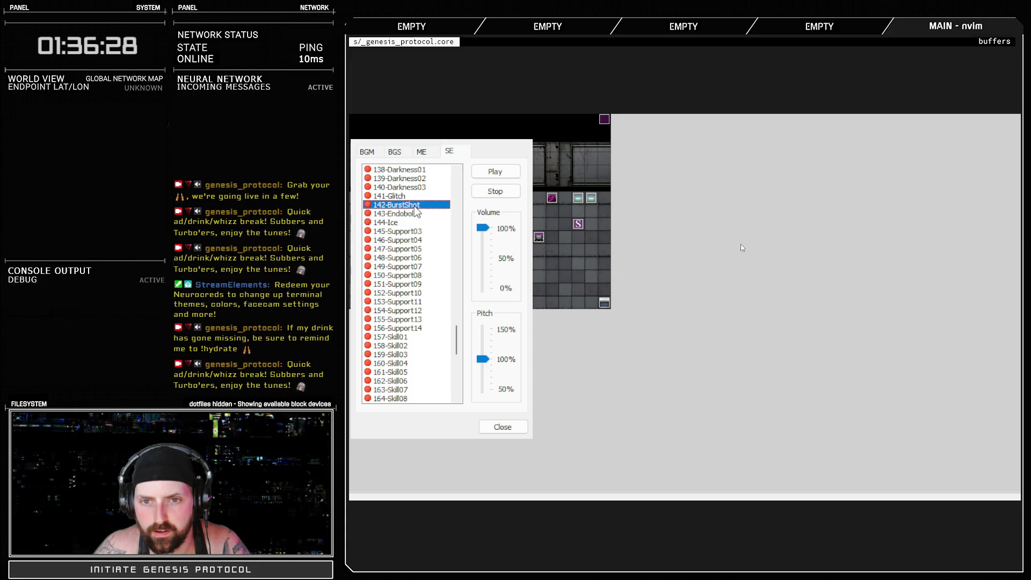
Preview laser sounds 170-PulsePistol through 179-Maximize, replaying 174-LaserRifle.
{"action": "scroll", "coordinate": [424, 276], "scroll_direction": "down", "scroll_amount": 4}
{"action": "scroll", "coordinate": [421, 316], "scroll_direction": "down", "scroll_amount": 2}
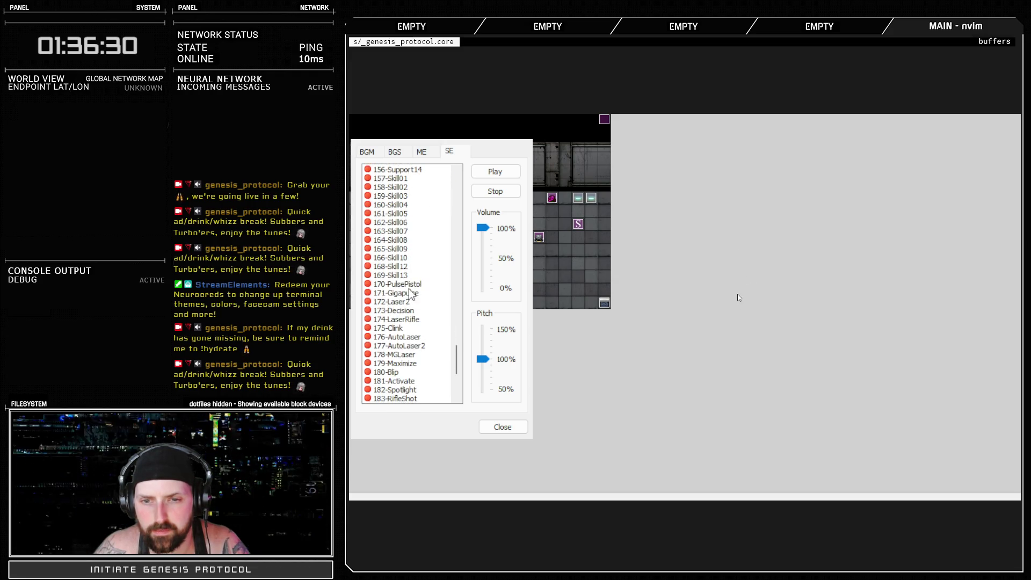
{"action": "left_click", "coordinate": [416, 294]}
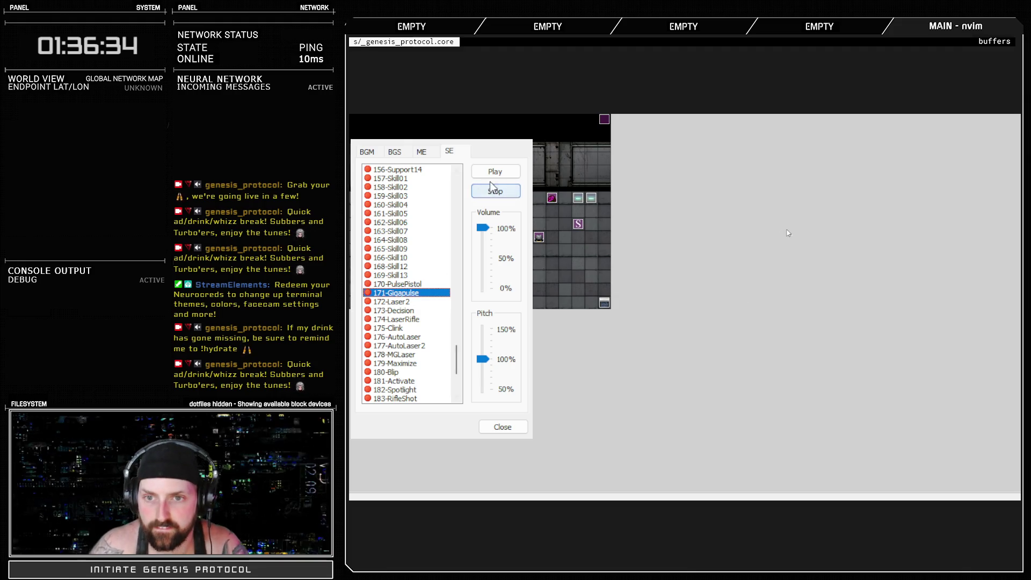
{"action": "left_click", "coordinate": [417, 319]}
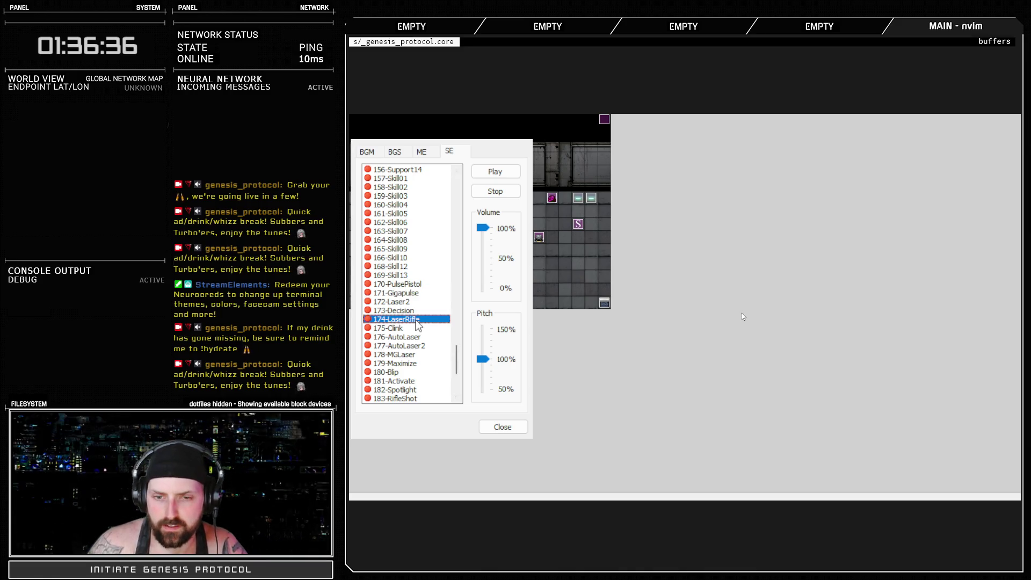
{"action": "left_click", "coordinate": [409, 354]}
{"action": "scroll", "coordinate": [413, 338], "scroll_direction": "down", "scroll_amount": 5}
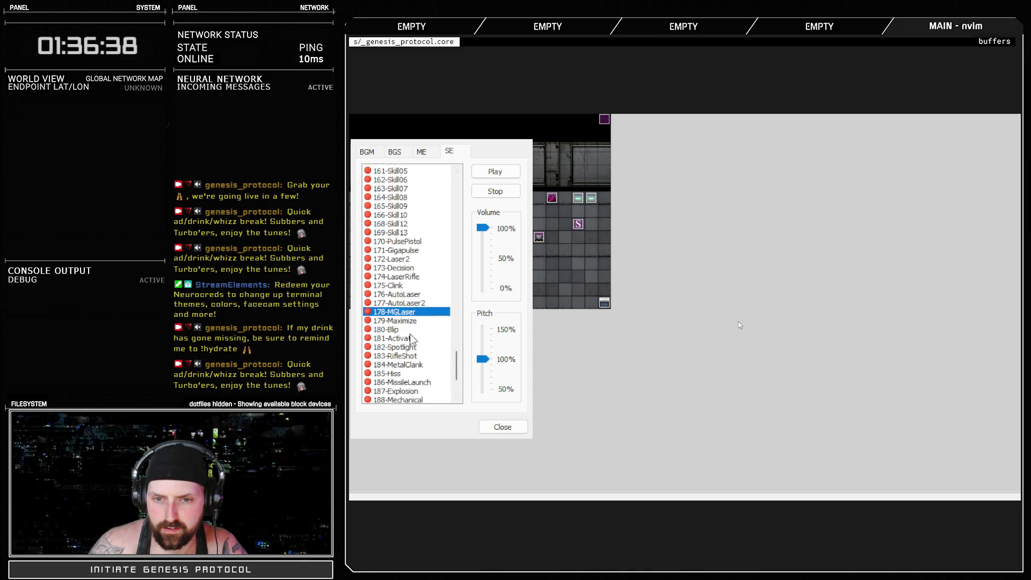
{"action": "left_click", "coordinate": [418, 222]}
{"action": "scroll", "coordinate": [411, 242], "scroll_direction": "up", "scroll_amount": 4}
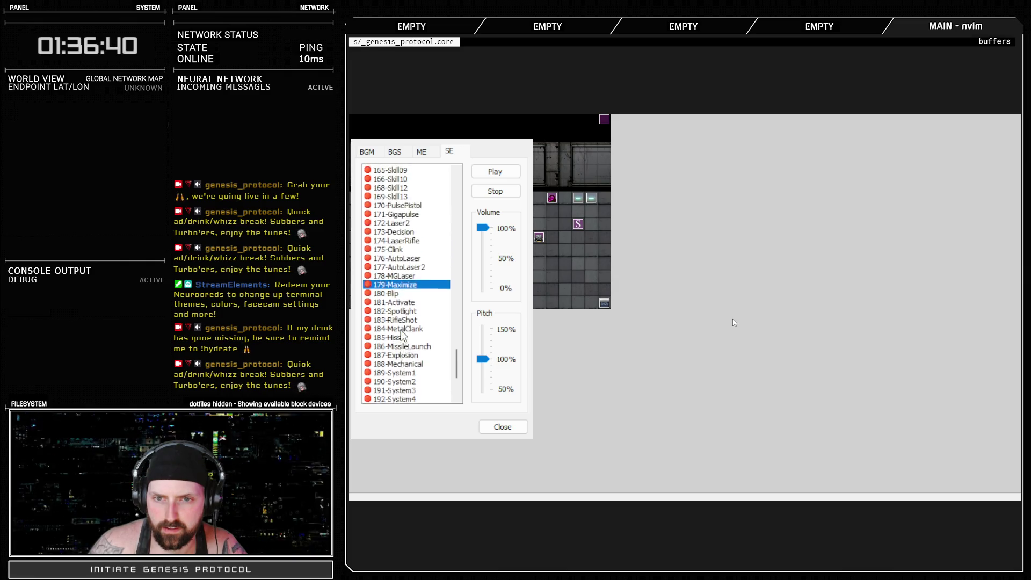
{"action": "left_click", "coordinate": [405, 249]}
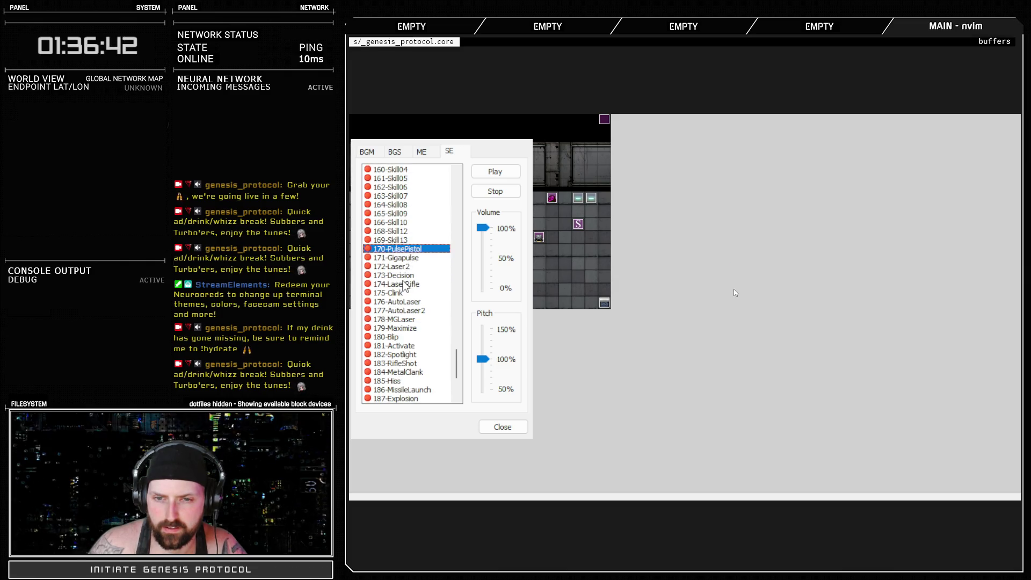
{"action": "left_click", "coordinate": [407, 284]}
{"action": "left_click", "coordinate": [495, 172]}
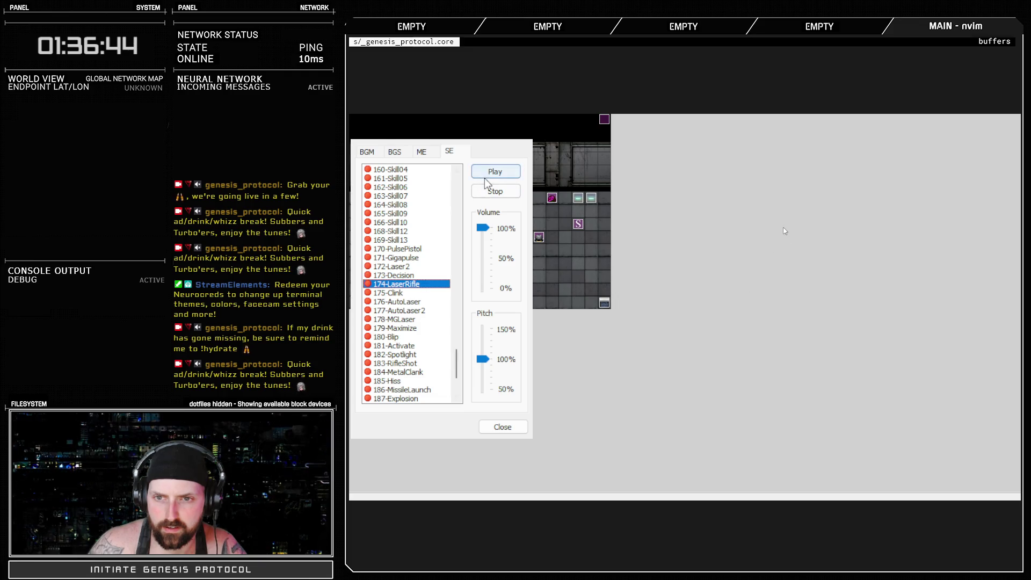
Preview 181-Activate, 182-Spotlight, 184-MetalClank, 186-MissileLaunch, 187-Explosion, 195-EnemyDeath, 198-Glitch, then close.
{"action": "scroll", "coordinate": [419, 306], "scroll_direction": "down", "scroll_amount": 4}
{"action": "left_click", "coordinate": [416, 240]}
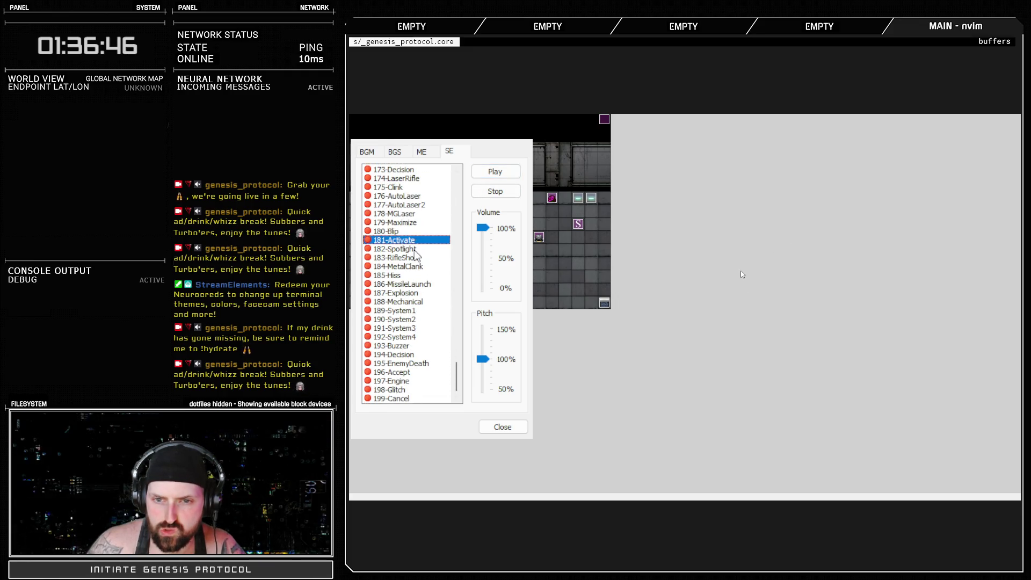
{"action": "left_click", "coordinate": [415, 250]}
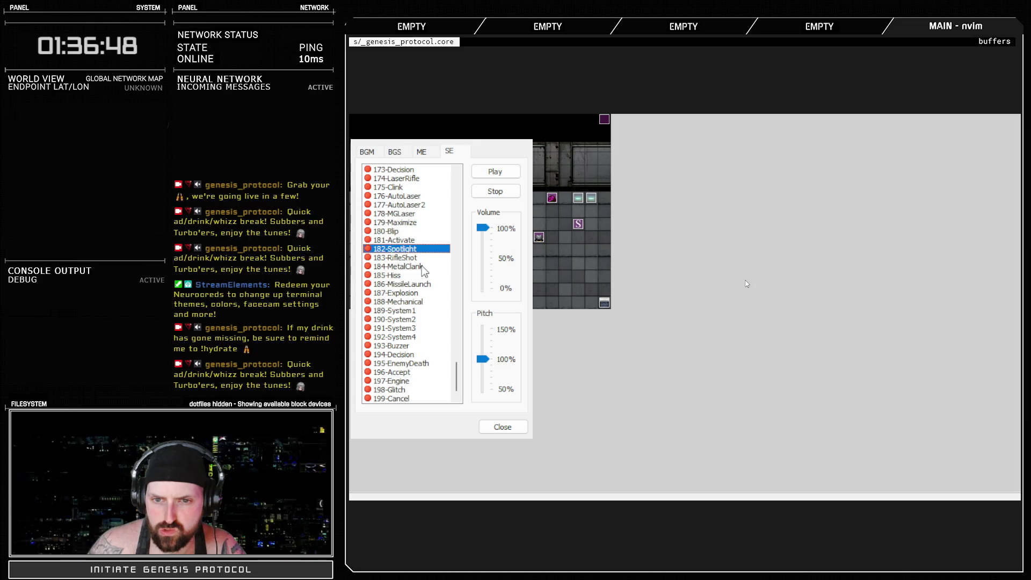
{"action": "left_click", "coordinate": [424, 267]}
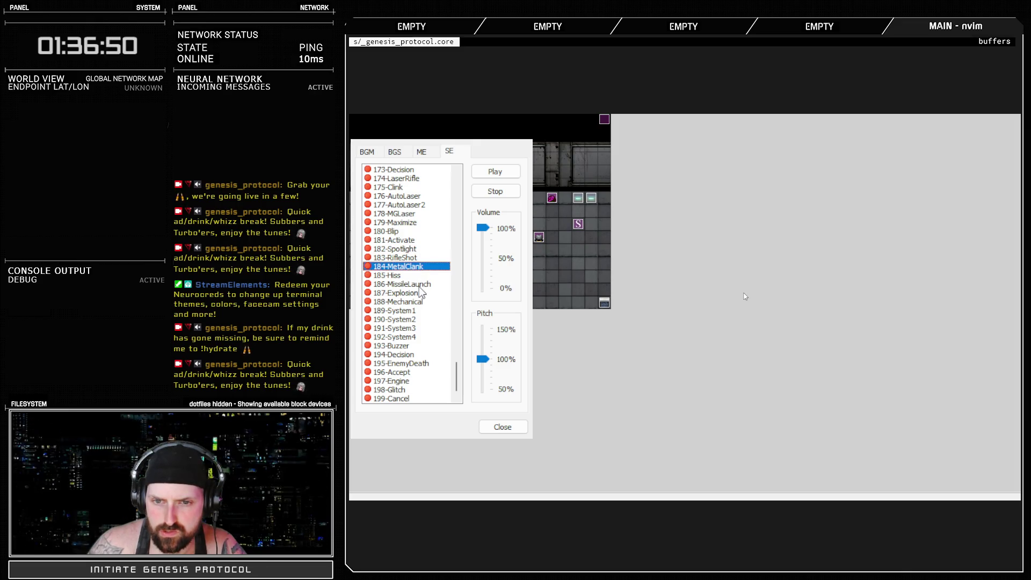
{"action": "left_click", "coordinate": [425, 284]}
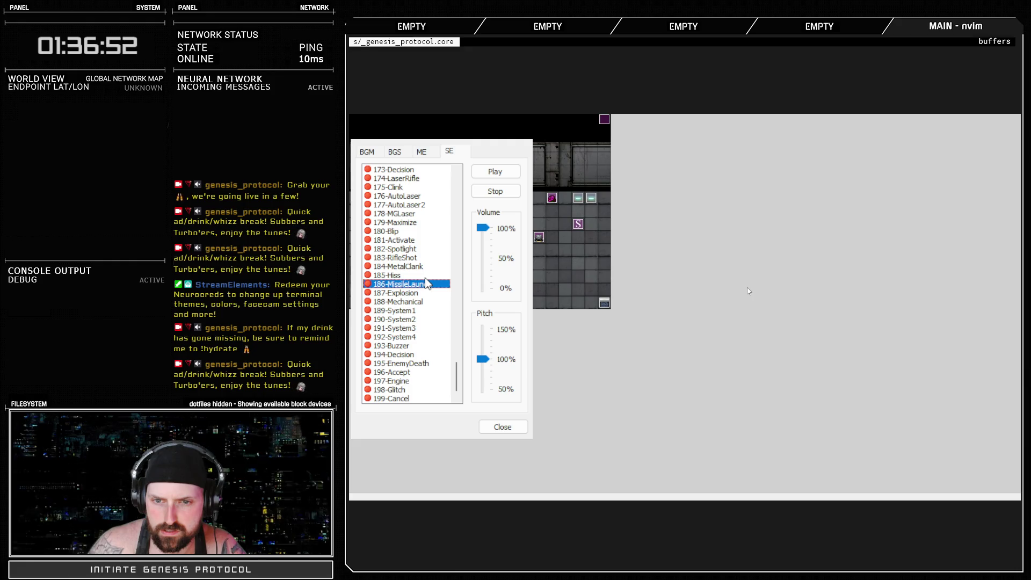
{"action": "left_click", "coordinate": [419, 294]}
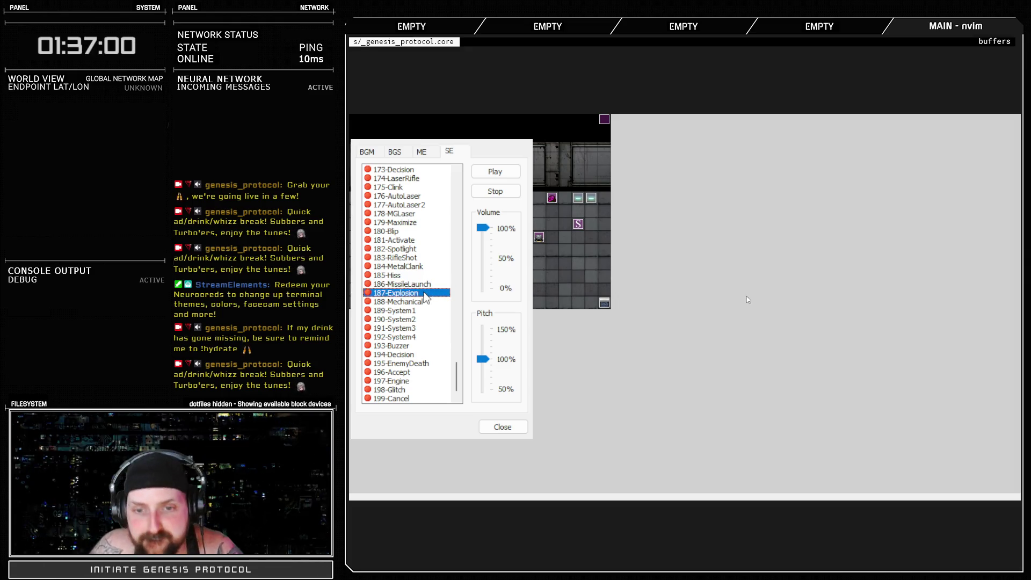
{"action": "left_click", "coordinate": [415, 364]}
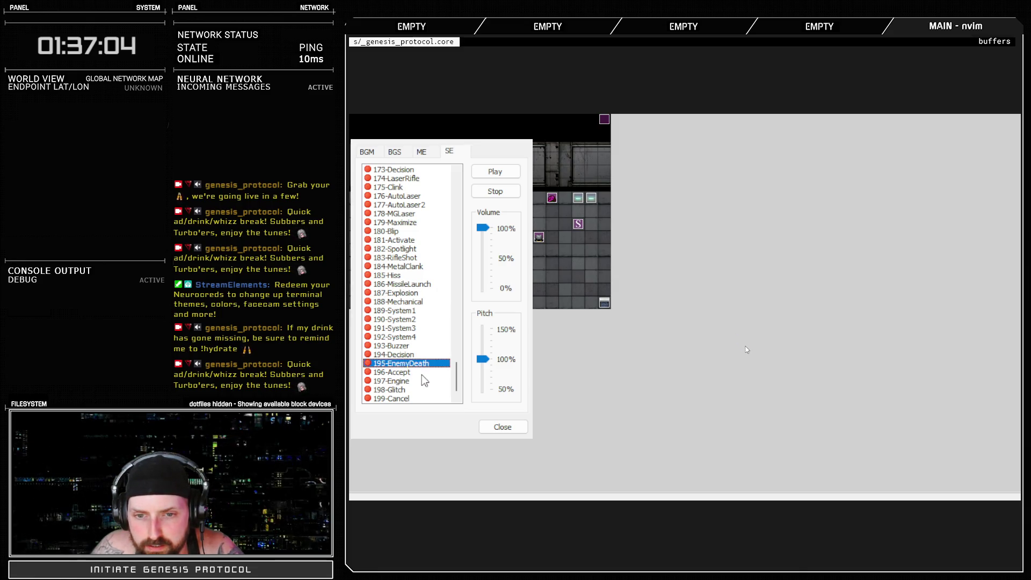
{"action": "left_click", "coordinate": [418, 390]}
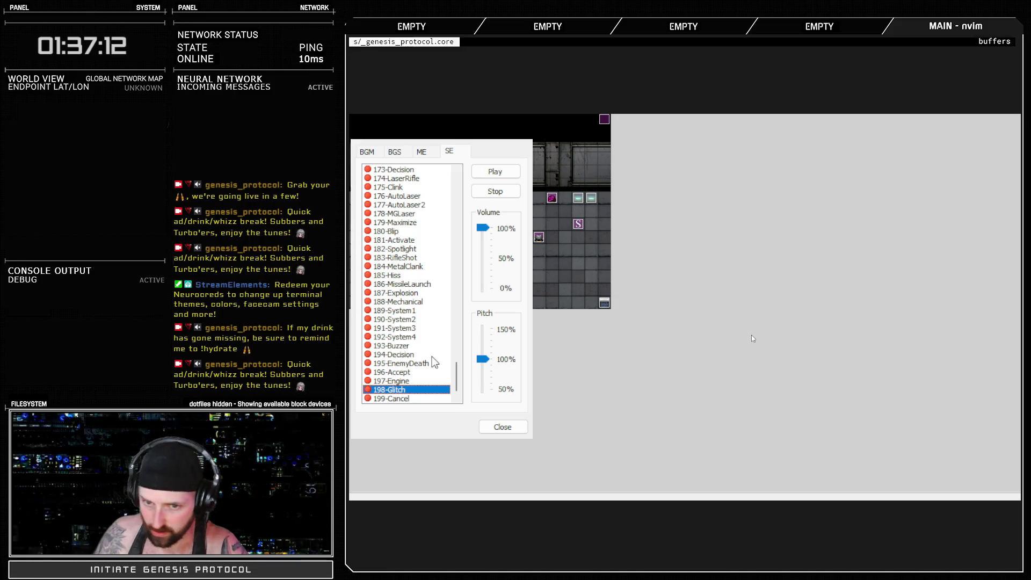
{"action": "left_click", "coordinate": [502, 427]}
Open laser_sfx1.wav in Audition's waveform editor and play it from about 19 seconds.
{"action": "key", "text": "alt+Tab"}
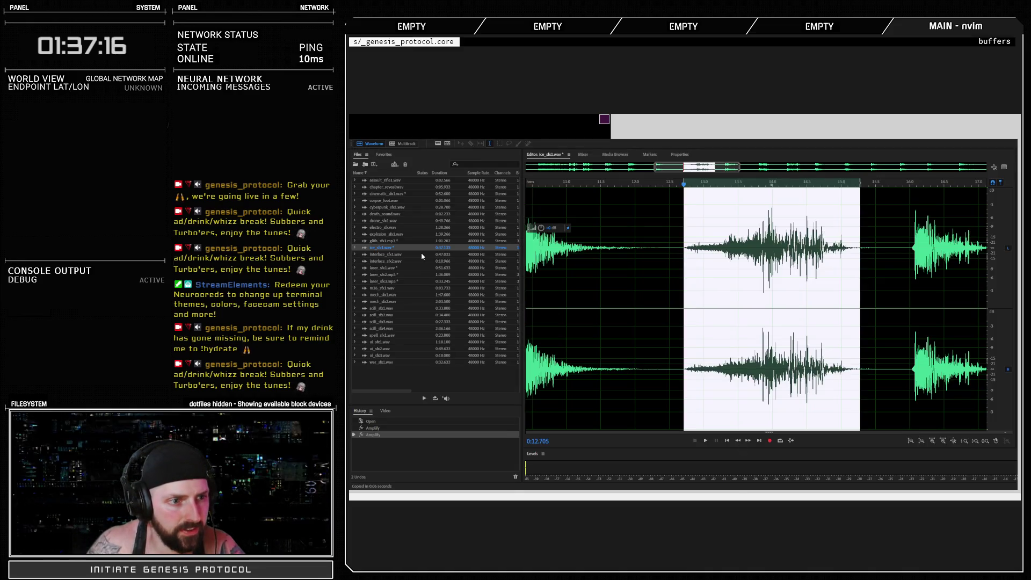
{"action": "left_click", "coordinate": [384, 268]}
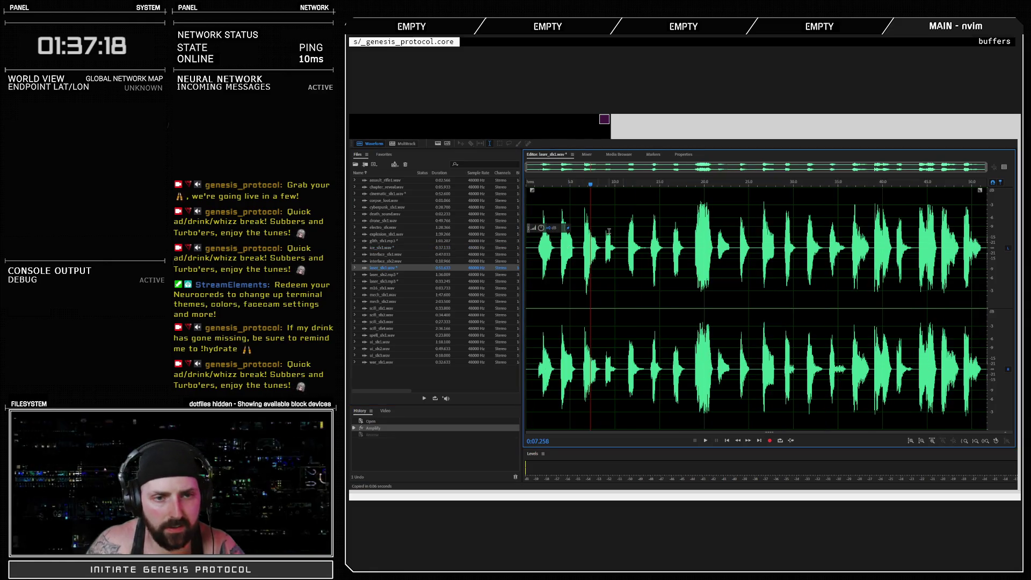
{"action": "left_click", "coordinate": [696, 188]}
{"action": "key", "text": "space"}
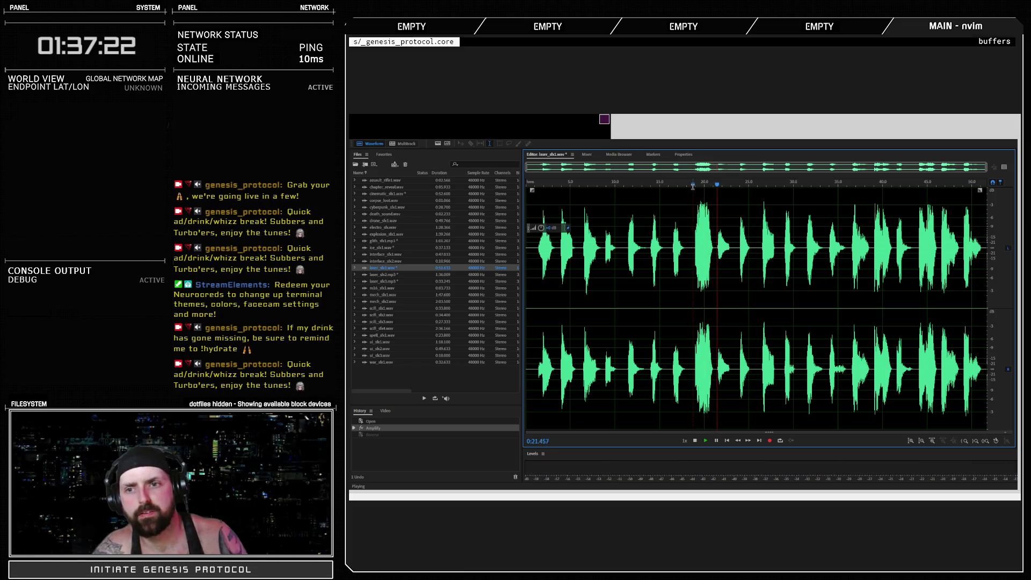
{"action": "key", "text": "space"}
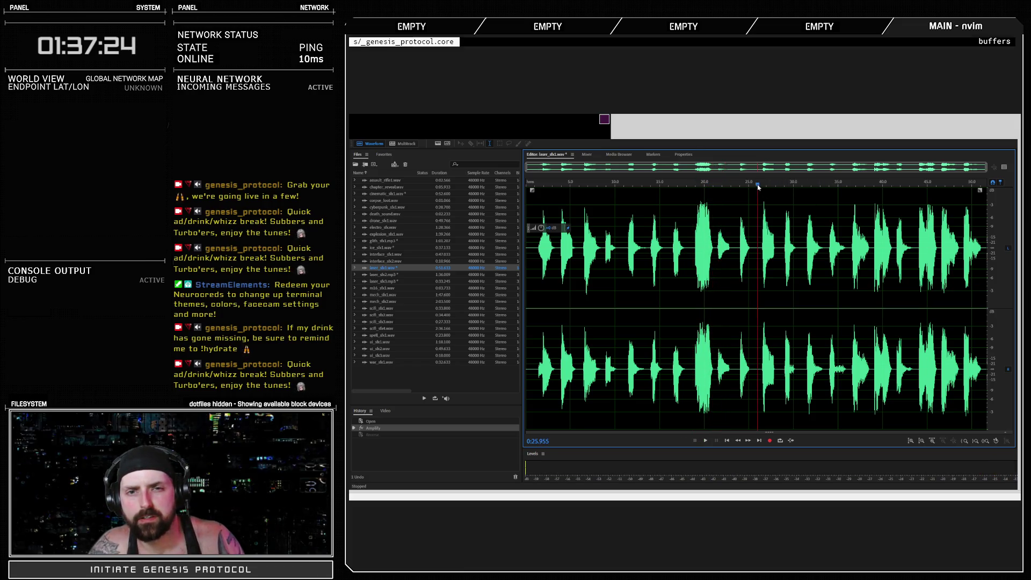
Play the laser shots from about 26, 36.5, 43.772 and 44.028 seconds.
{"action": "left_click", "coordinate": [757, 187]}
{"action": "key", "text": "space"}
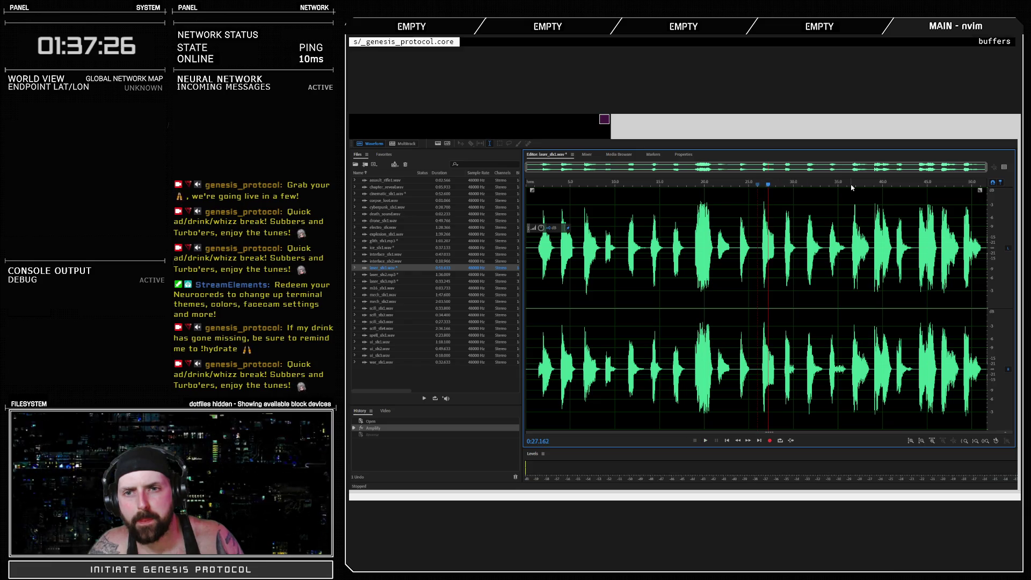
{"action": "left_click", "coordinate": [852, 187]}
{"action": "key", "text": "space"}
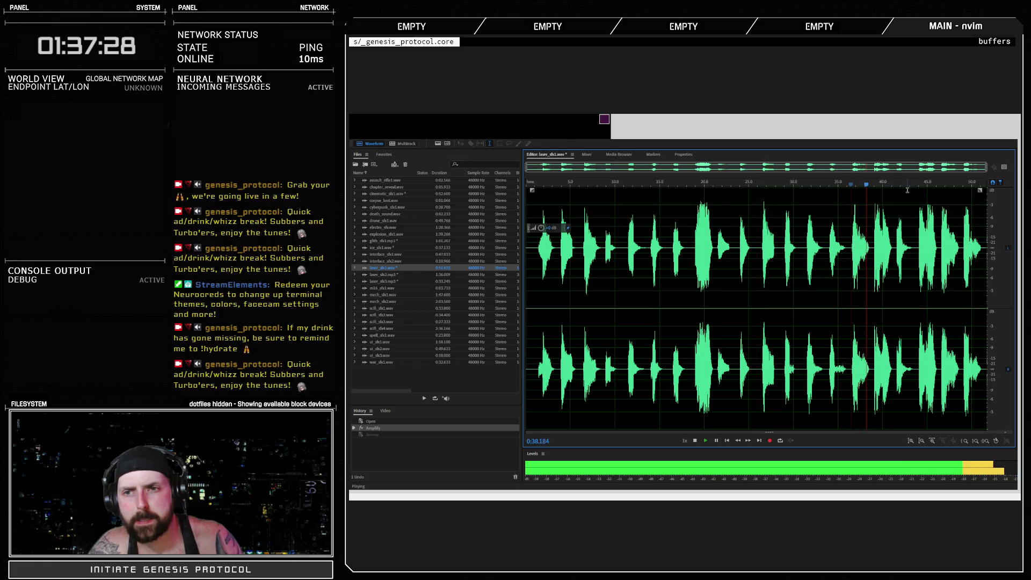
{"action": "key", "text": "space"}
{"action": "left_click", "coordinate": [916, 186]}
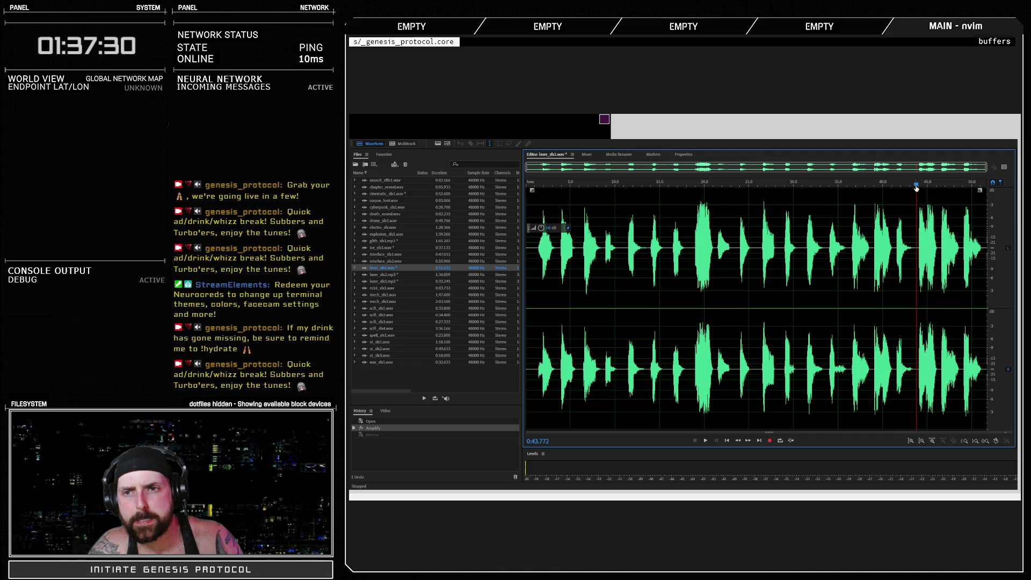
{"action": "key", "text": "space"}
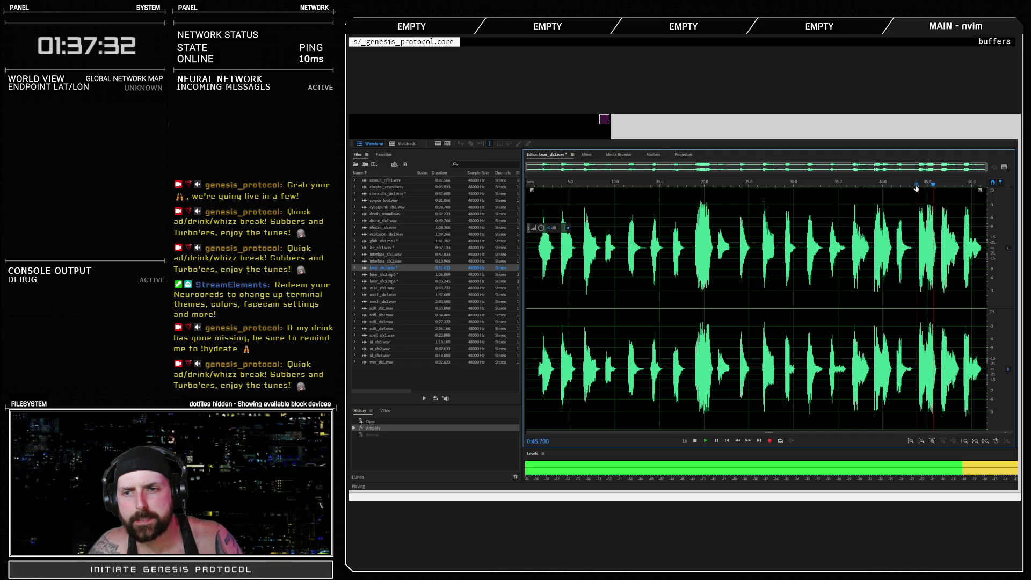
{"action": "key", "text": "space"}
{"action": "left_click", "coordinate": [917, 187]}
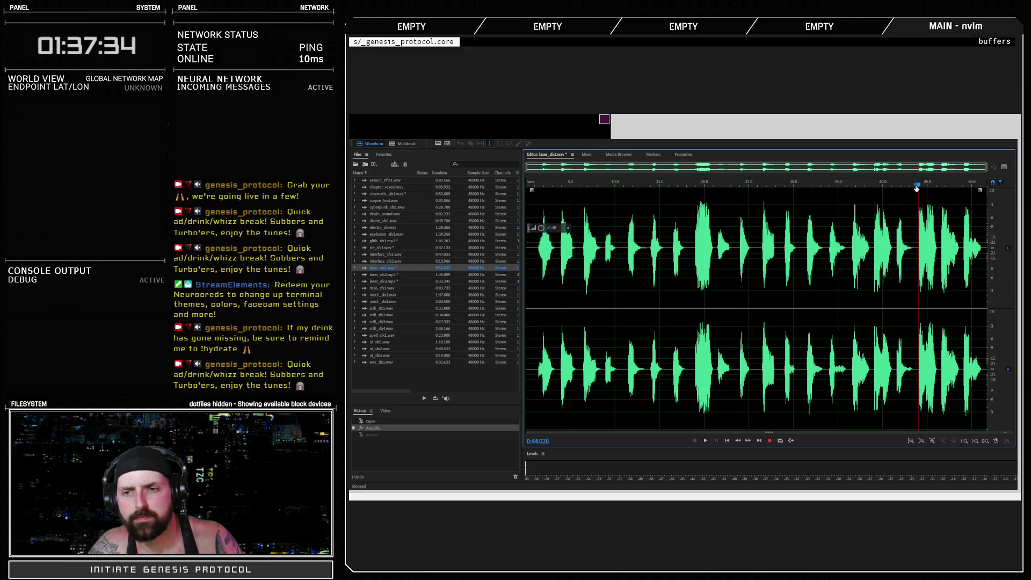
{"action": "key", "text": "space"}
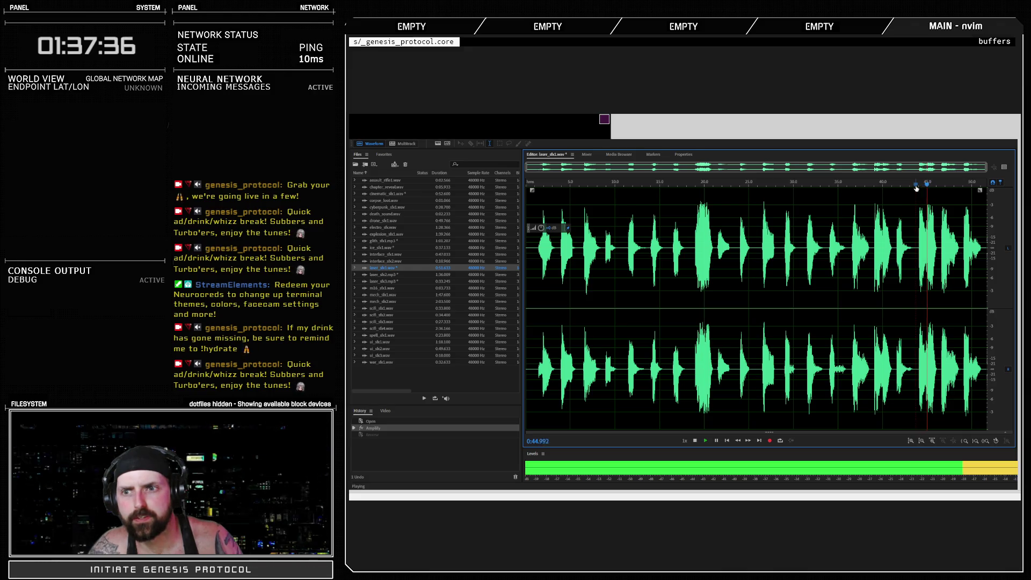
{"action": "key", "text": "space"}
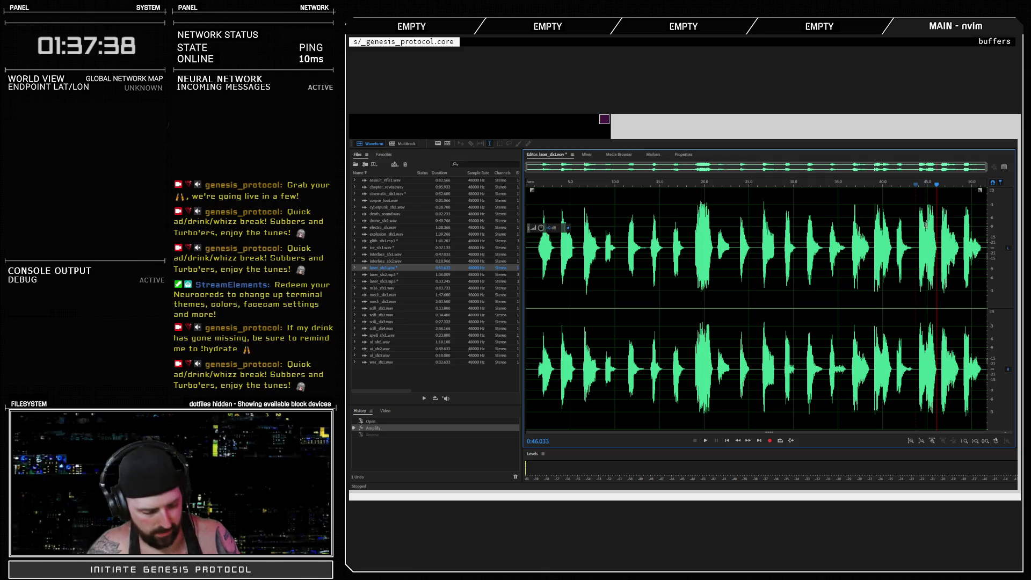
Zoom in and replay the last laser shot from about 46.4 and 44 seconds.
{"action": "scroll", "coordinate": [836, 253], "scroll_direction": "up", "scroll_amount": 5}
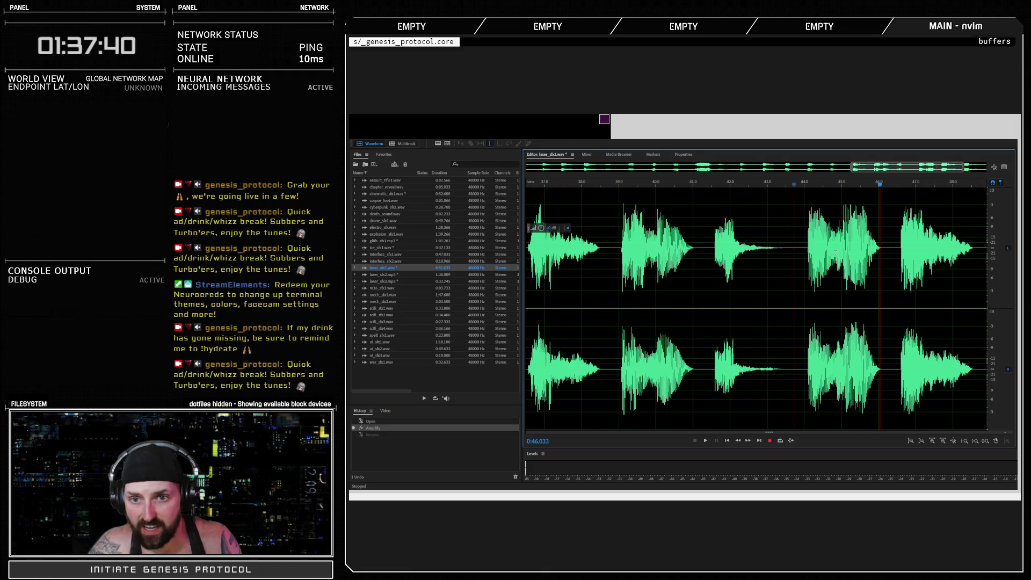
{"action": "left_click", "coordinate": [894, 183]}
{"action": "key", "text": "space"}
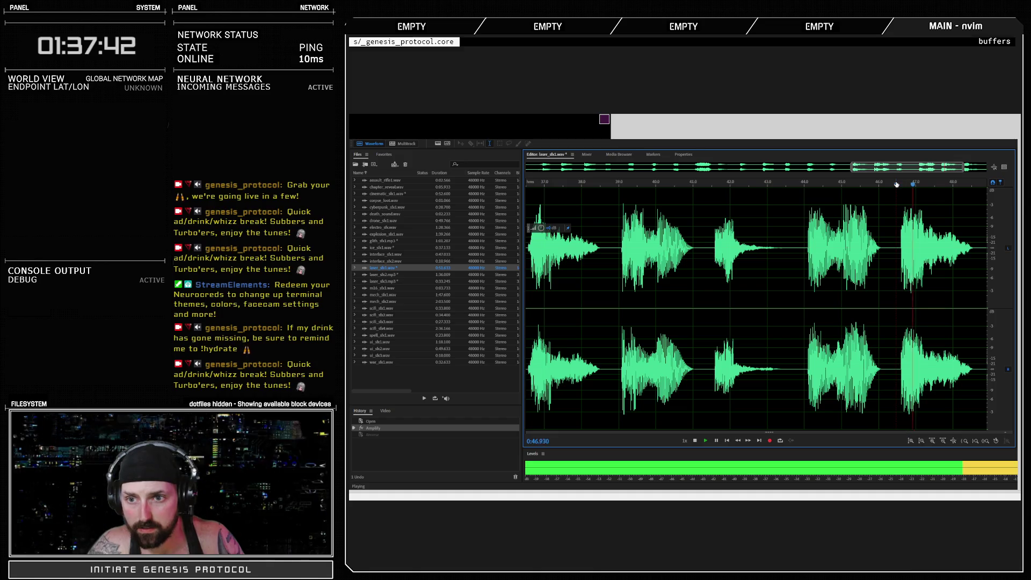
{"action": "key", "text": "space"}
{"action": "left_click", "coordinate": [895, 186]}
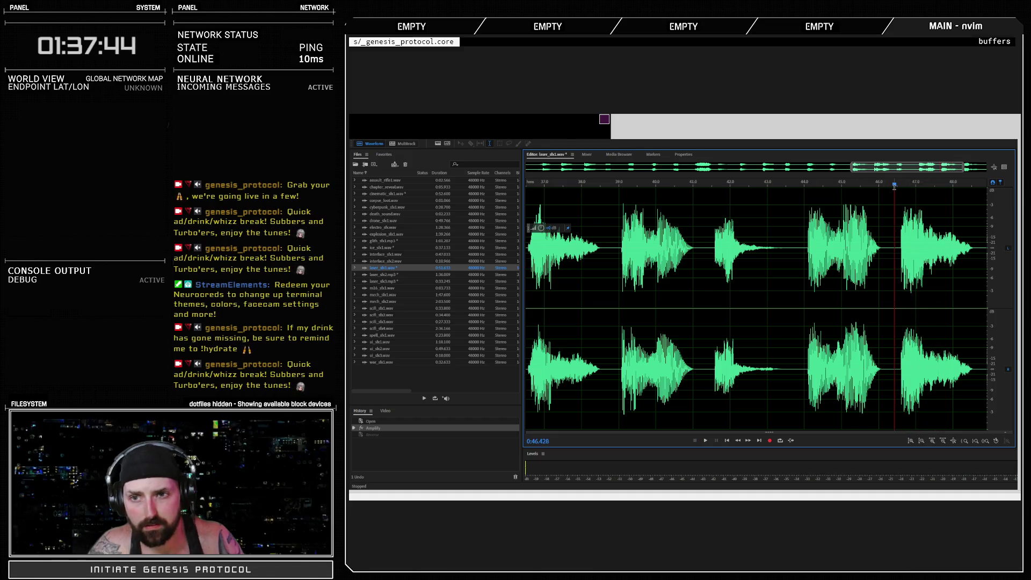
{"action": "key", "text": "space"}
{"action": "key", "text": "space"}
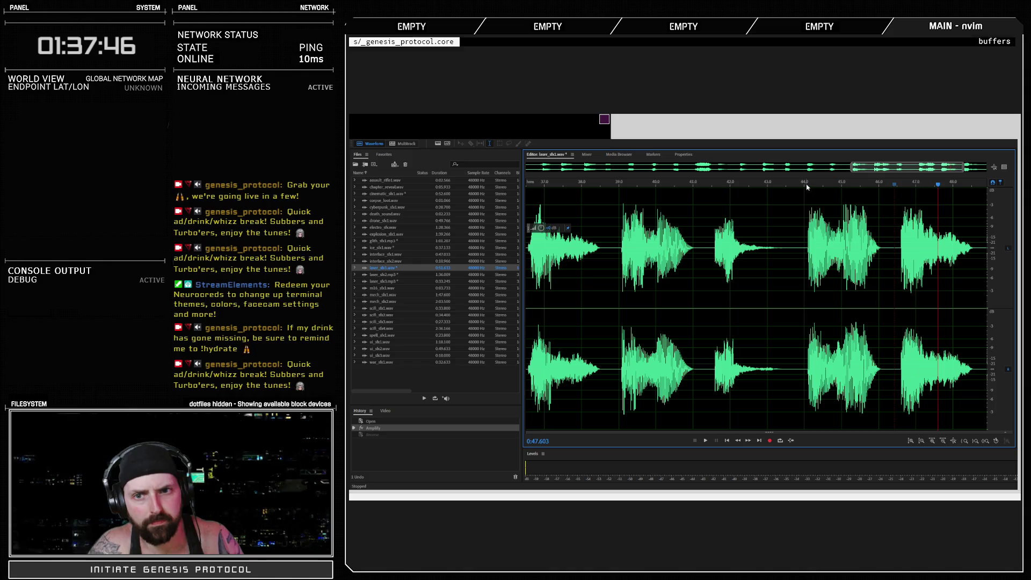
{"action": "left_click", "coordinate": [806, 184]}
{"action": "key", "text": "space"}
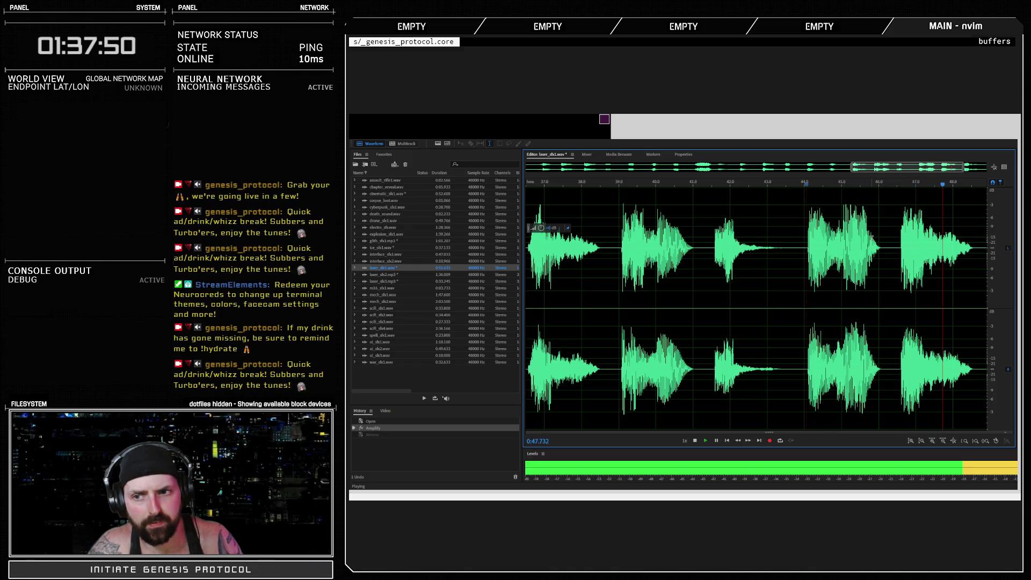
Stop playback at 0:47.236, then select the last shot, about 46.5–48.5 seconds.
{"action": "scroll", "coordinate": [872, 239], "scroll_direction": "down", "scroll_amount": 2}
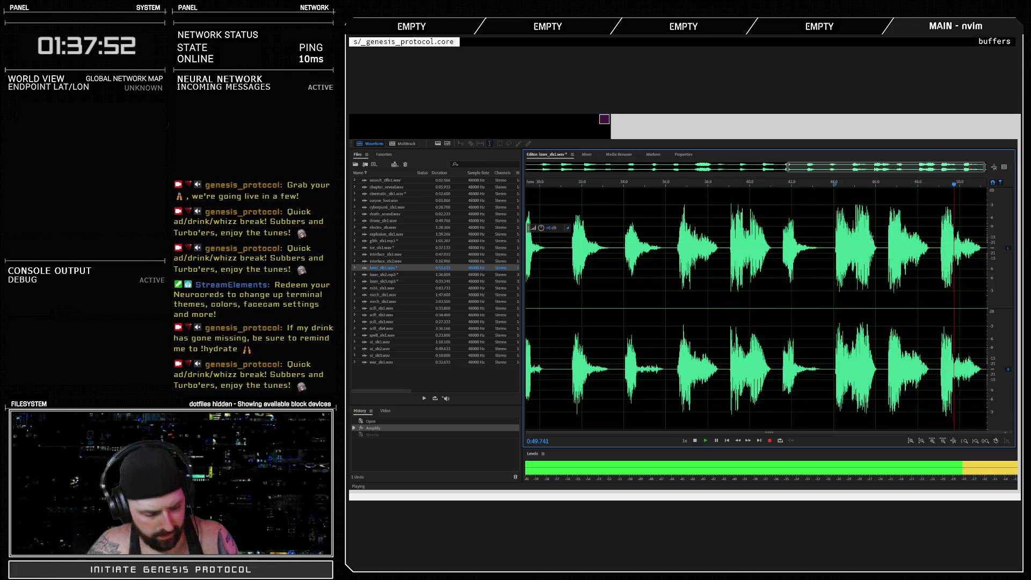
{"action": "scroll", "coordinate": [880, 237], "scroll_direction": "down", "scroll_amount": 3}
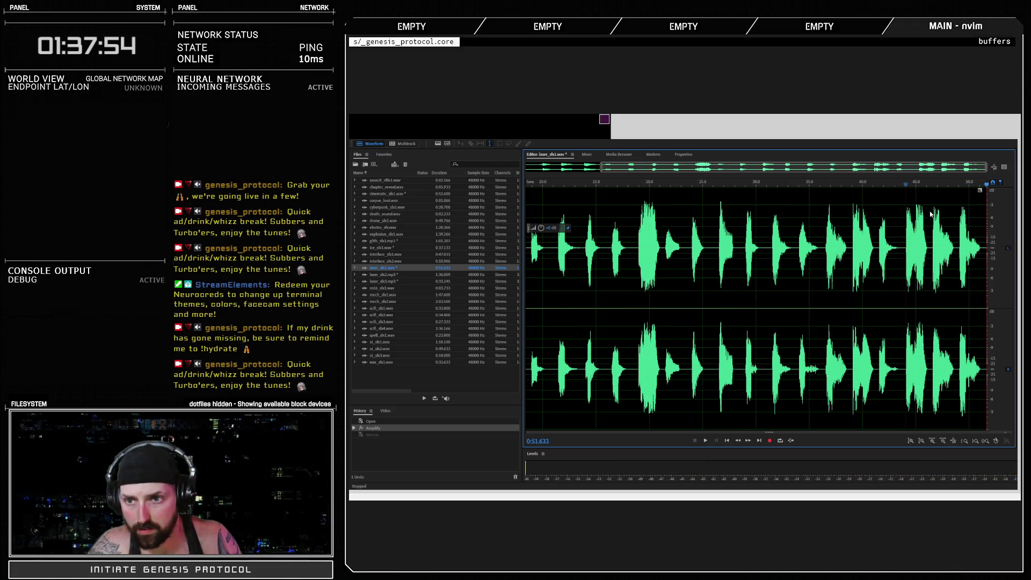
{"action": "left_click", "coordinate": [939, 247]}
{"action": "key", "text": "space"}
{"action": "key", "text": "space"}
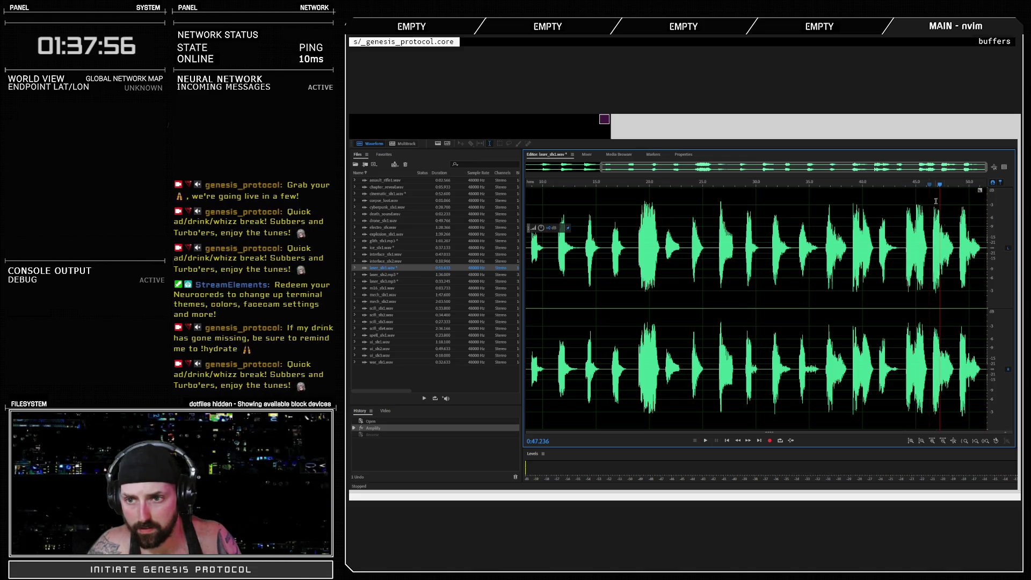
{"action": "scroll", "coordinate": [946, 253], "scroll_direction": "up", "scroll_amount": 3}
{"action": "left_click_drag", "start_coordinate": [903, 225], "coordinate": [970, 230]}
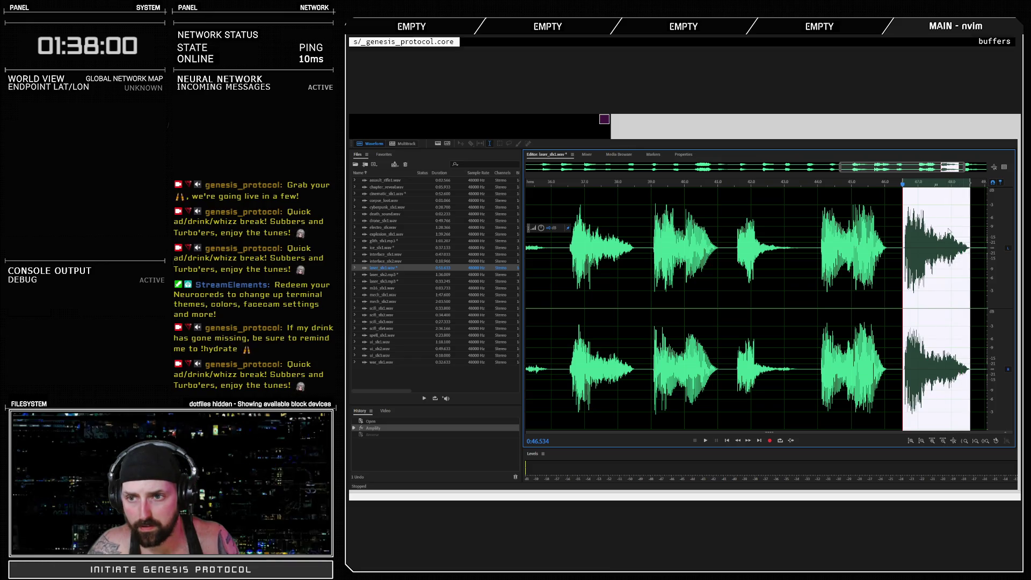
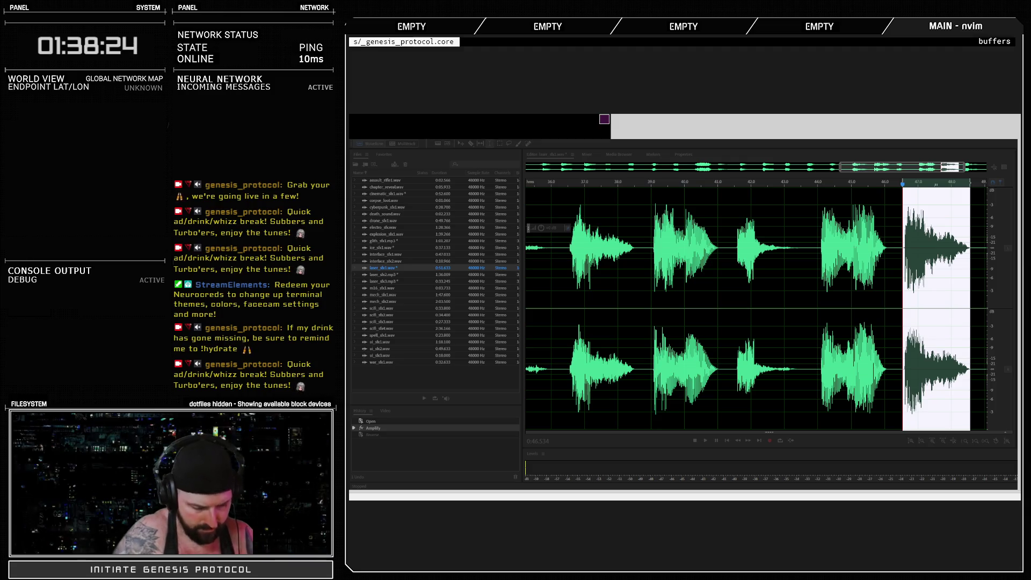
Copy the selected final laser burst in Audition and switch back to RPG Maker XP.
{"action": "key", "text": "ctrl+c"}
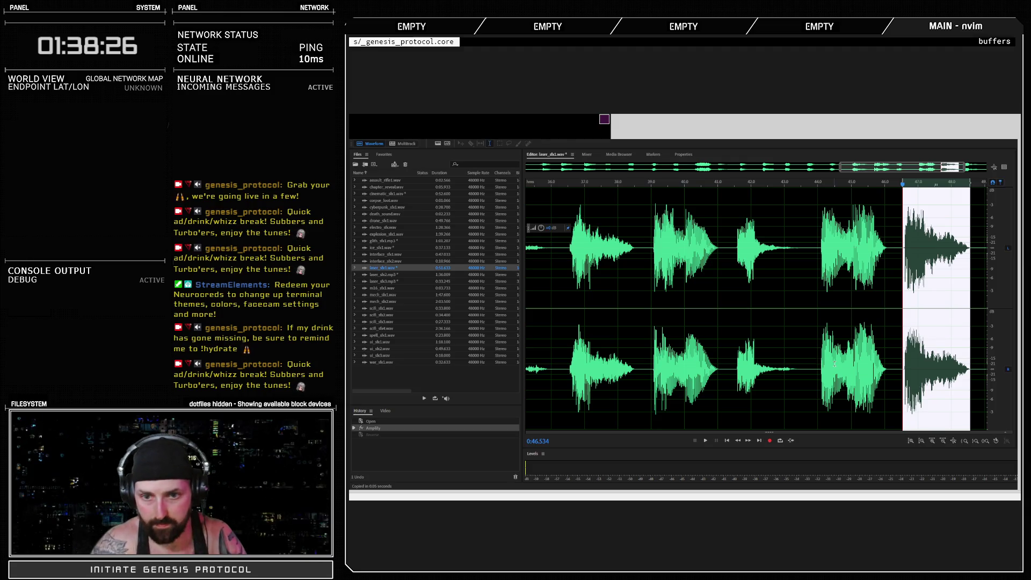
{"action": "key", "text": "alt+Tab"}
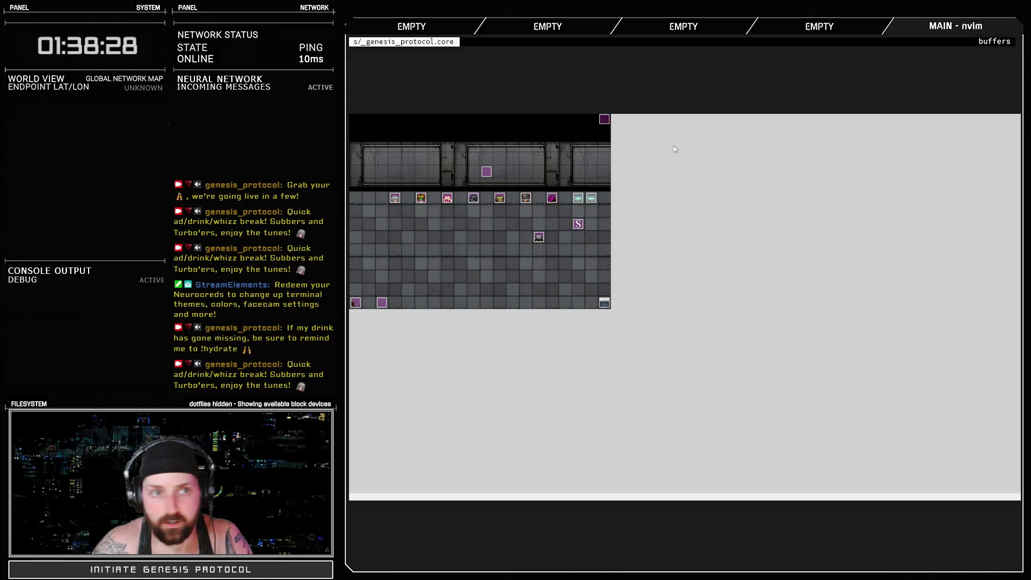
{"action": "key", "text": "F10"}
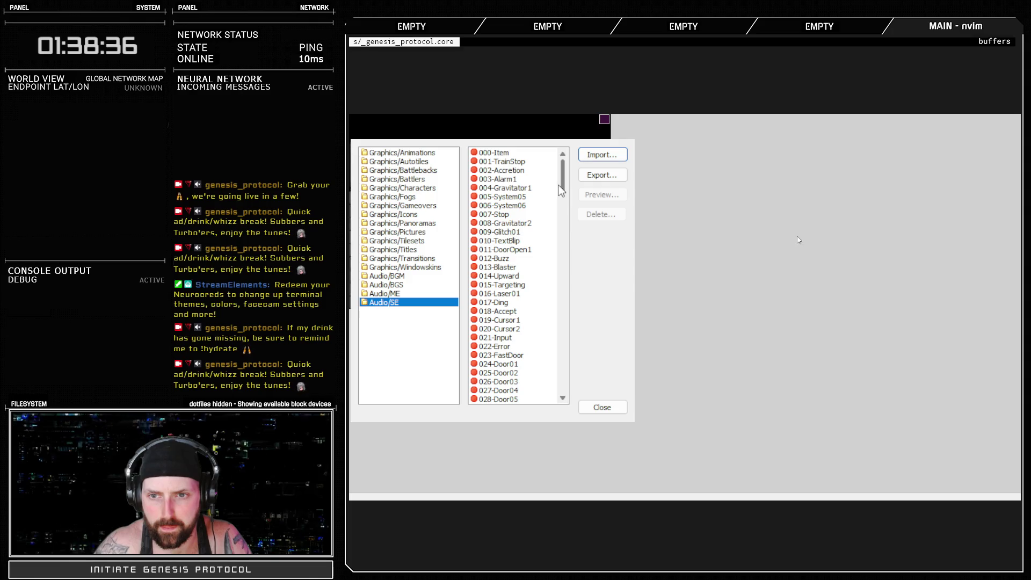
{"action": "left_click_drag", "start_coordinate": [562, 186], "coordinate": [563, 344]}
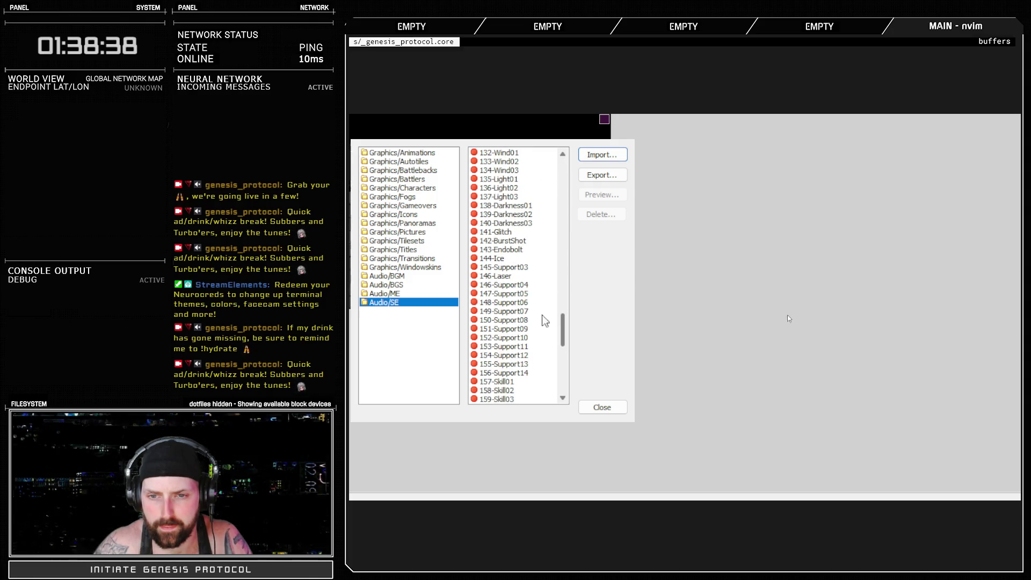
{"action": "left_click", "coordinate": [505, 285]}
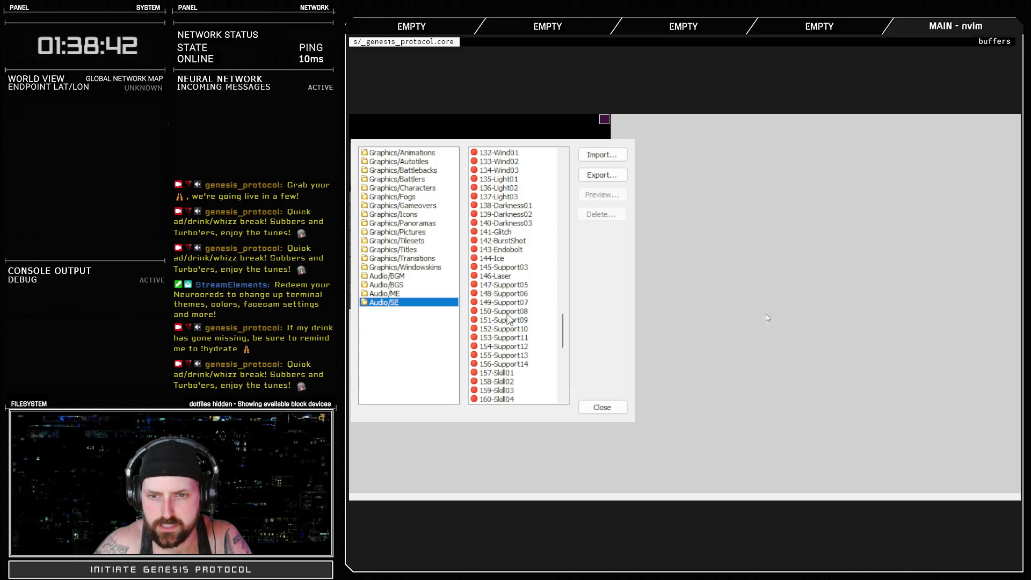
{"action": "left_click", "coordinate": [602, 407]}
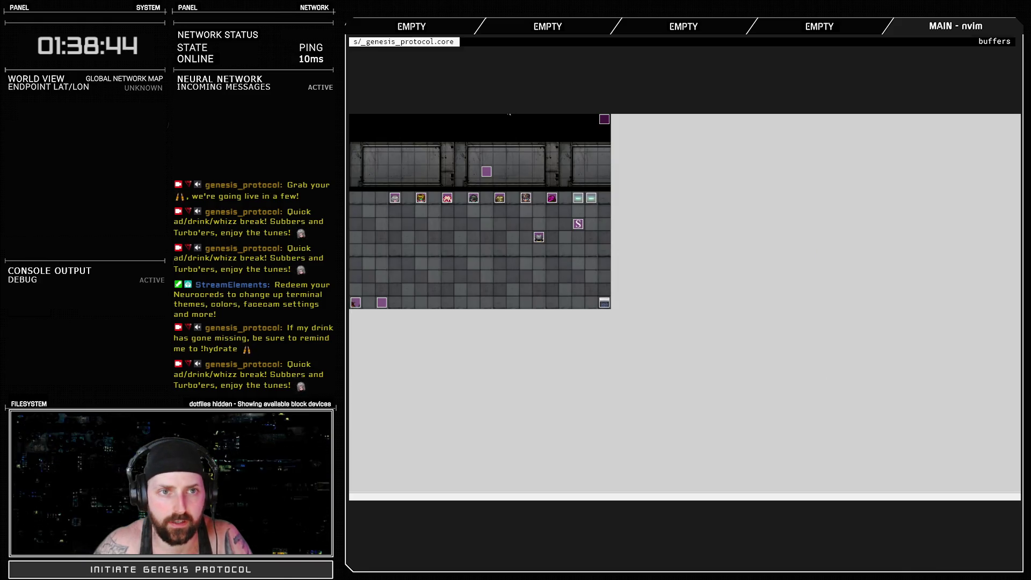
Change Skills Controller line 321 from 123-Ice04 to 146-Laser and close the script editor.
{"action": "key", "text": "F11"}
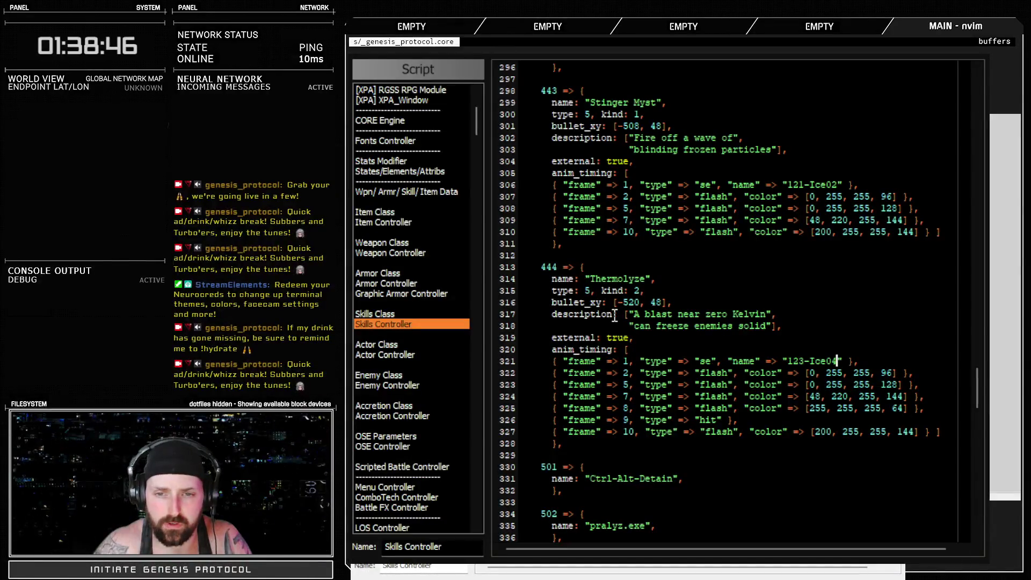
{"action": "left_click_drag", "start_coordinate": [791, 361], "coordinate": [832, 360]}
{"action": "type", "text": "146-"}
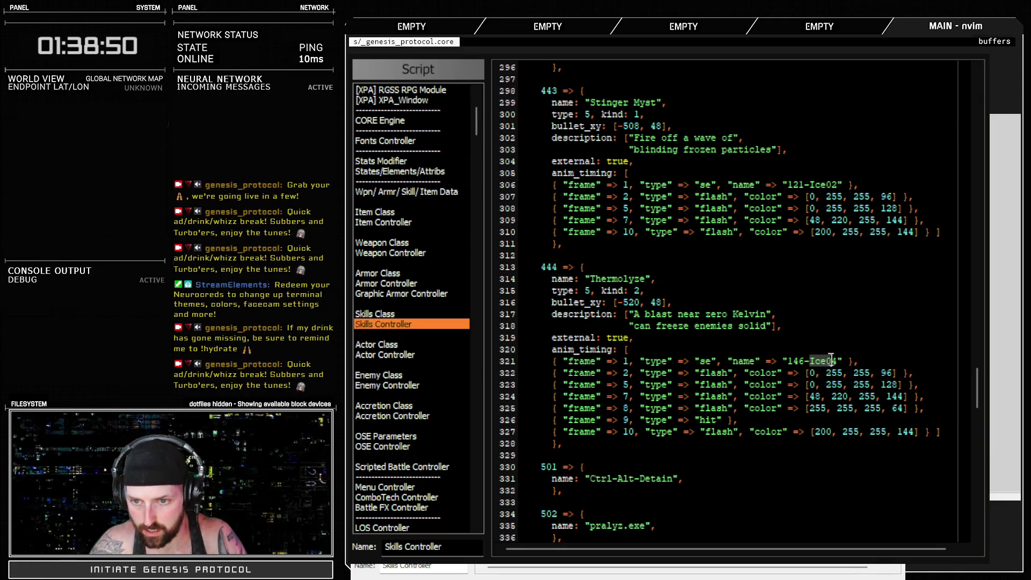
{"action": "type", "text": "Laser"}
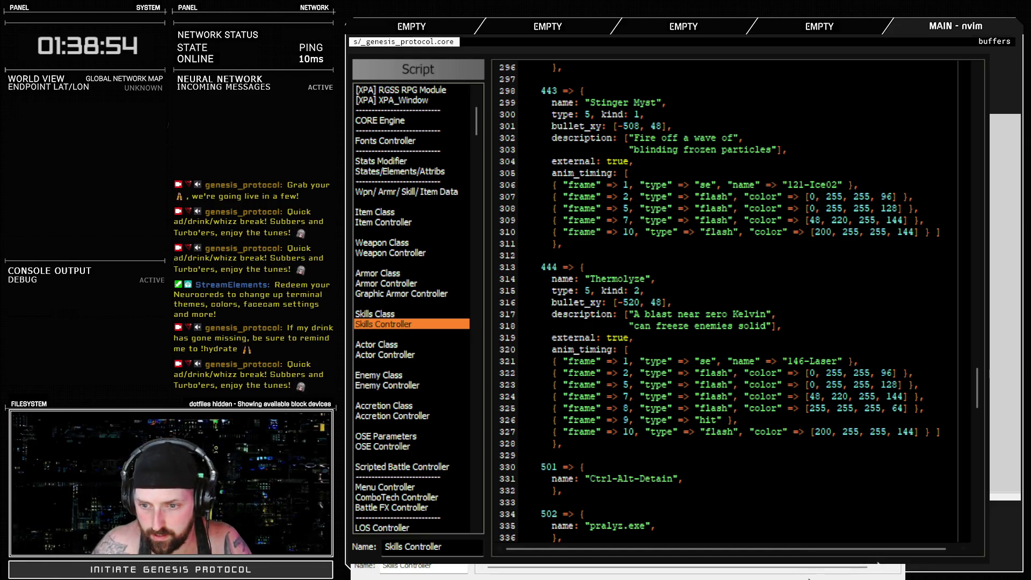
{"action": "key", "text": "Escape"}
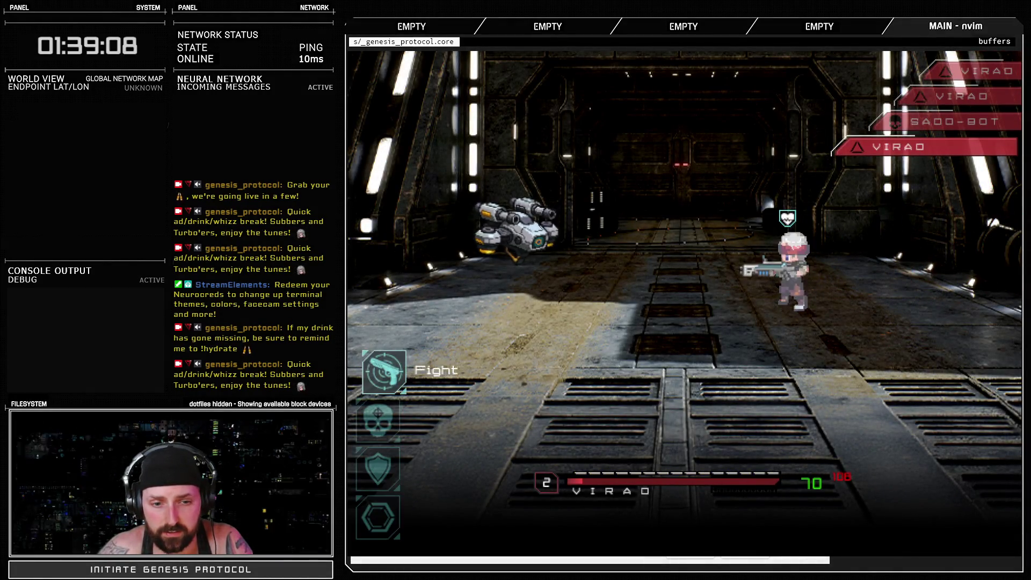
Cast Thermolyze on the Sado-bot in the battle test, then flee to end it.
{"action": "key", "text": "Down"}
{"action": "key", "text": "Return"}
{"action": "key", "text": "Return"}
{"action": "key", "text": "Return"}
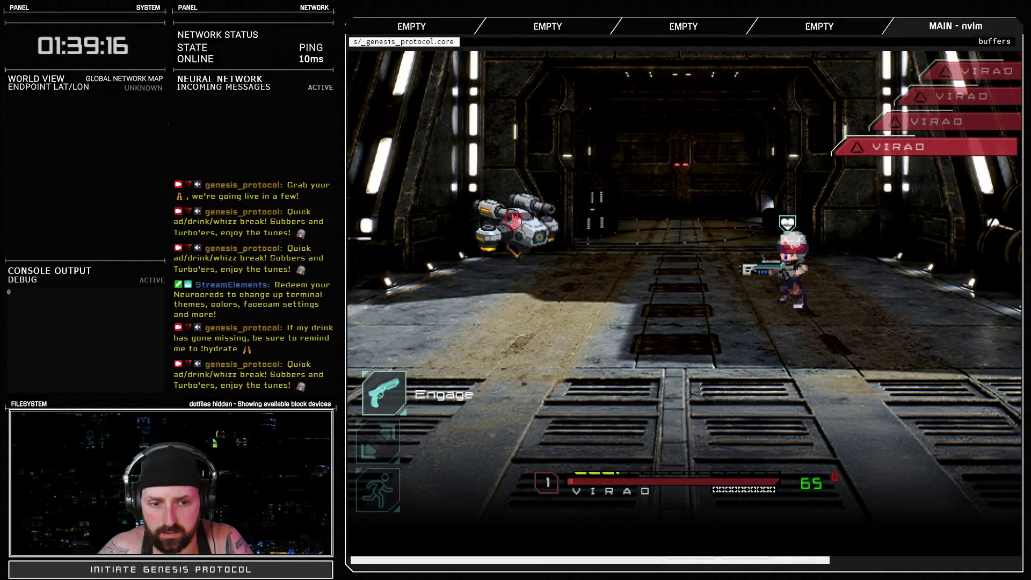
{"action": "key", "text": "Up"}
{"action": "key", "text": "Return"}
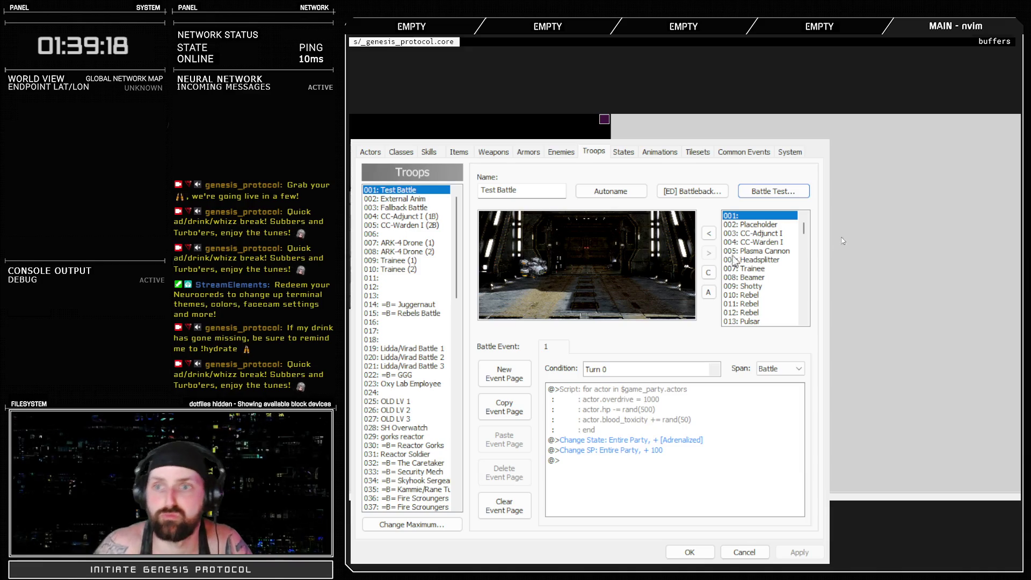
Duplicate the 146-Laser frame 1 timing line onto a new line after the frame 2 entry.
{"action": "key", "text": "Escape"}
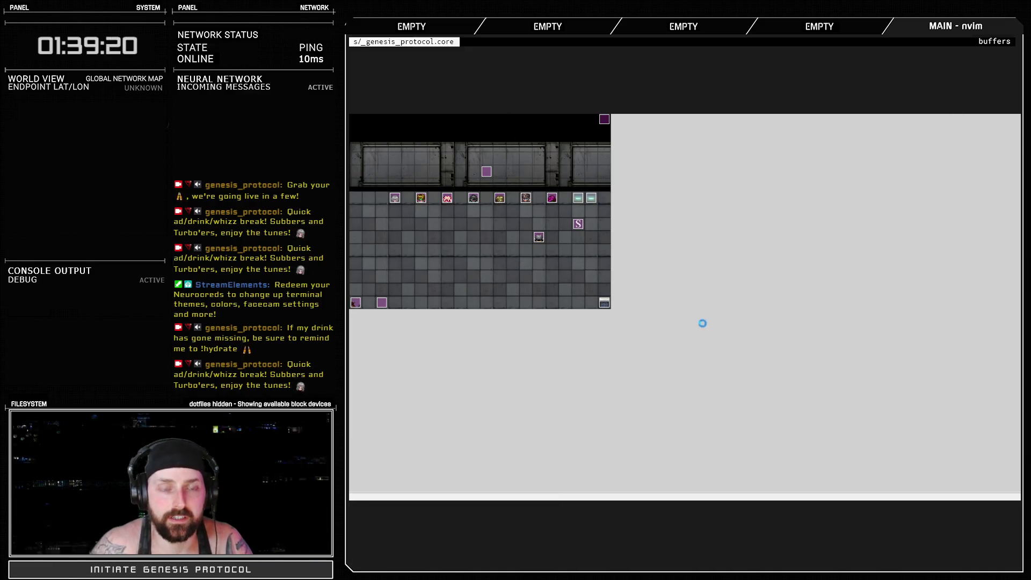
{"action": "key", "text": "F11"}
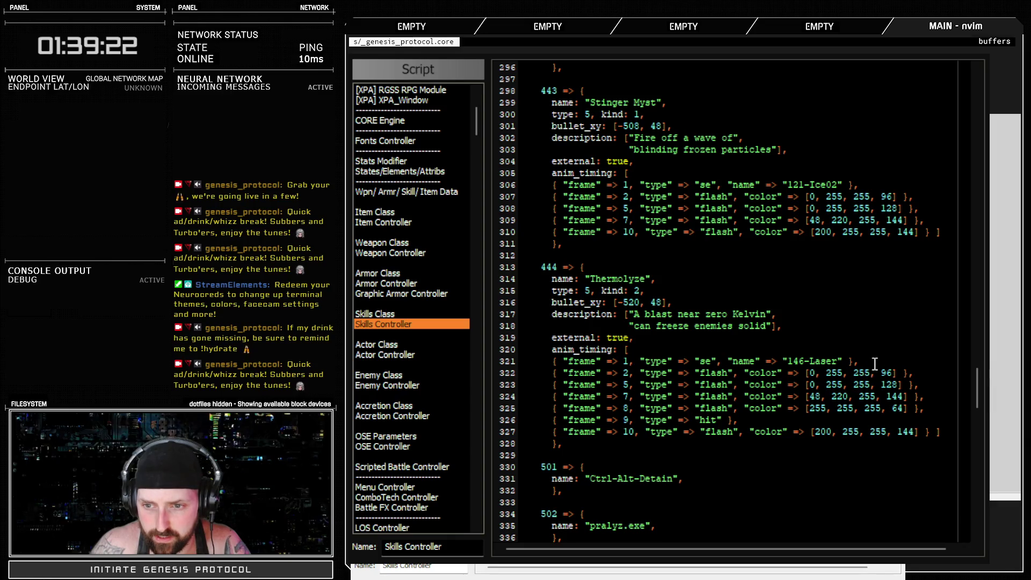
{"action": "left_click", "coordinate": [495, 367]}
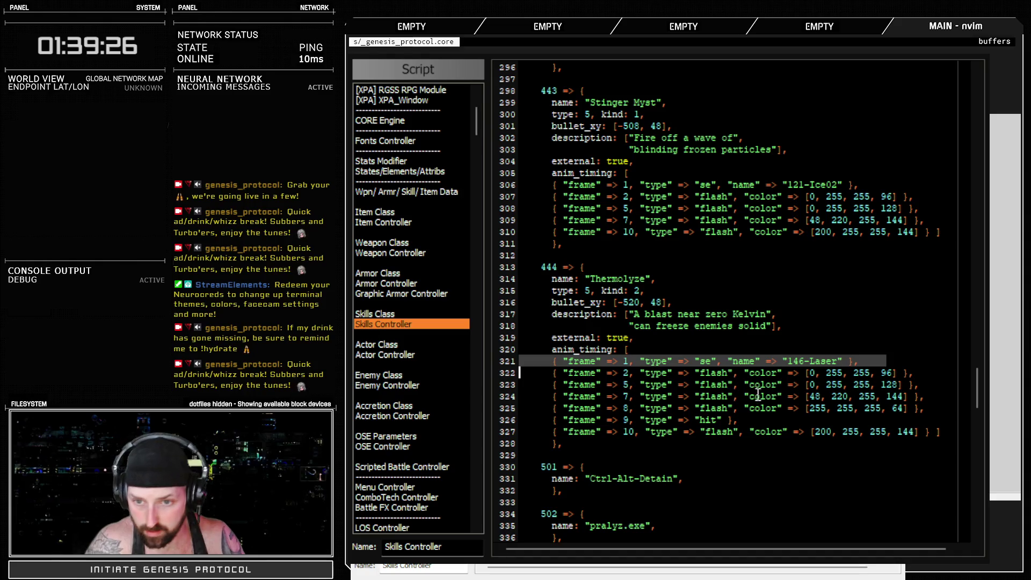
{"action": "left_click", "coordinate": [923, 372]}
{"action": "key", "text": "Return"}
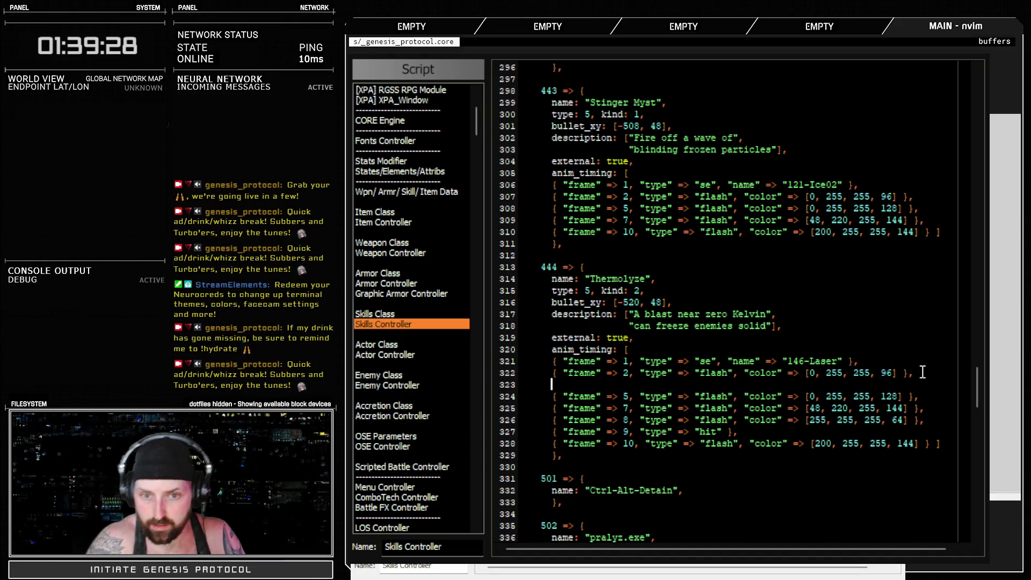
{"action": "left_click", "coordinate": [502, 388]}
{"action": "key", "text": "ctrl+v"}
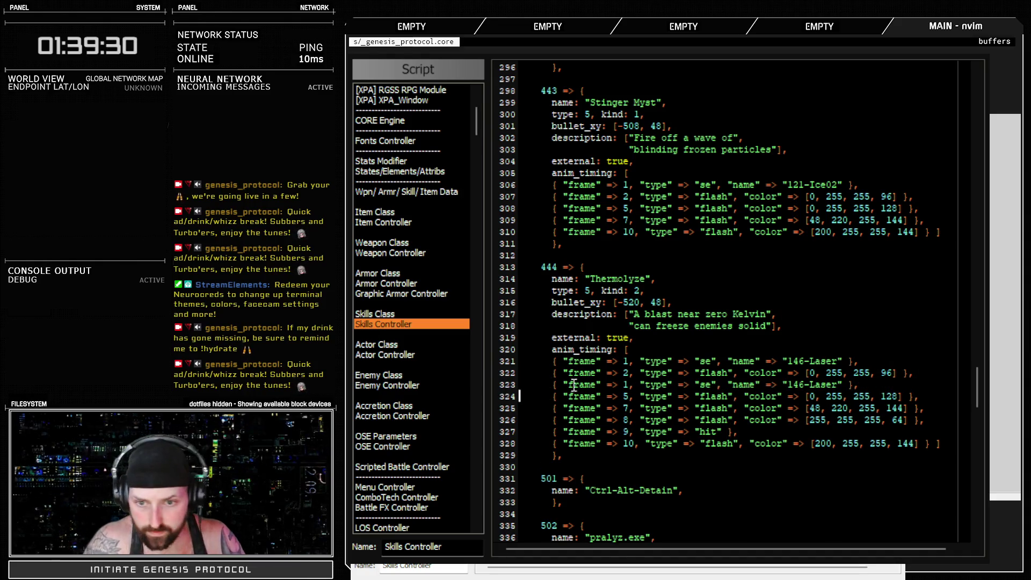
Rename the copied line's sound from 146-Laser to 121-Ice02.
{"action": "double_click", "coordinate": [803, 385]}
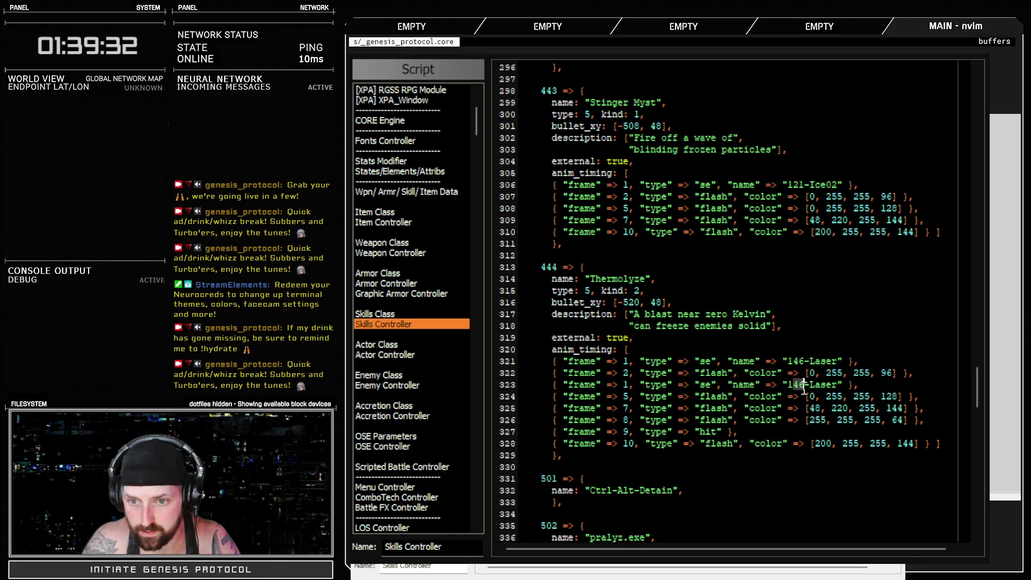
{"action": "type", "text": "121"}
{"action": "left_click_drag", "start_coordinate": [812, 387], "coordinate": [839, 384]}
{"action": "type", "text": "I"}
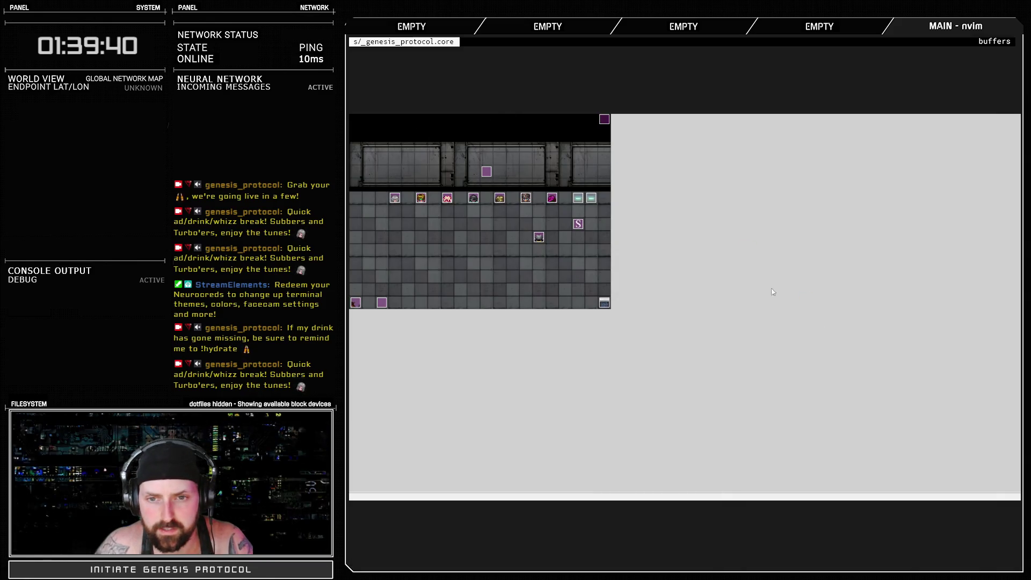
{"action": "left_click_drag", "start_coordinate": [457, 182], "coordinate": [464, 311]}
{"action": "left_click", "coordinate": [414, 321]}
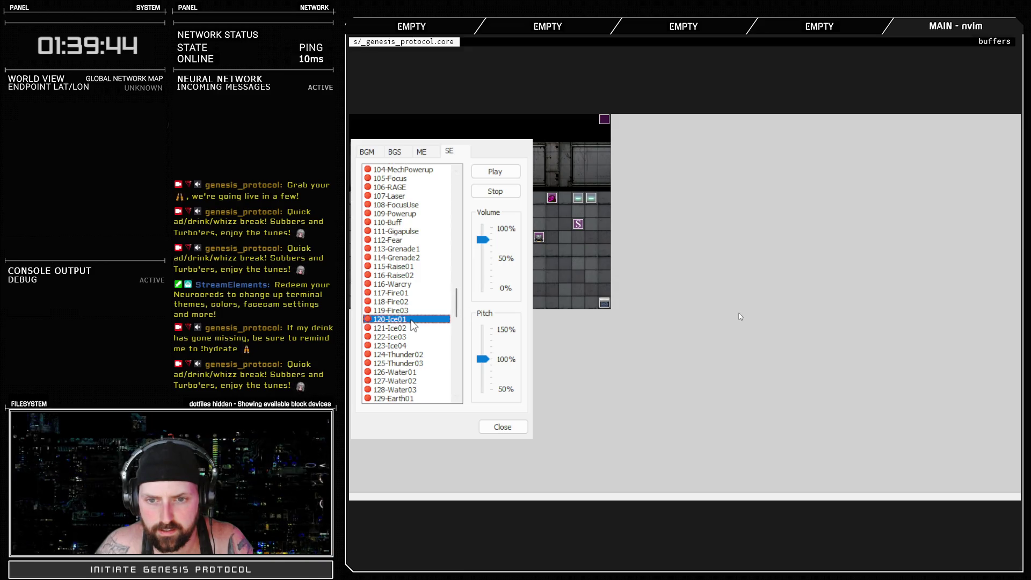
{"action": "left_click", "coordinate": [407, 329]}
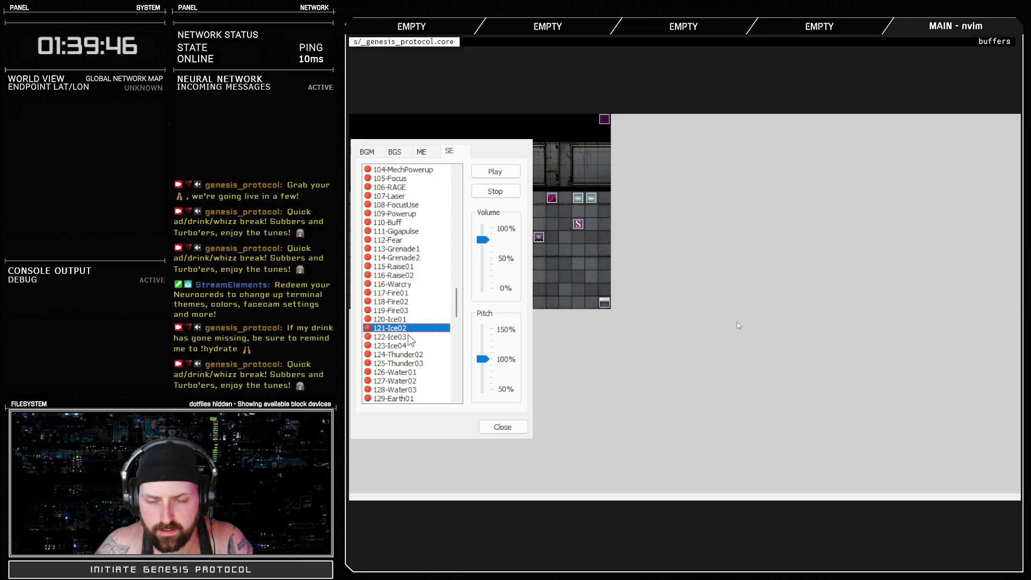
{"action": "left_click", "coordinate": [409, 337]}
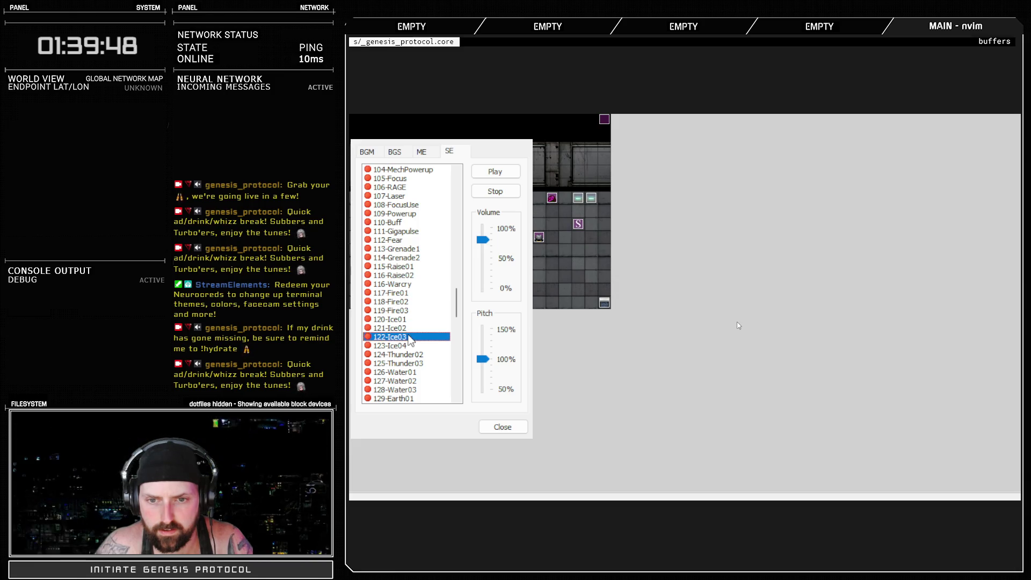
{"action": "left_click", "coordinate": [407, 346]}
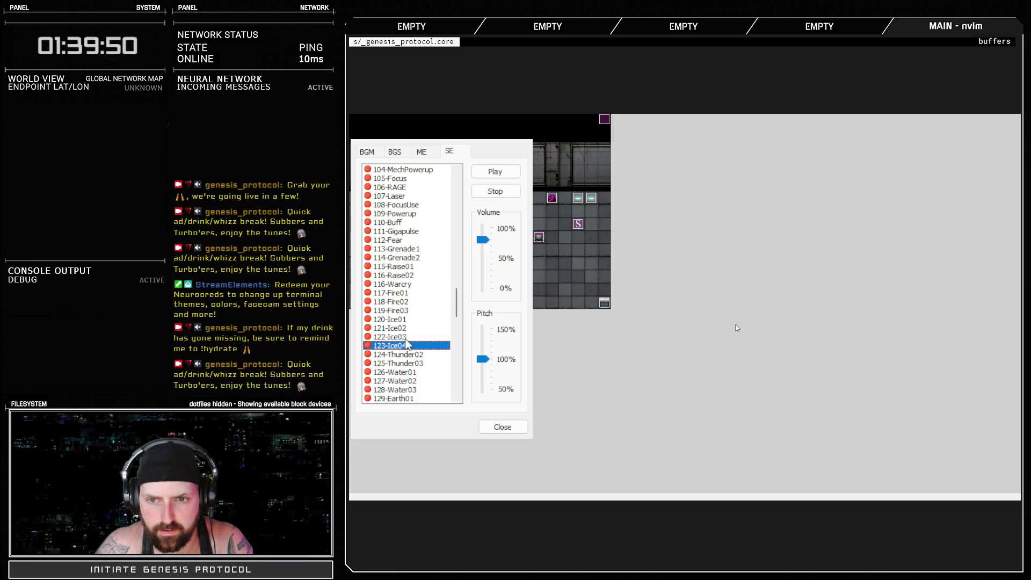
{"action": "left_click_drag", "start_coordinate": [483, 240], "coordinate": [483, 228]}
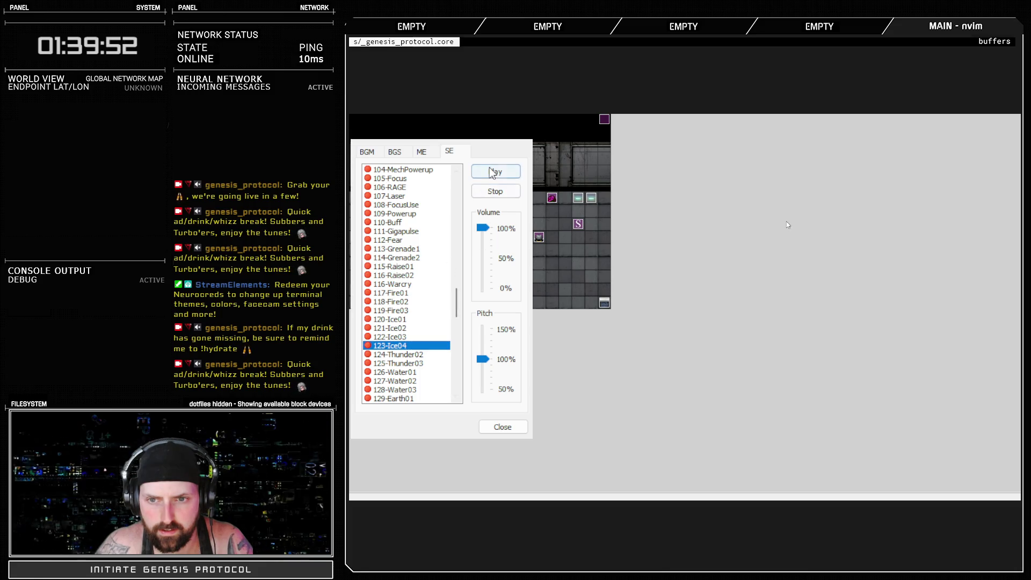
{"action": "left_click", "coordinate": [492, 172]}
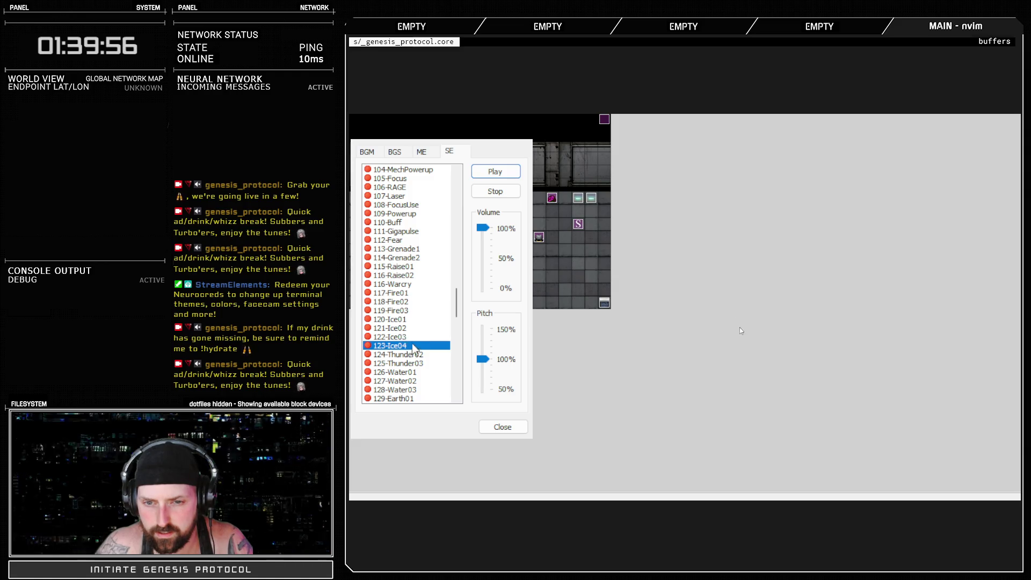
{"action": "left_click", "coordinate": [407, 328]}
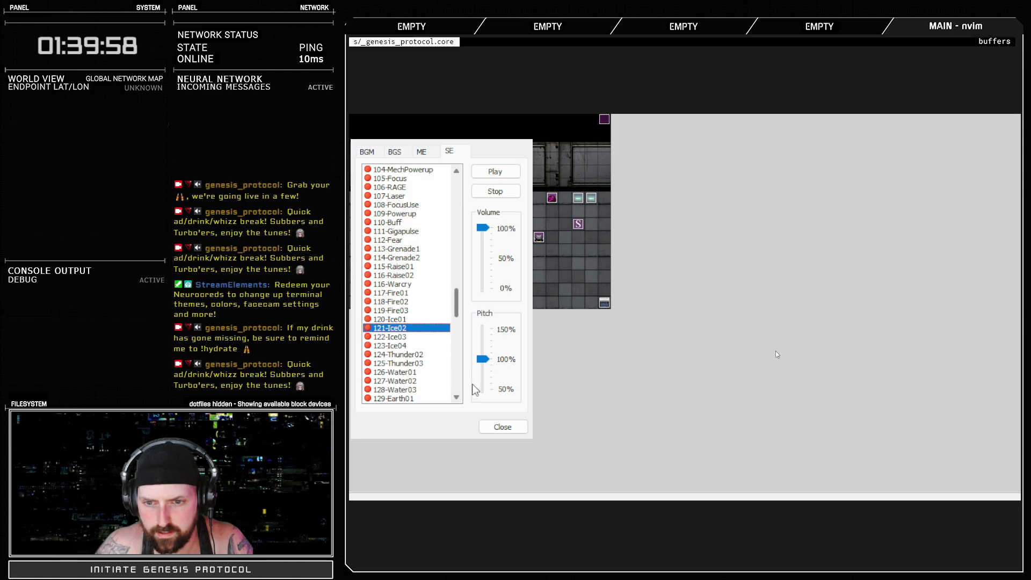
{"action": "left_click", "coordinate": [502, 427]}
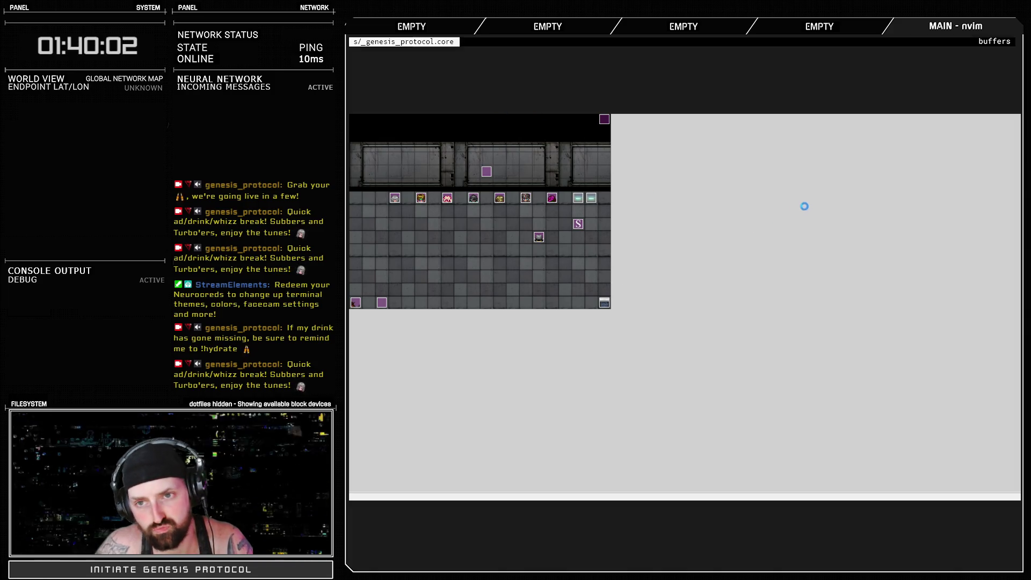
Start the battle test, cast Thermolyze on the SAD-Bot, then shoot it with a basic attack.
{"action": "key", "text": "F9"}
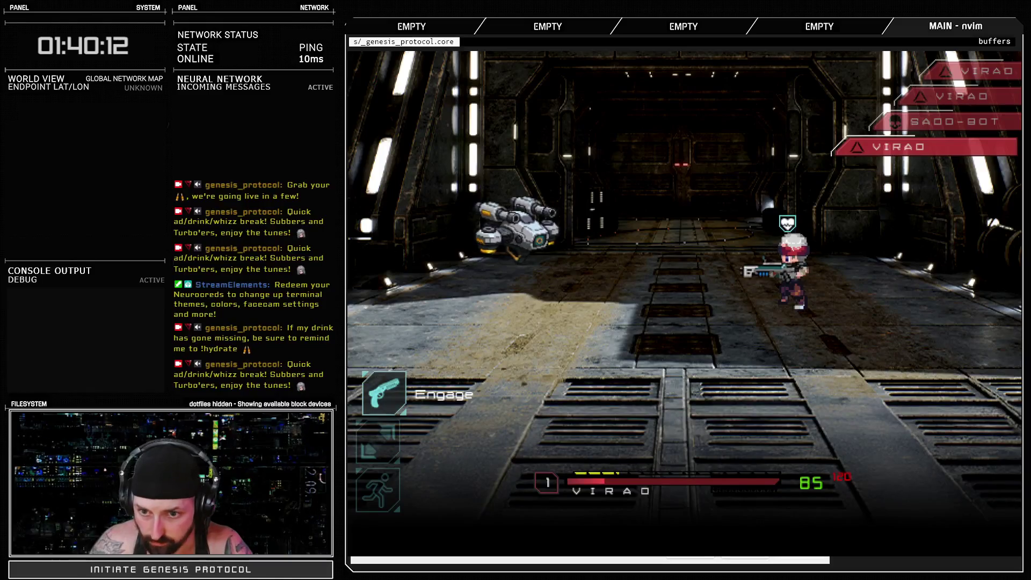
{"action": "key", "text": "Return"}
{"action": "key", "text": "Down"}
{"action": "key", "text": "Down"}
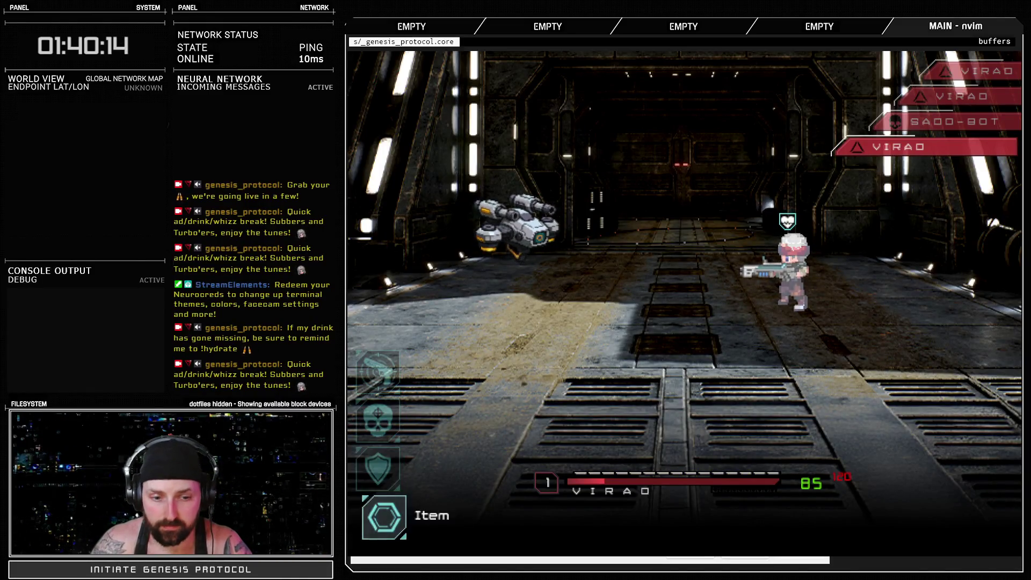
{"action": "key", "text": "Up"}
{"action": "key", "text": "Return"}
{"action": "key", "text": "Return"}
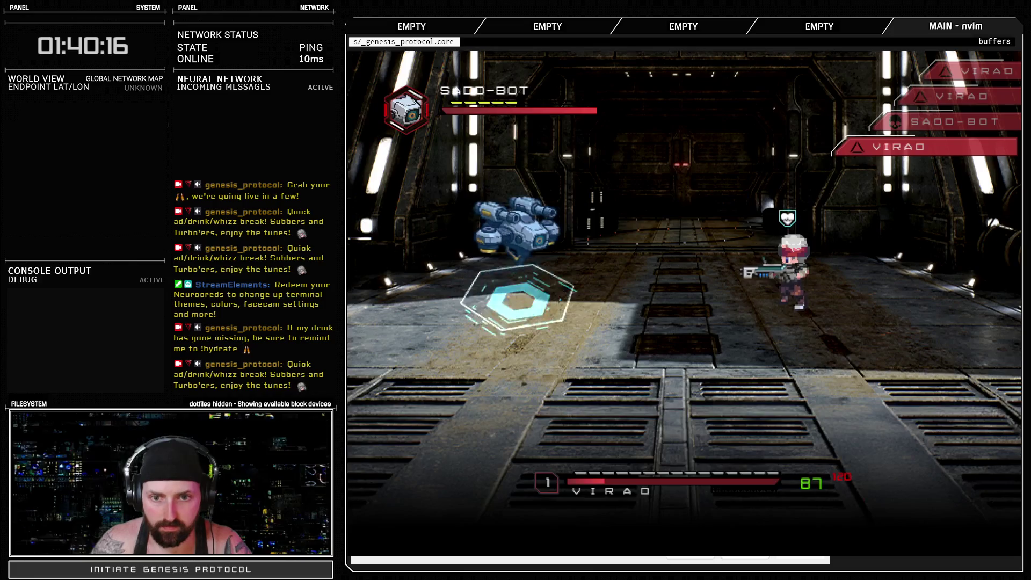
{"action": "key", "text": "Return"}
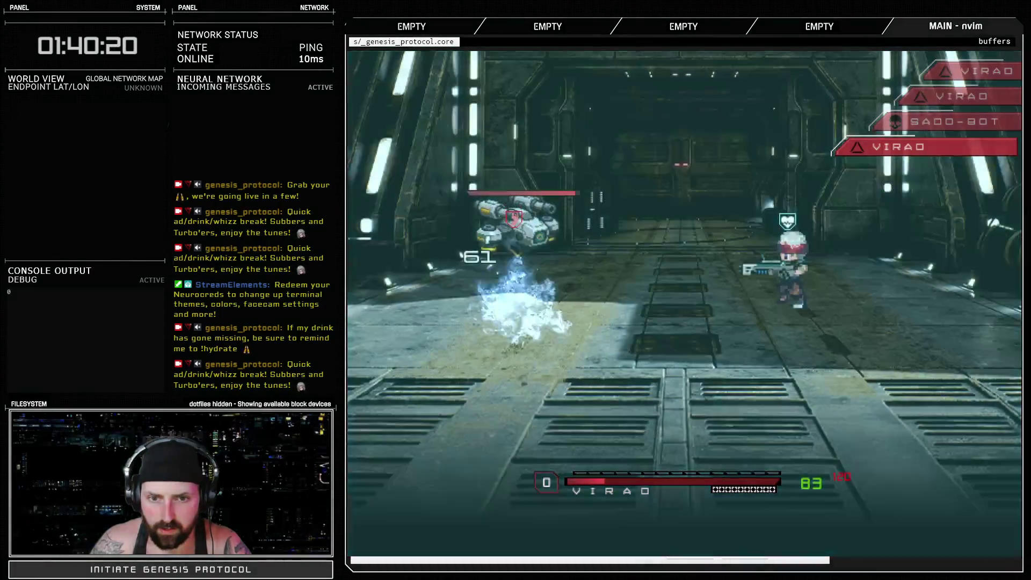
{"action": "key", "text": "Return"}
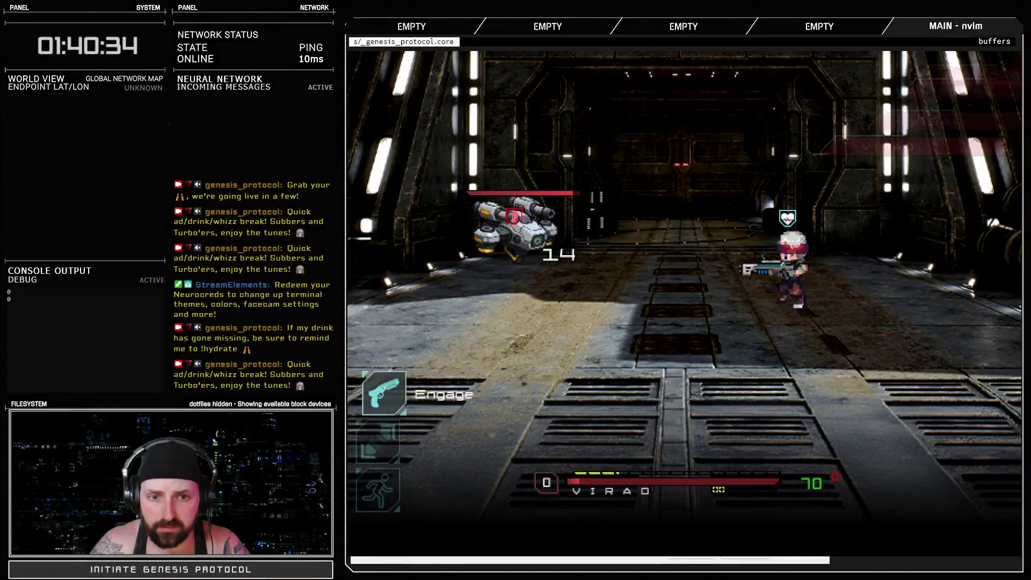
Fire Endobolt at the robot, then unleash Cryocharger and charge its timing bar.
{"action": "key", "text": "Return"}
{"action": "key", "text": "Return"}
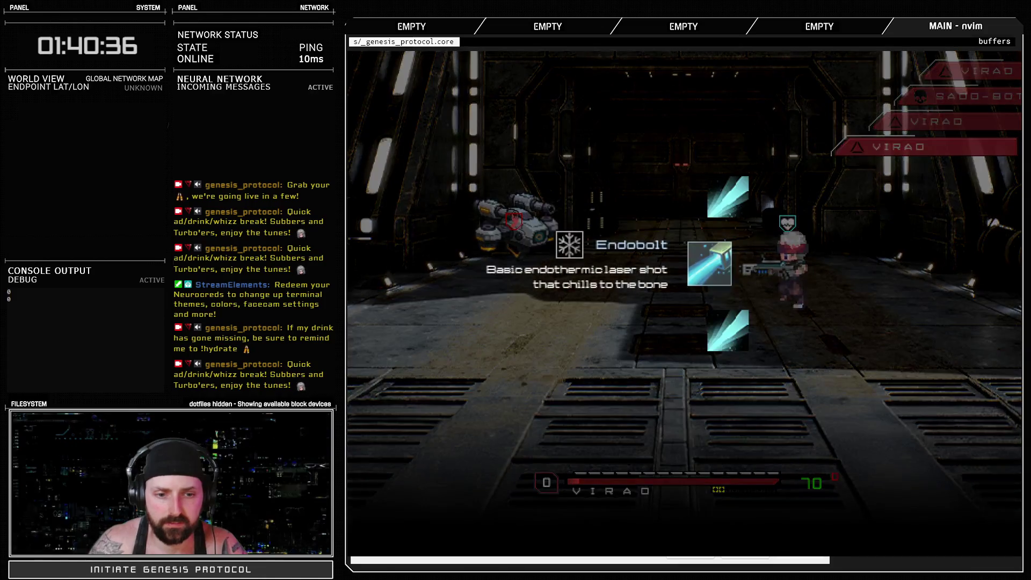
{"action": "key", "text": "Return"}
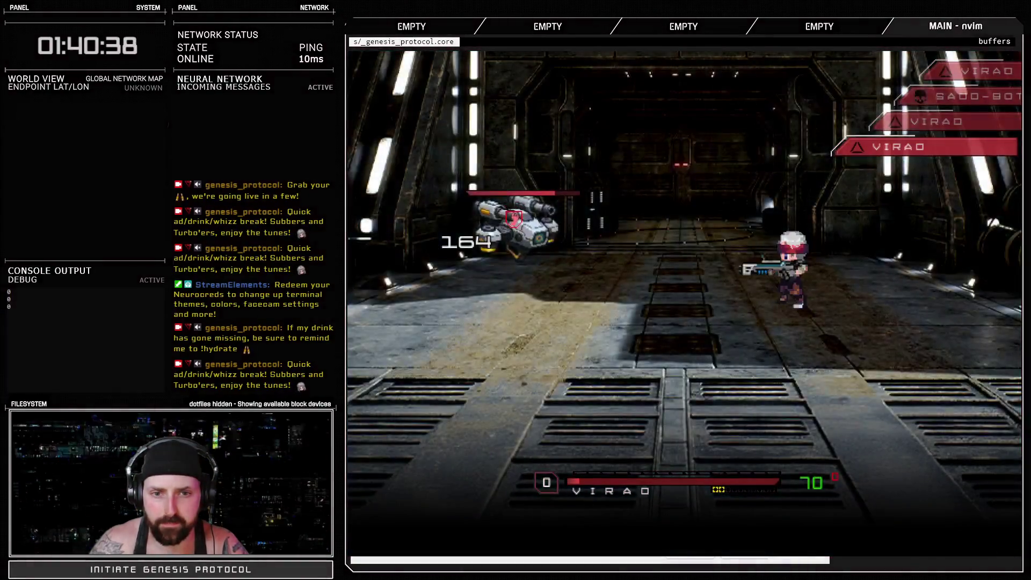
{"action": "key", "text": "Return"}
{"action": "key", "text": "Return"}
{"action": "key", "text": "Down"}
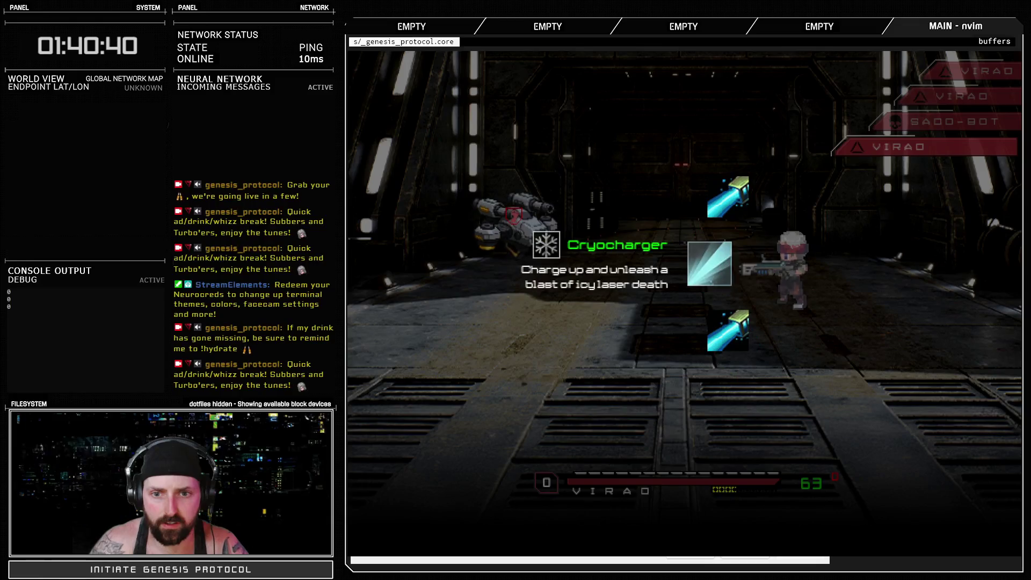
{"action": "key", "text": "Return"}
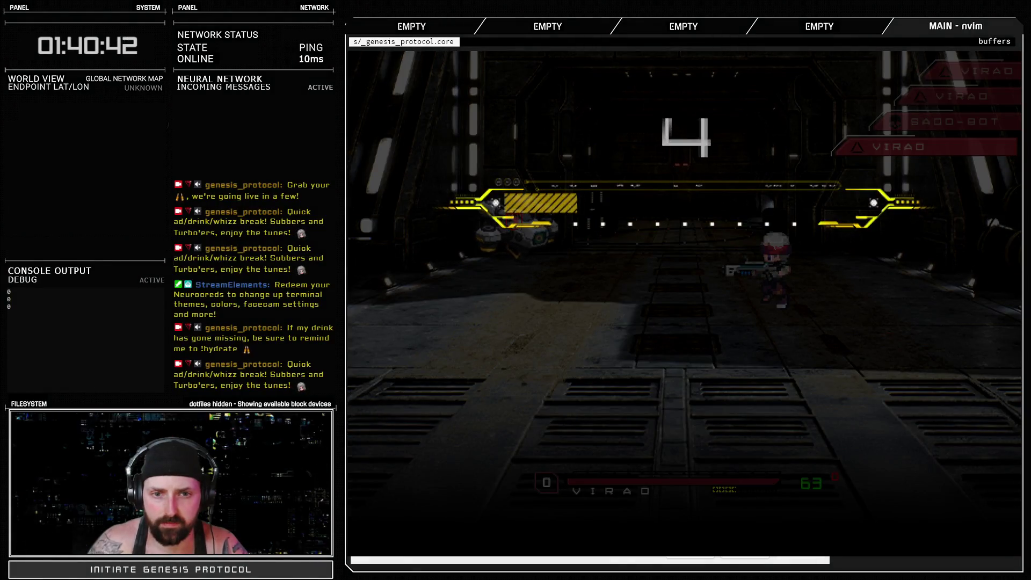
{"action": "key", "text": "Return"}
{"action": "key", "text": "Return"}
{"action": "key", "text": "Return"}
{"action": "key", "text": "Return"}
{"action": "key", "text": "Return"}
{"action": "key", "text": "Return"}
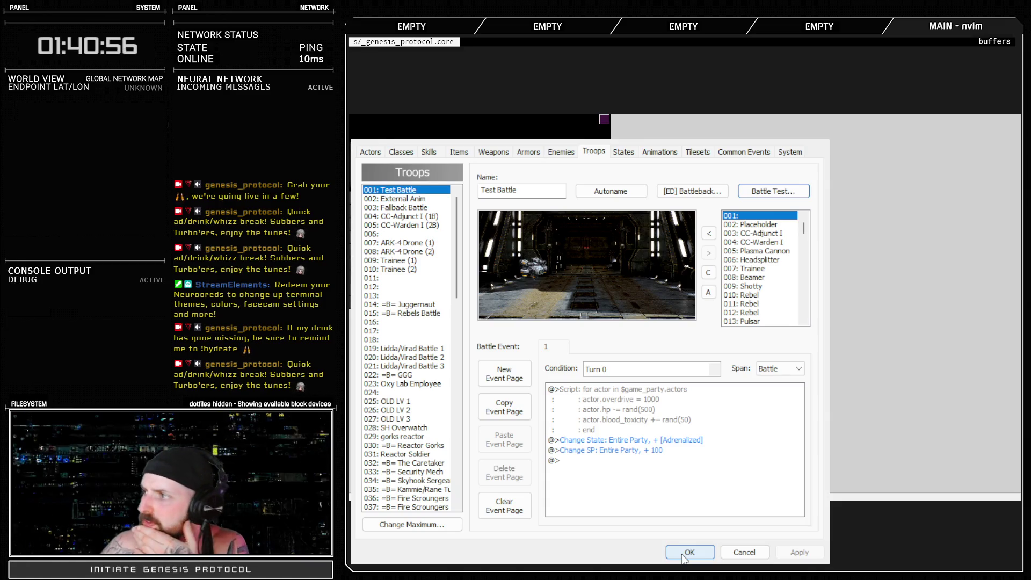
Close the Database with OK and reopen it on the Troops tab with F9.
{"action": "left_click", "coordinate": [684, 555]}
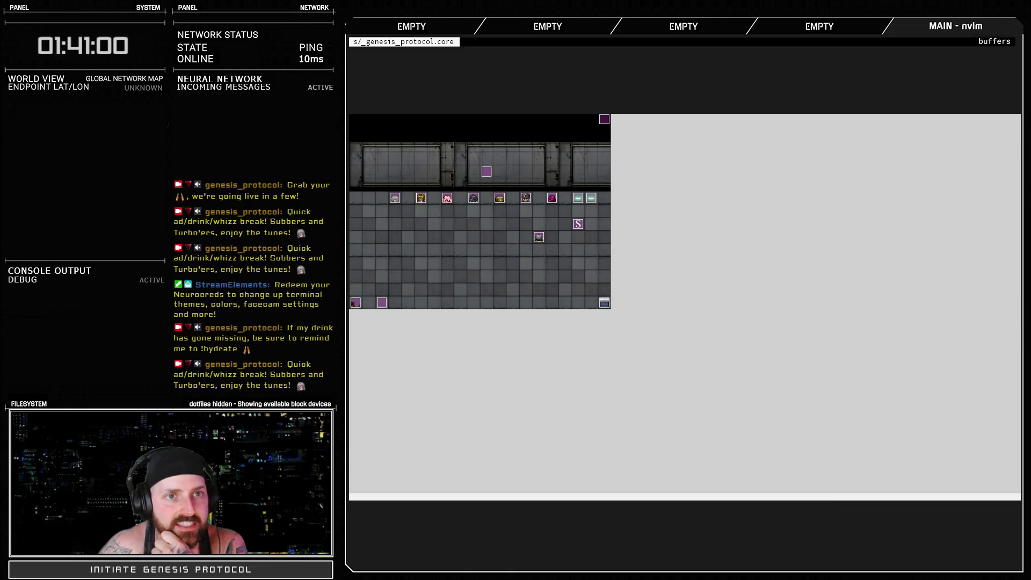
{"action": "key", "text": "F9"}
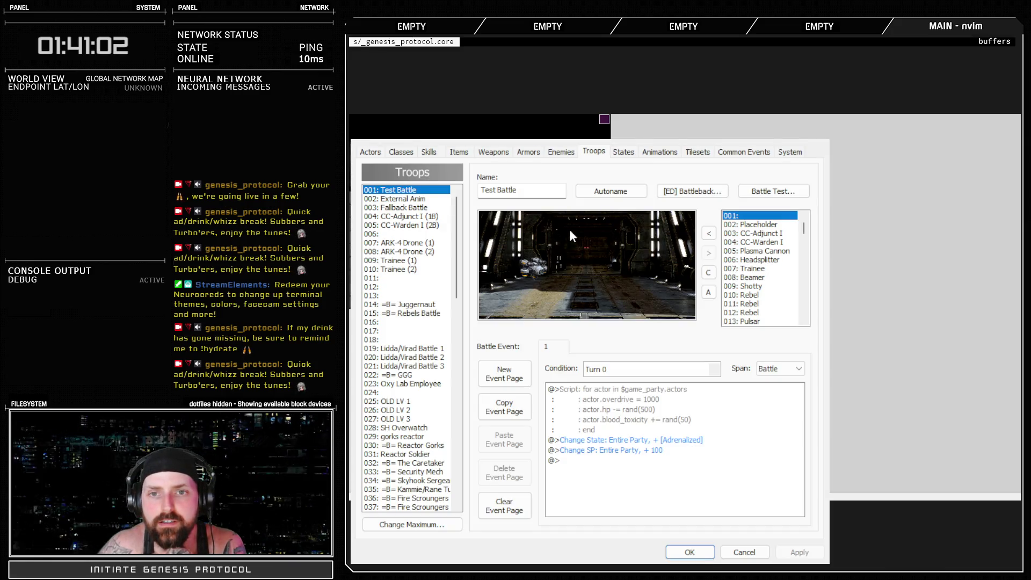
Browse the SAD-Bot, Bloodvector, Pulsar, CC-Adjunct I and CC-Warden I enemies, then open Animations.
{"action": "left_click", "coordinate": [564, 151]}
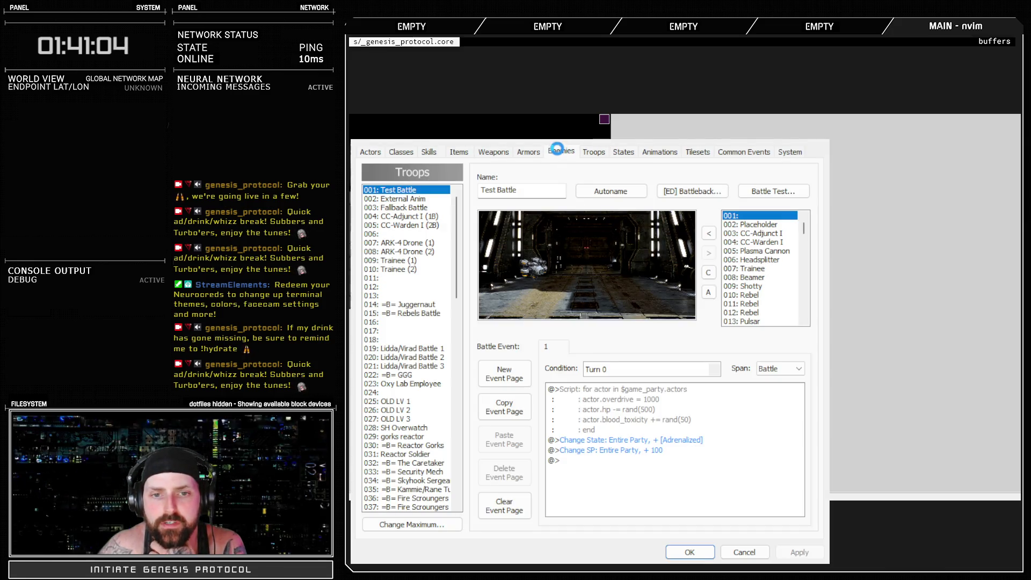
{"action": "left_click", "coordinate": [410, 314]}
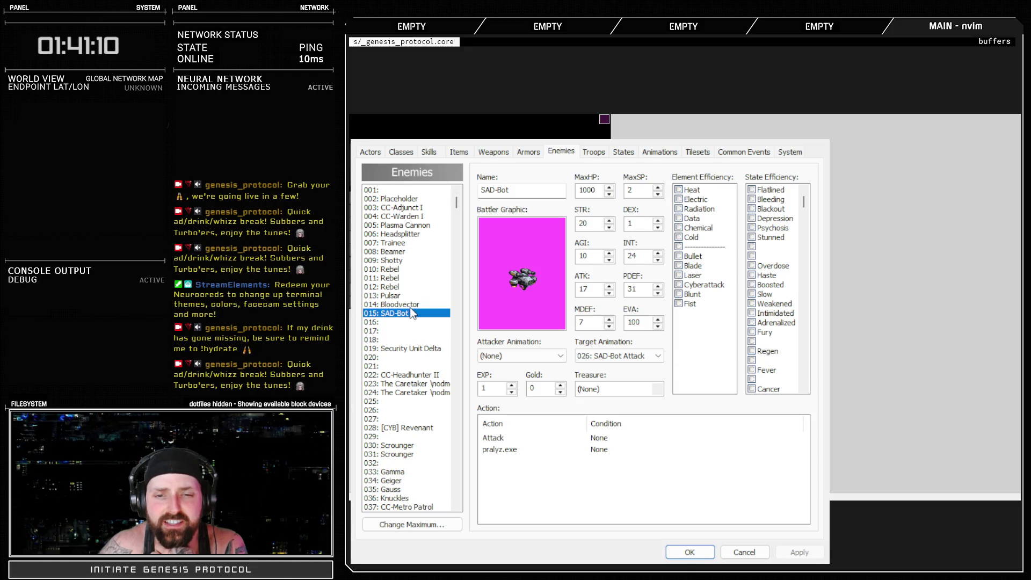
{"action": "key", "text": "Up"}
{"action": "key", "text": "Down"}
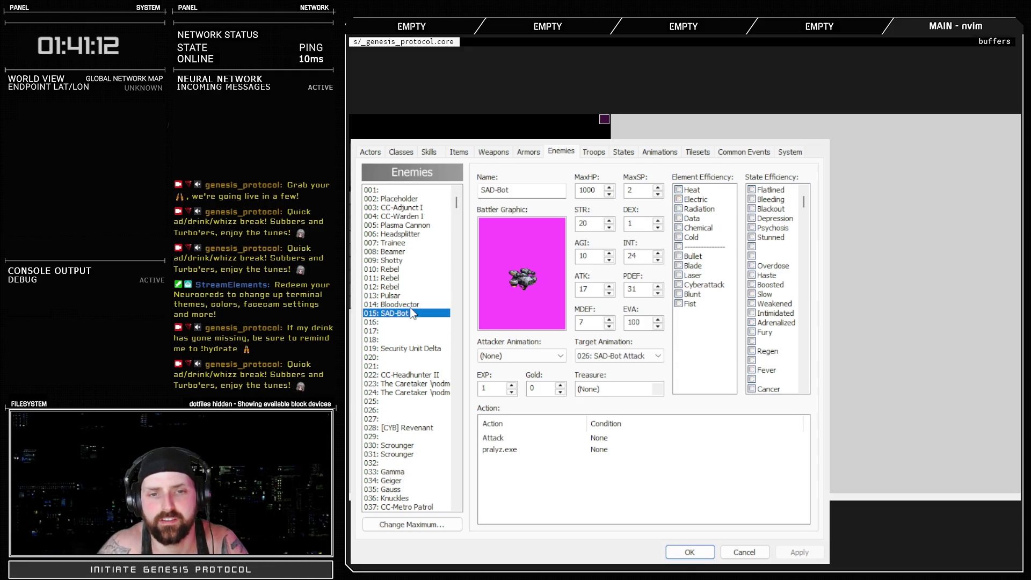
{"action": "key", "text": "Up"}
{"action": "key", "text": "Up"}
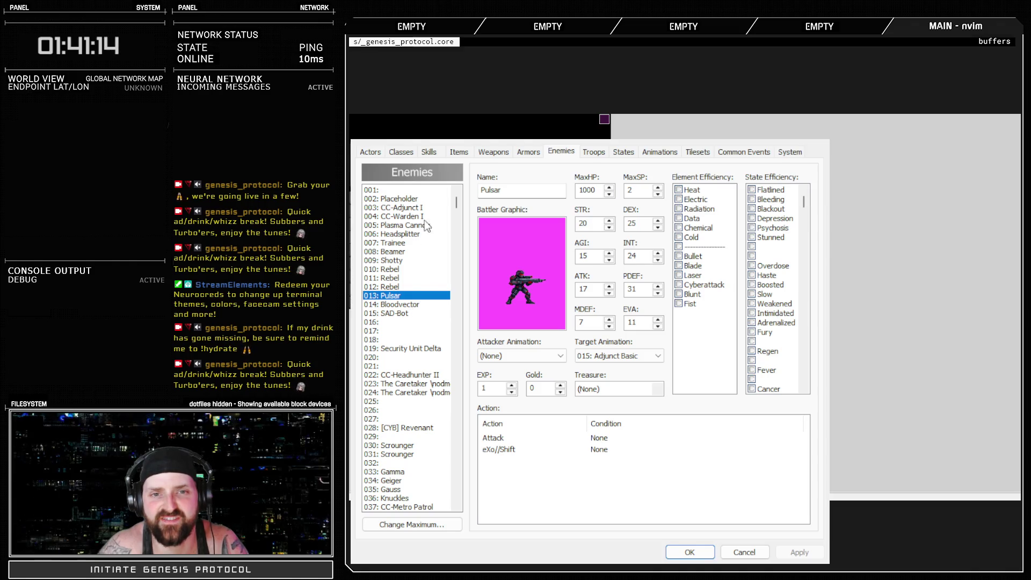
{"action": "left_click", "coordinate": [413, 207]}
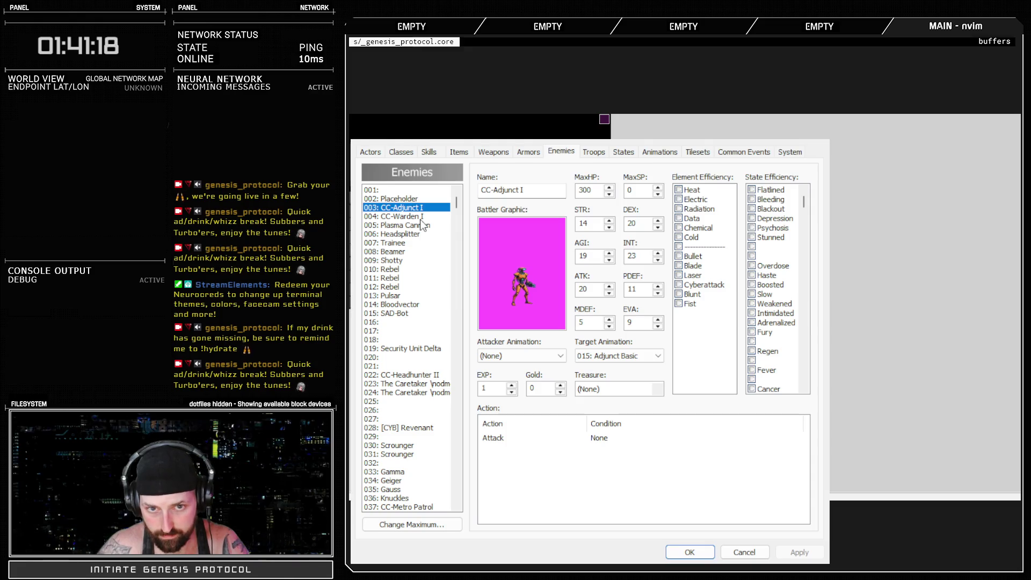
{"action": "key", "text": "Down"}
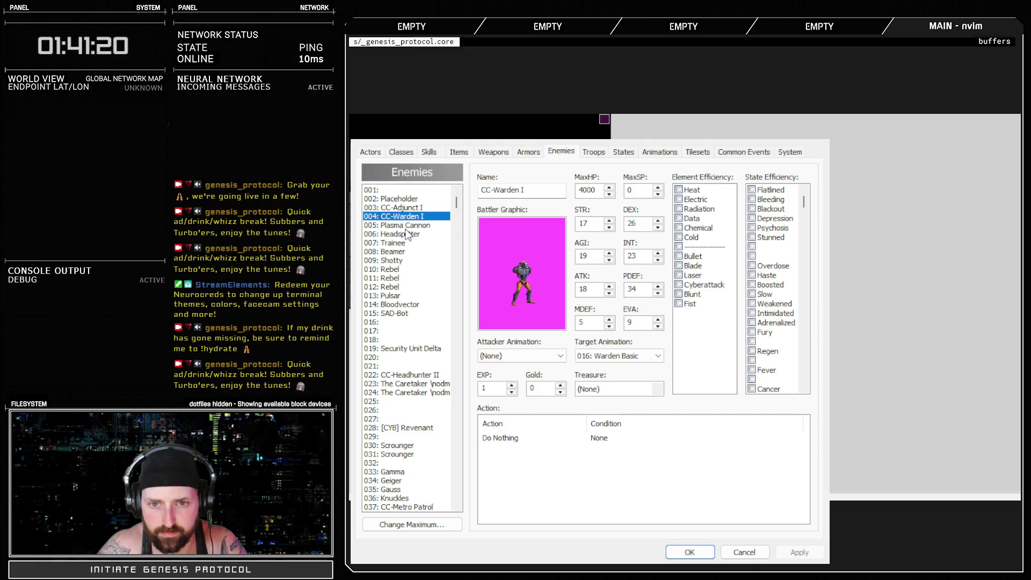
{"action": "key", "text": "Up"}
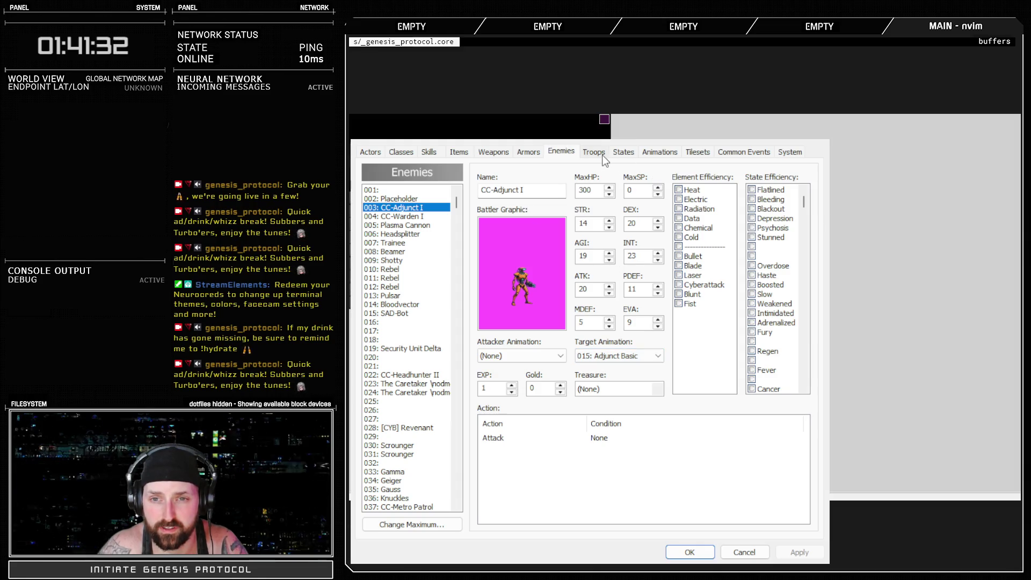
{"action": "left_click", "coordinate": [650, 154]}
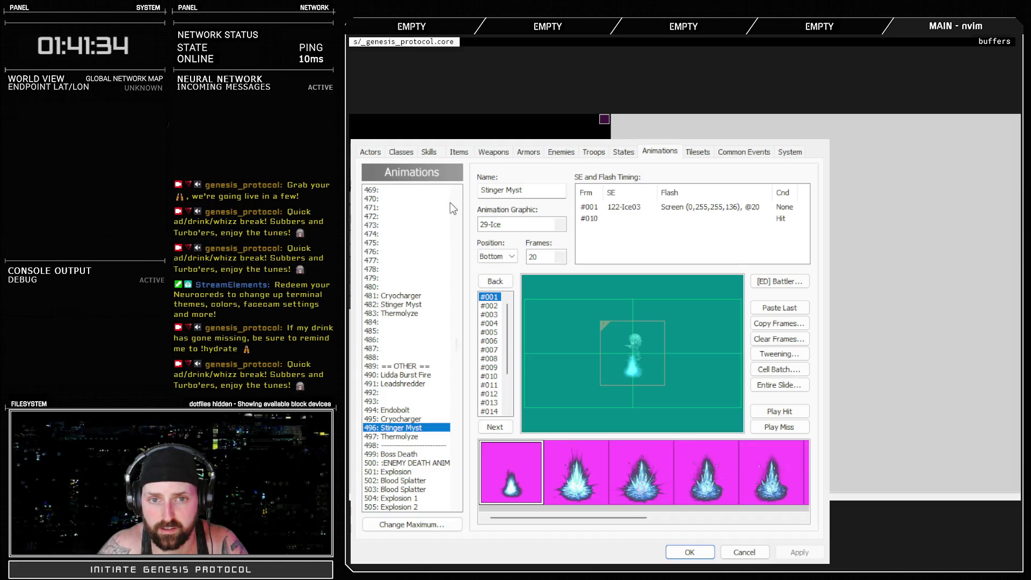
Add the 143-Endobolt sound at frame #001 to 015: Adjunct Basic and return to Troops.
{"action": "left_click_drag", "start_coordinate": [458, 346], "coordinate": [459, 178]}
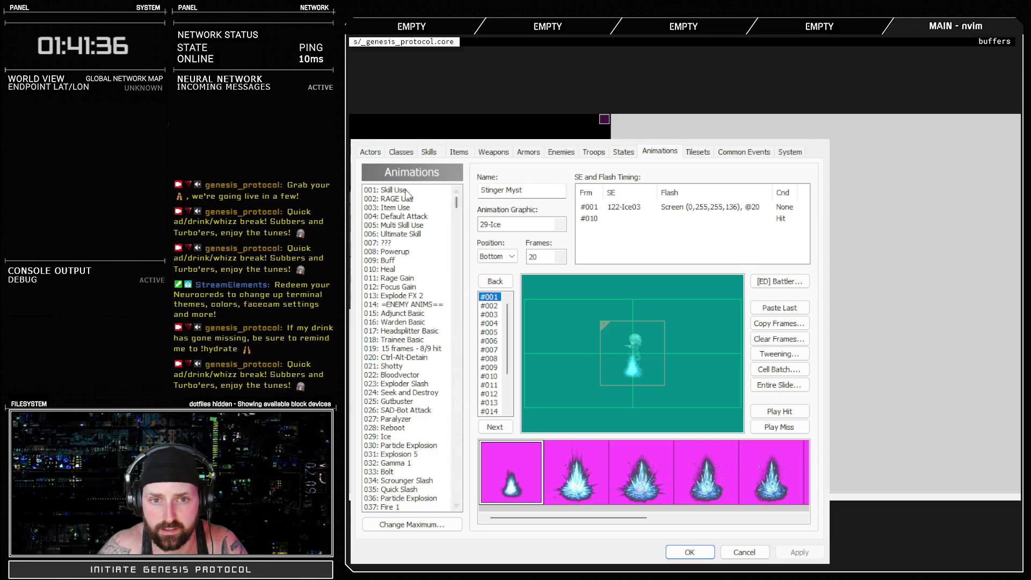
{"action": "left_click", "coordinate": [399, 314]}
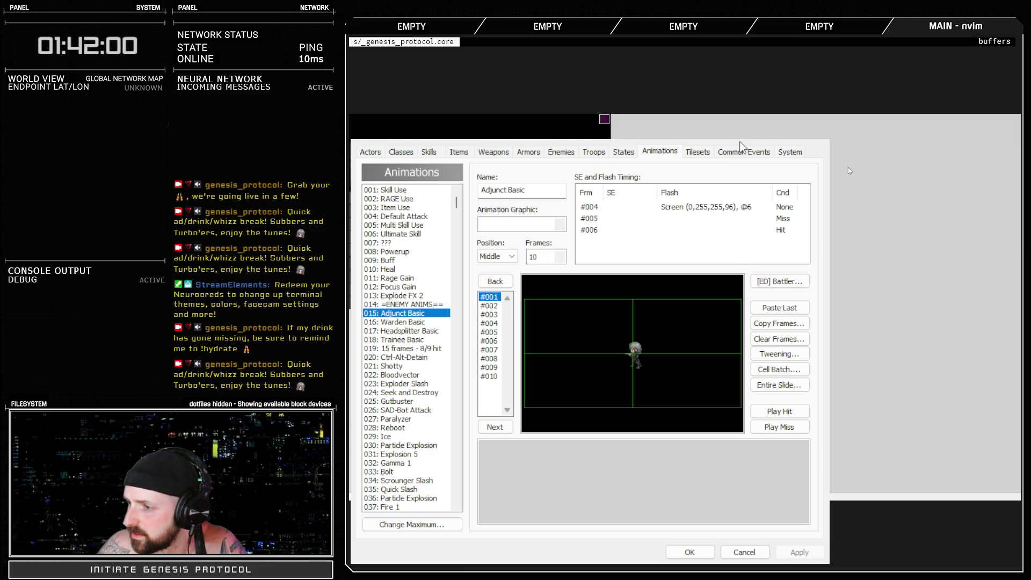
{"action": "left_click", "coordinate": [713, 365]}
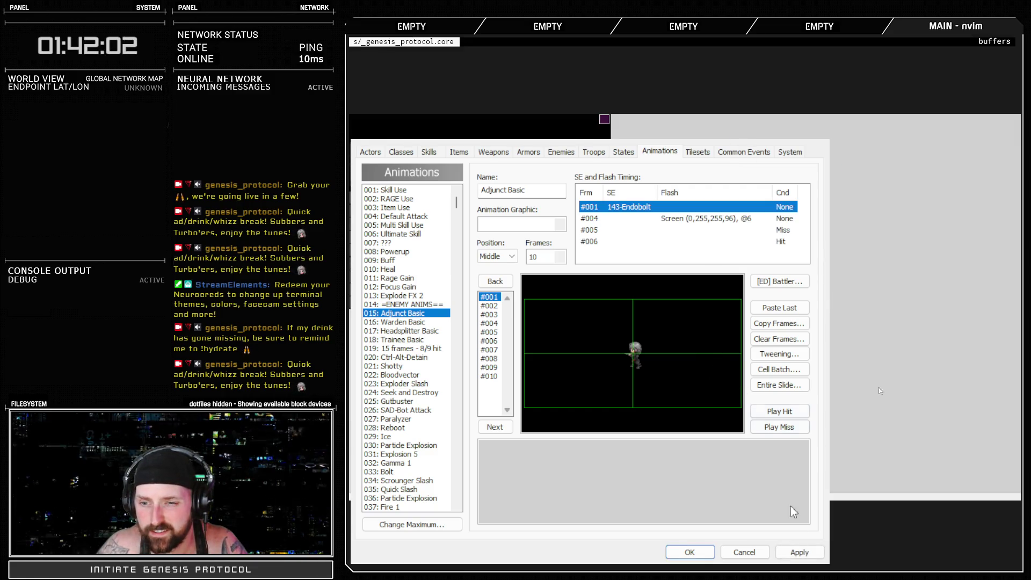
{"action": "left_click", "coordinate": [627, 208]}
{"action": "left_click", "coordinate": [590, 153]}
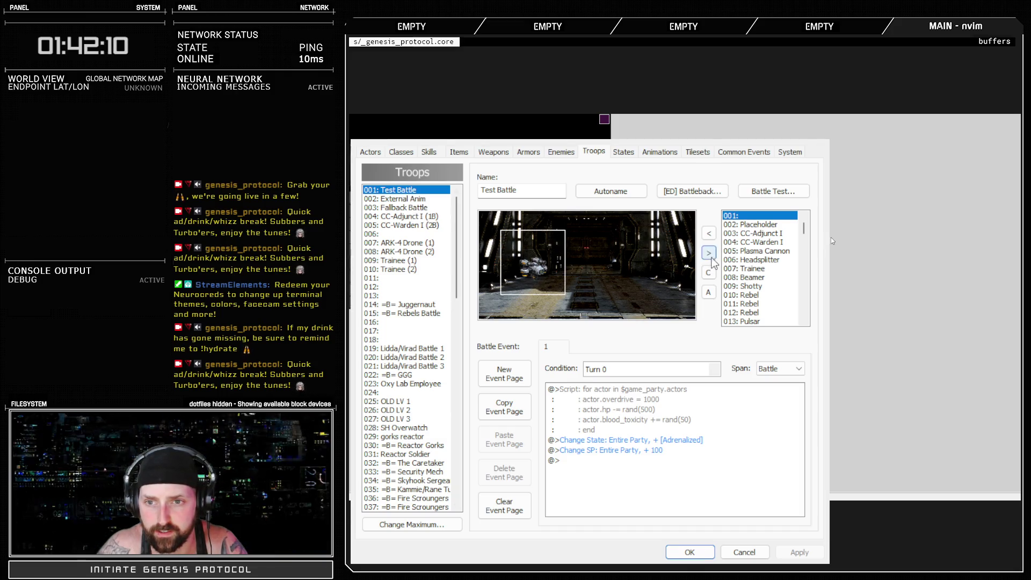
Replace the test troop's enemy with CC-Adjunct I, placed on the left, and apply.
{"action": "left_click", "coordinate": [709, 252]}
{"action": "left_click", "coordinate": [727, 234]}
{"action": "left_click", "coordinate": [709, 233]}
{"action": "left_click_drag", "start_coordinate": [587, 266], "coordinate": [537, 271]}
{"action": "left_click", "coordinate": [793, 552]}
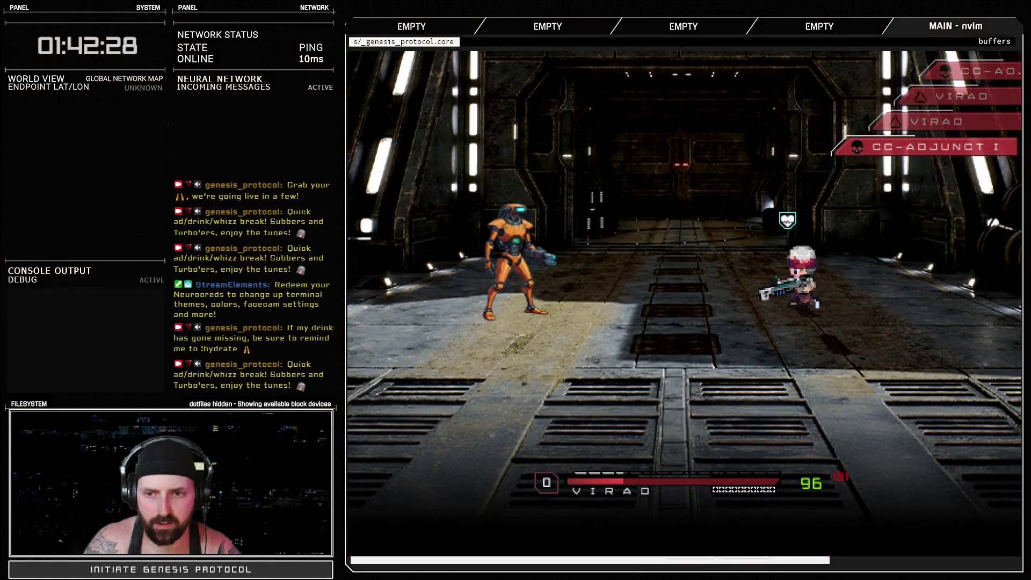
Defend with a shield bubble, attack CC-Adjunct I, then defend again.
{"action": "key", "text": "Down"}
{"action": "key", "text": "Down"}
{"action": "key", "text": "Return"}
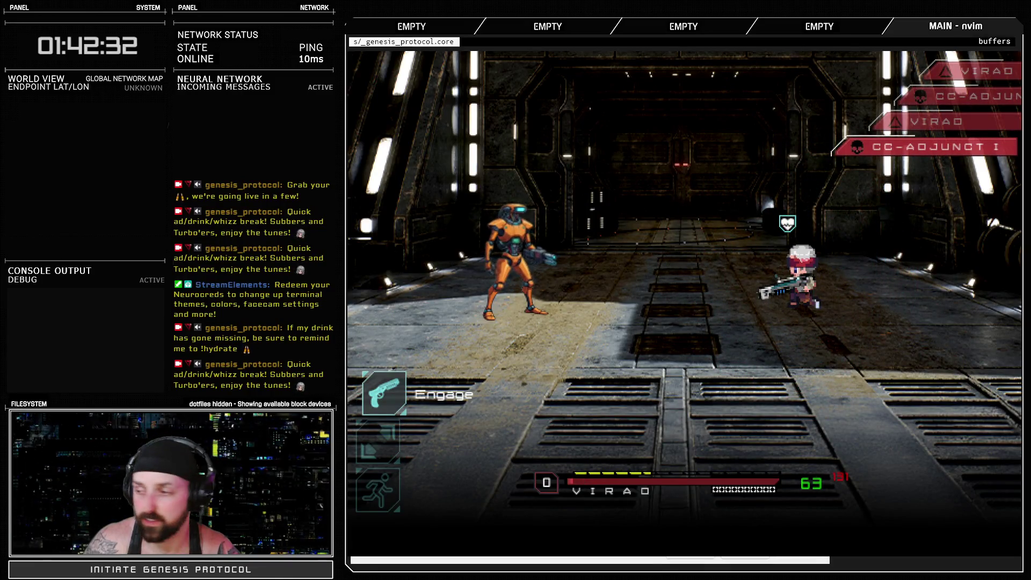
{"action": "key", "text": "Down"}
{"action": "key", "text": "Up"}
{"action": "key", "text": "Return"}
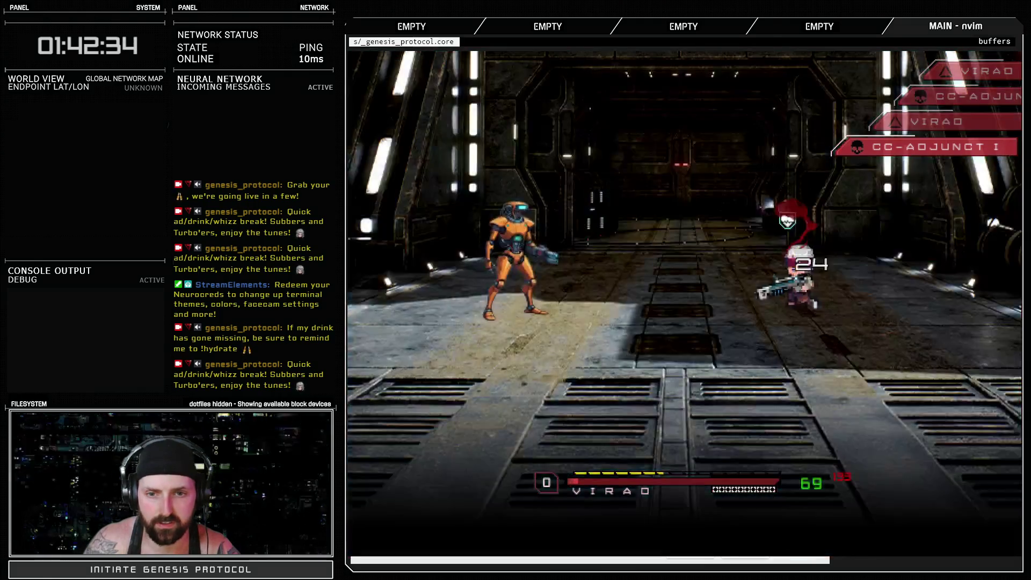
{"action": "key", "text": "Down"}
{"action": "key", "text": "Down"}
{"action": "key", "text": "Return"}
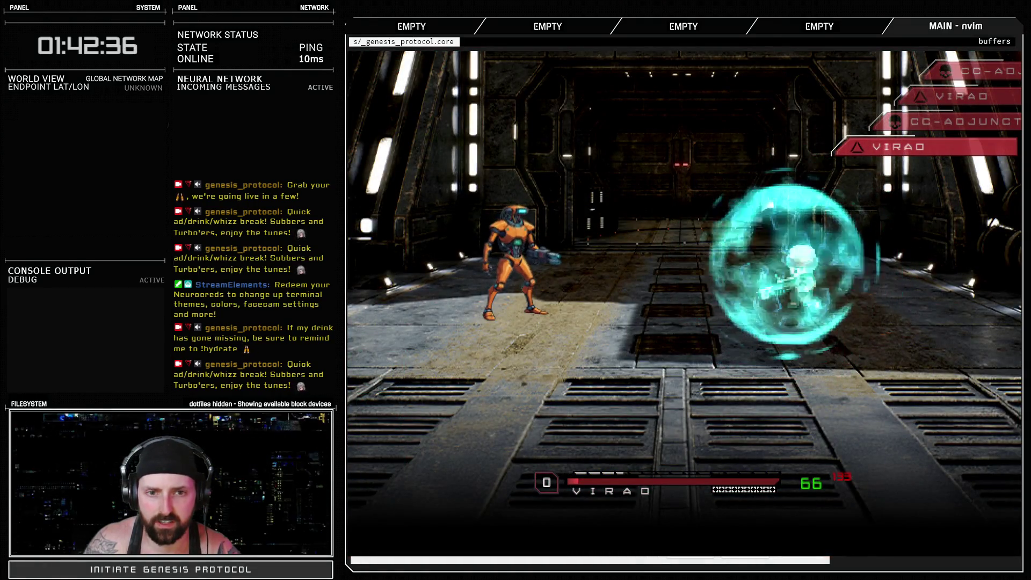
Use the skull command, attack the robot, and take the Android Head and Fried Mainboard loot.
{"action": "key", "text": "Down"}
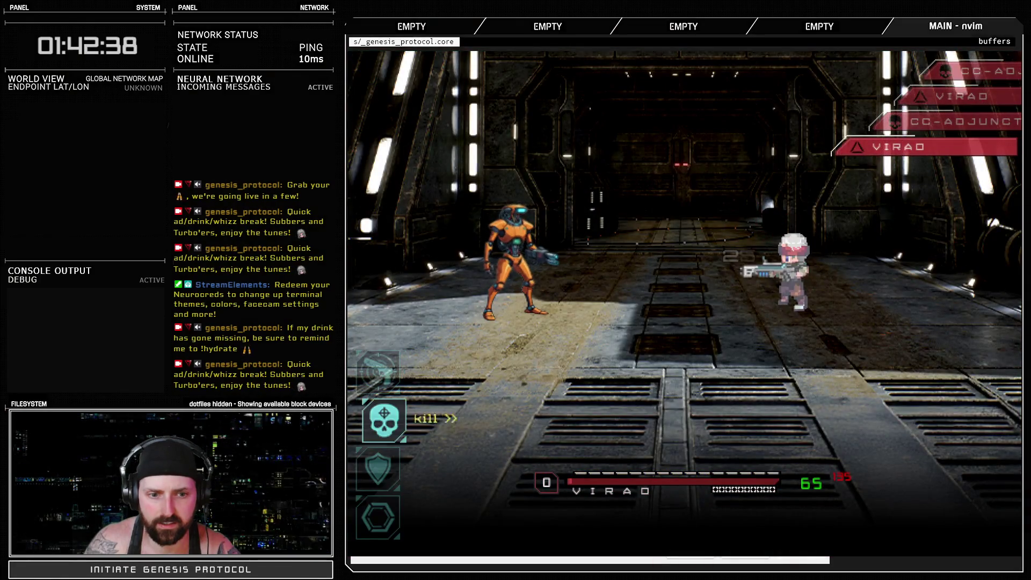
{"action": "key", "text": "Return"}
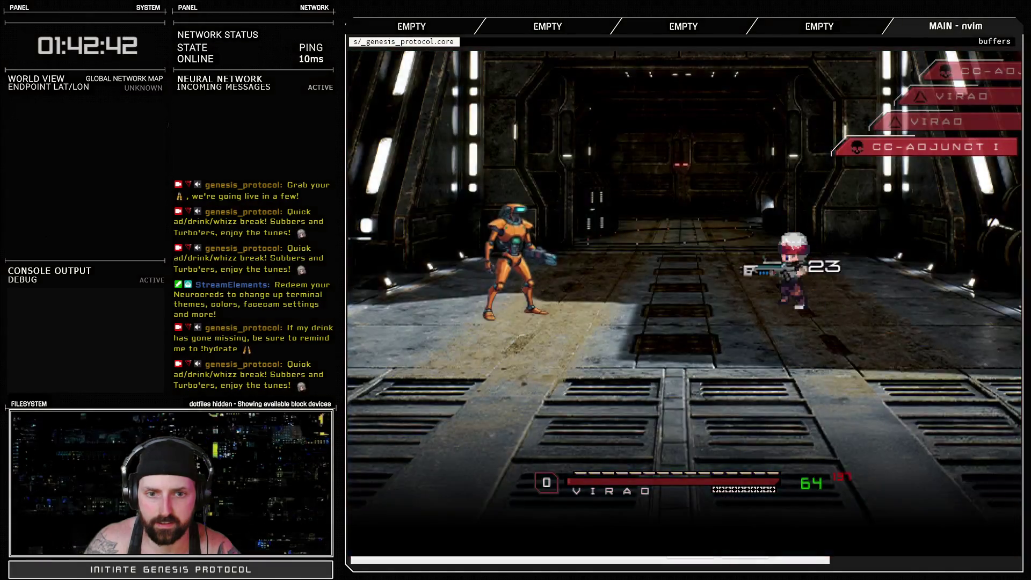
{"action": "key", "text": "Down"}
{"action": "key", "text": "Return"}
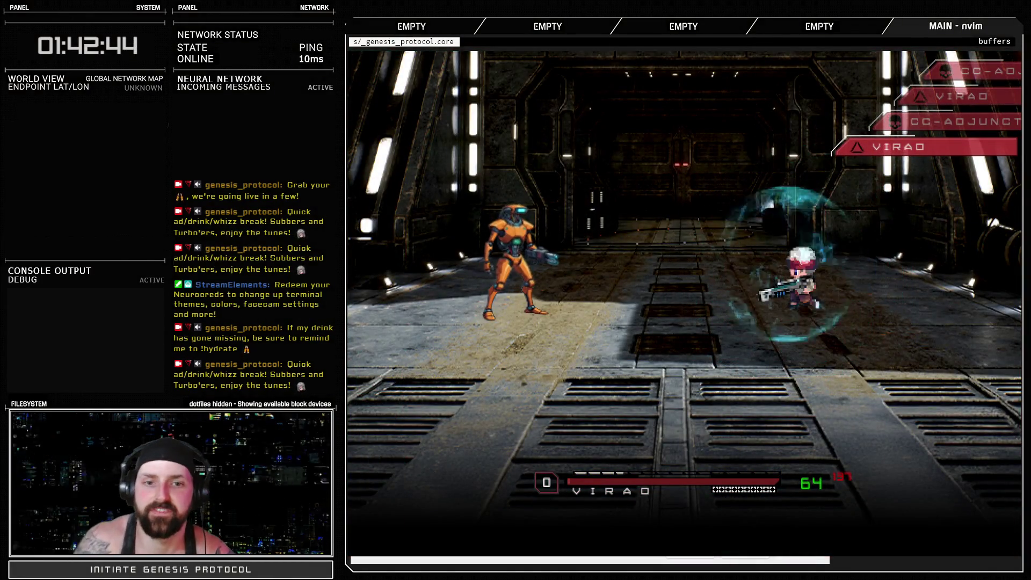
{"action": "key", "text": "Return"}
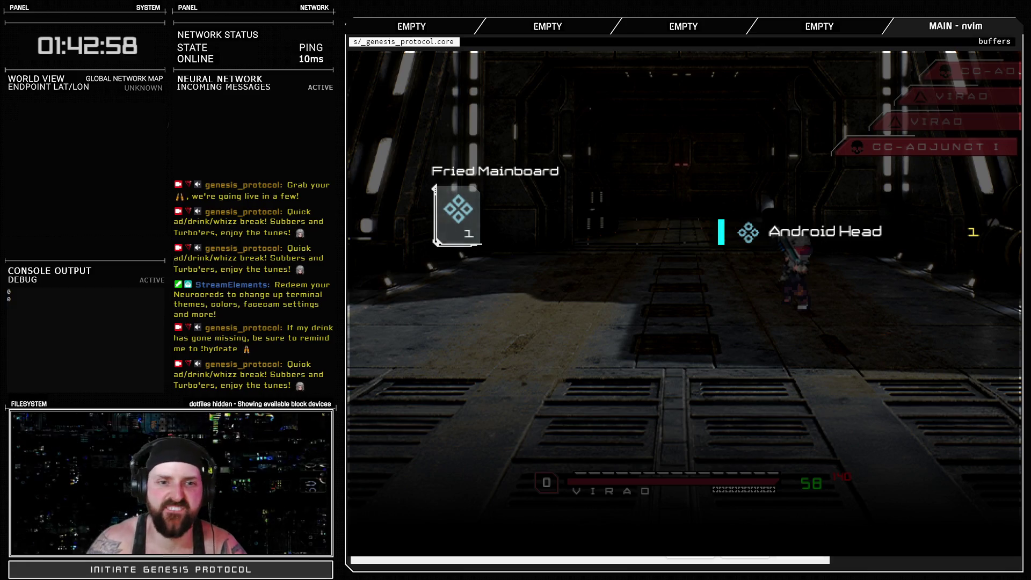
{"action": "key", "text": "Return"}
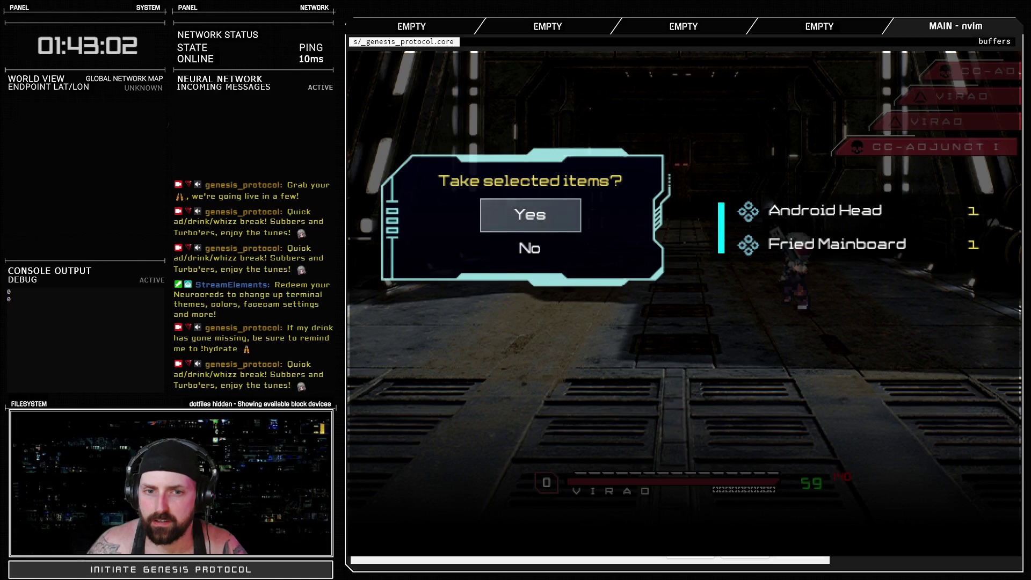
{"action": "key", "text": "Return"}
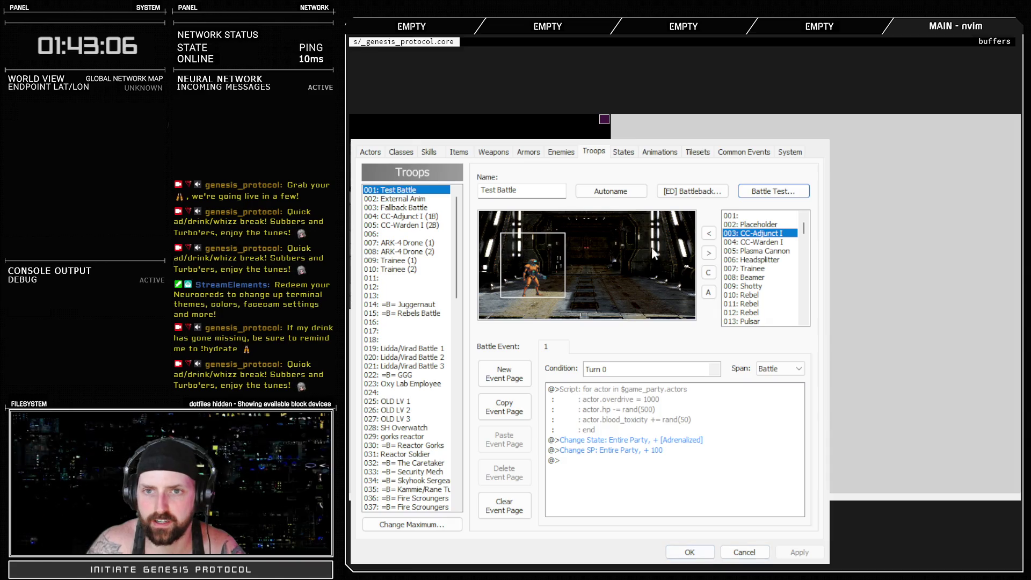
Look up item 988 Burnt Logic Core on the Items tab and close the Database.
{"action": "left_click", "coordinate": [459, 152]}
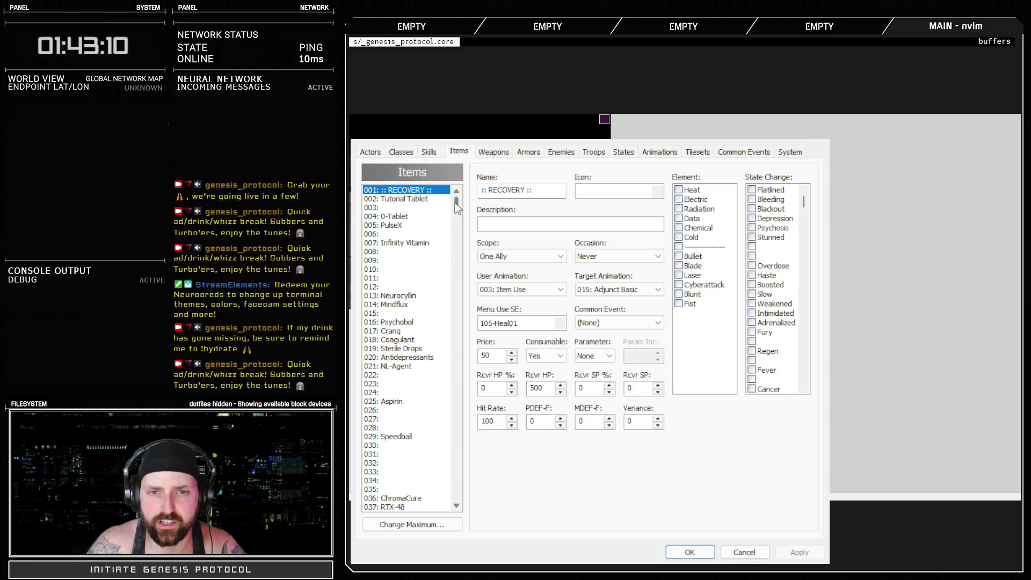
{"action": "left_click_drag", "start_coordinate": [455, 203], "coordinate": [457, 497]}
{"action": "left_click", "coordinate": [412, 410]}
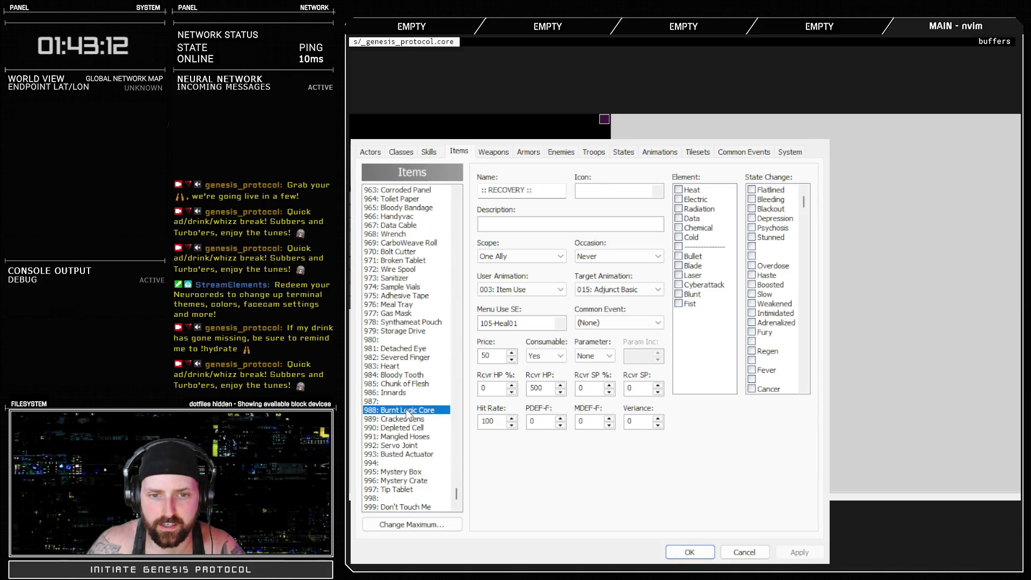
{"action": "left_click", "coordinate": [690, 553]}
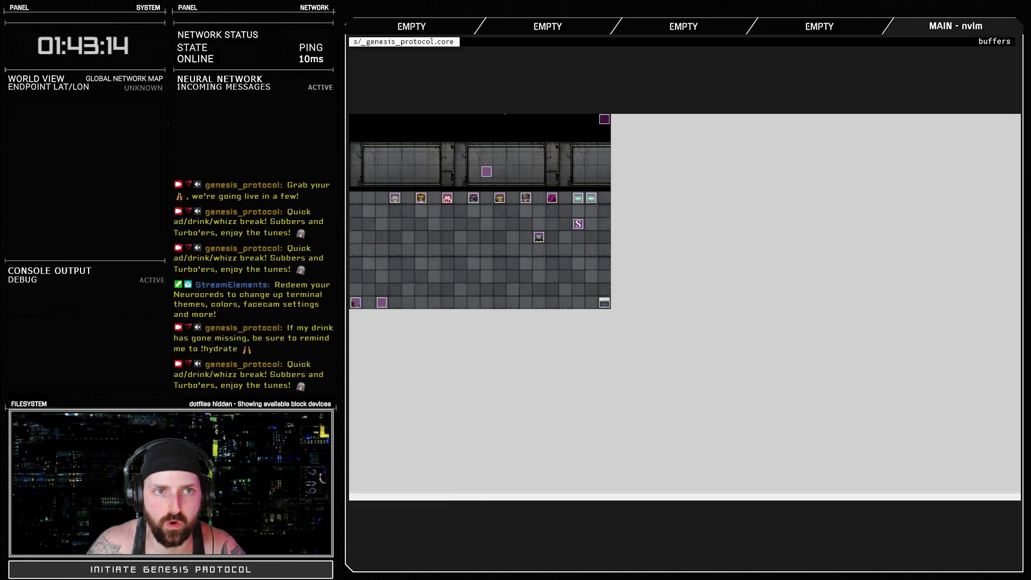
Find the Burnt Logic Core entry on line 1040 of the Item Controller script.
{"action": "key", "text": "F11"}
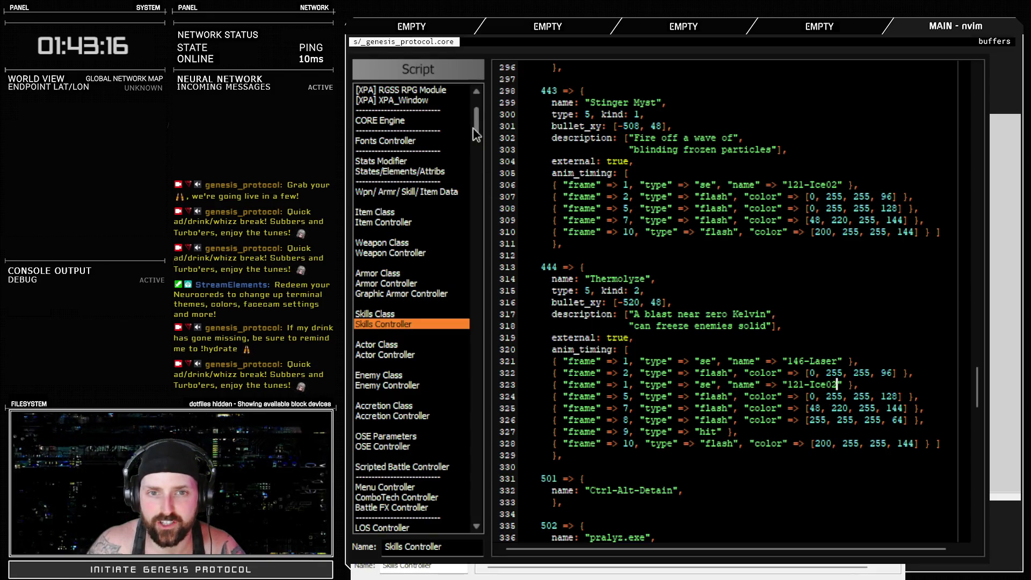
{"action": "left_click", "coordinate": [382, 223]}
{"action": "left_click_drag", "start_coordinate": [977, 81], "coordinate": [977, 492]}
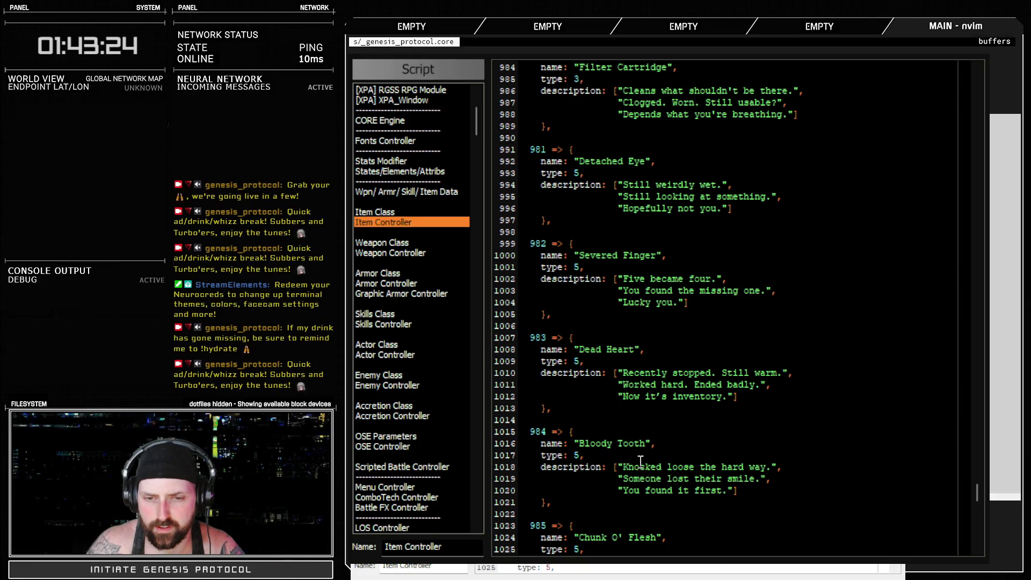
{"action": "scroll", "coordinate": [641, 461], "scroll_direction": "down", "scroll_amount": 10}
{"action": "double_click", "coordinate": [596, 375]}
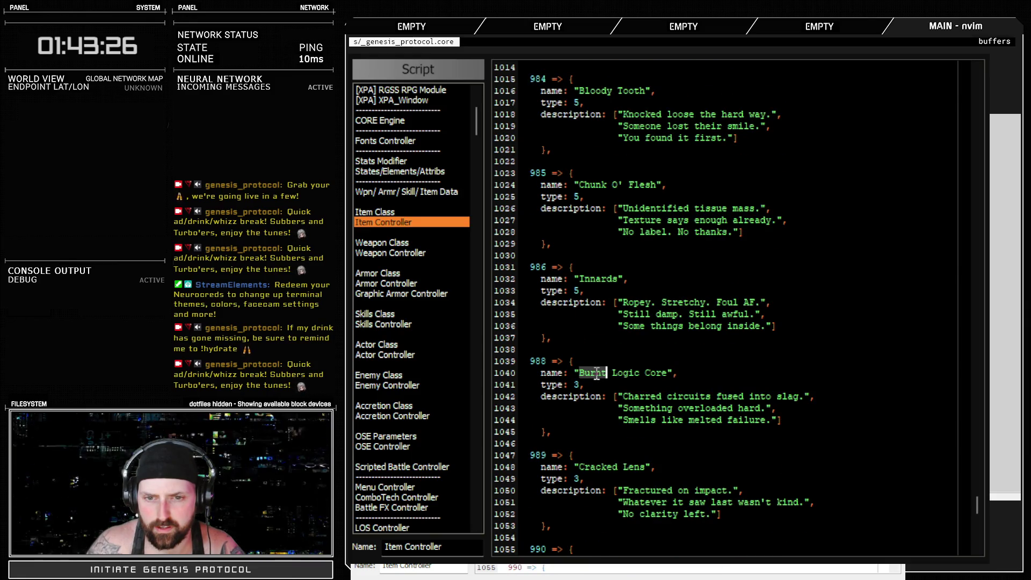
{"action": "left_click_drag", "start_coordinate": [597, 374], "coordinate": [666, 373]}
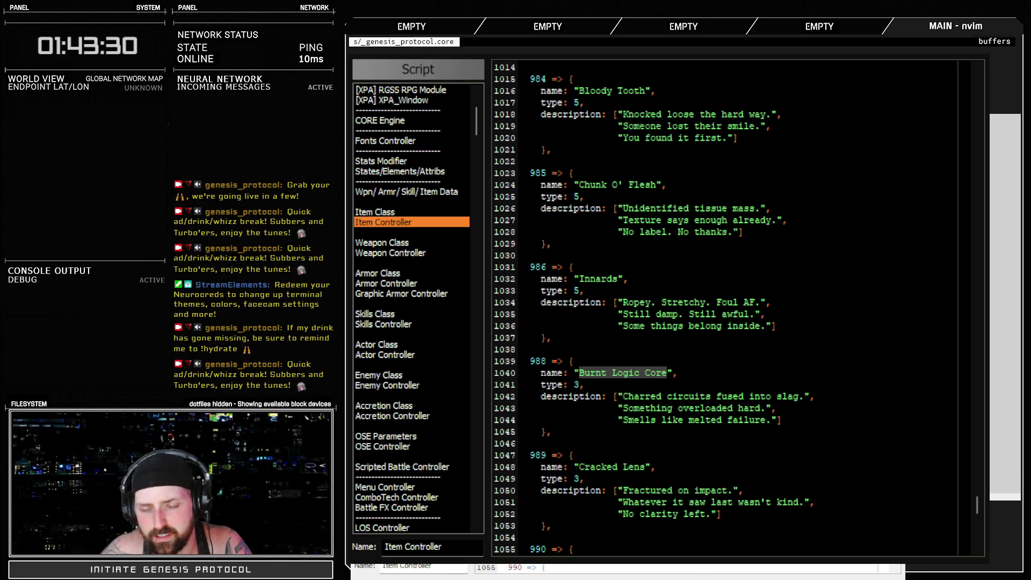
{"action": "key", "text": "Escape"}
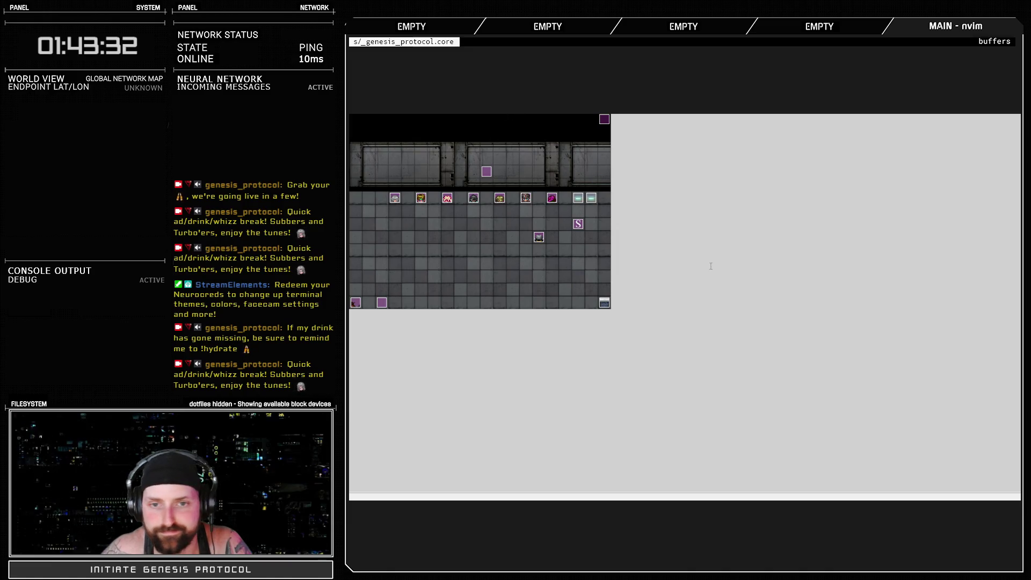
Open the Enemy Controller script and scroll down to the enemy drop entries.
{"action": "key", "text": "F11"}
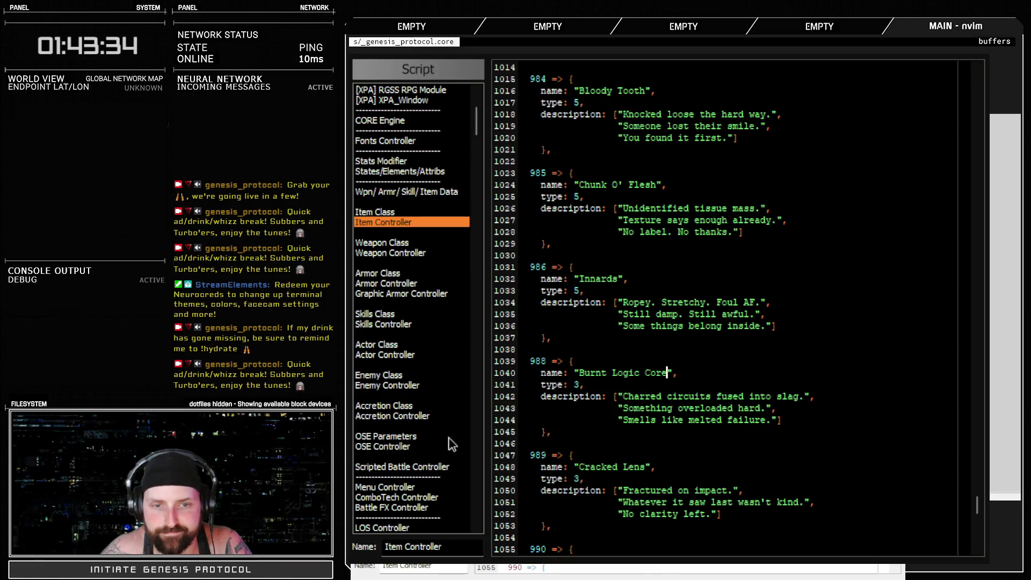
{"action": "left_click", "coordinate": [397, 386]}
{"action": "scroll", "coordinate": [706, 413], "scroll_direction": "down", "scroll_amount": 20}
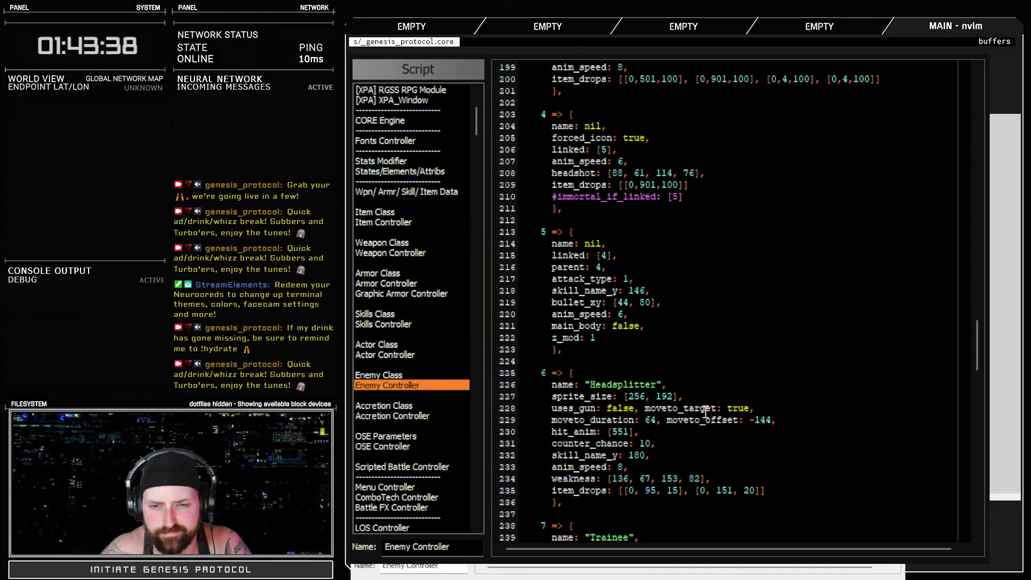
Change CC-Adjunct I's drop on script line 200 from 901 to 988, then test-play and open the Database.
{"action": "scroll", "coordinate": [692, 327], "scroll_direction": "up", "scroll_amount": 8}
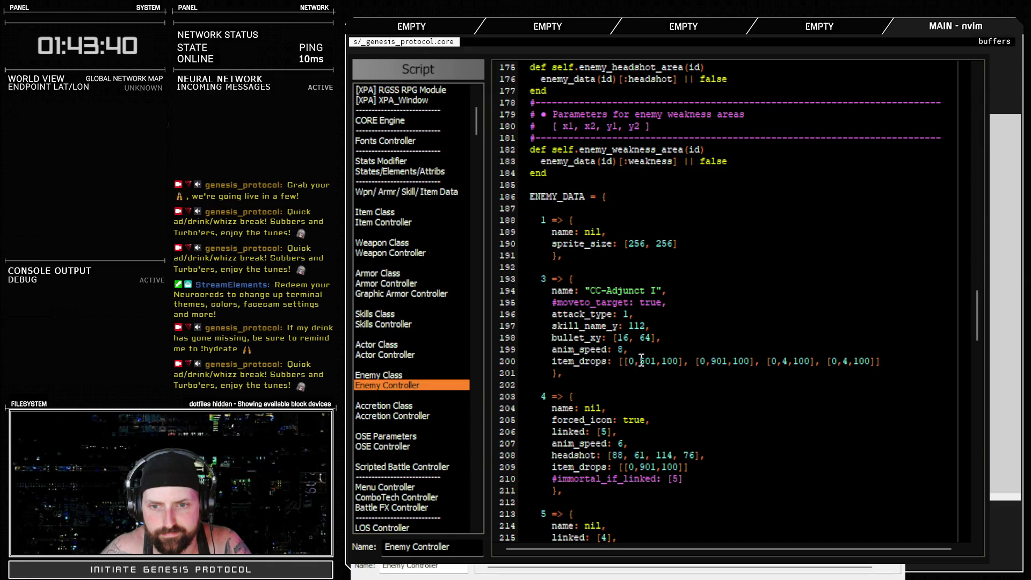
{"action": "double_click", "coordinate": [720, 361]}
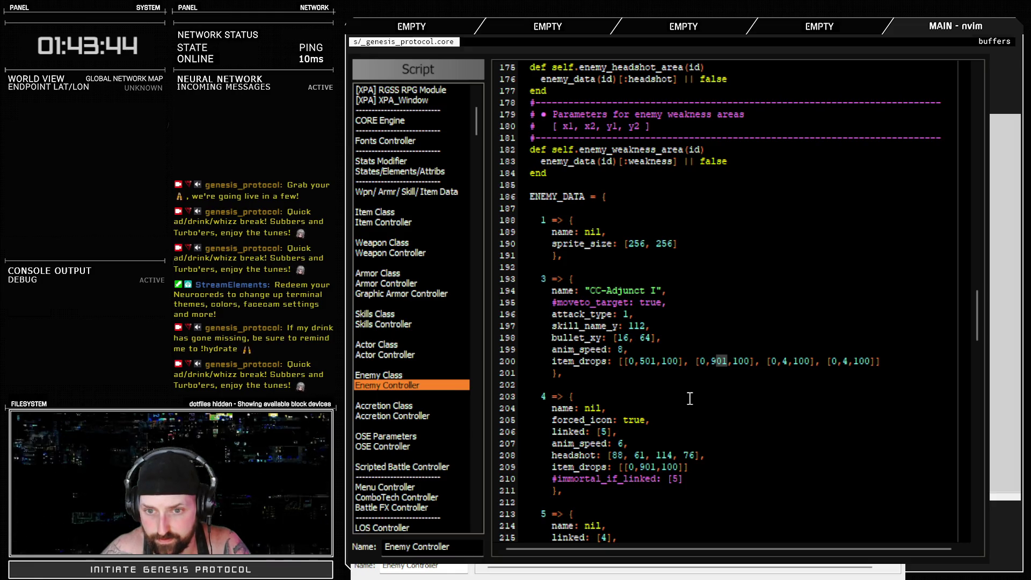
{"action": "type", "text": "988"}
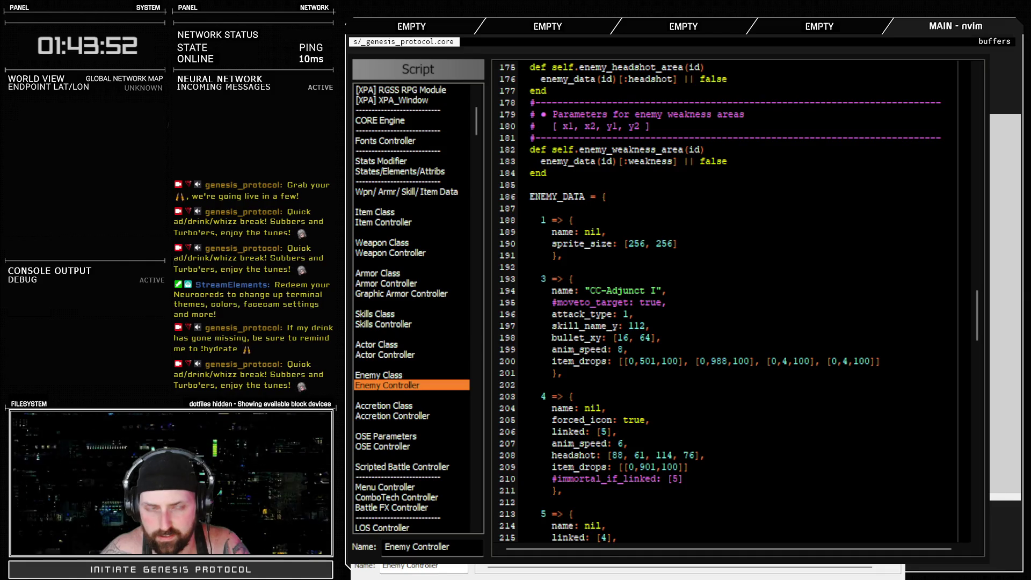
{"action": "key", "text": "F12"}
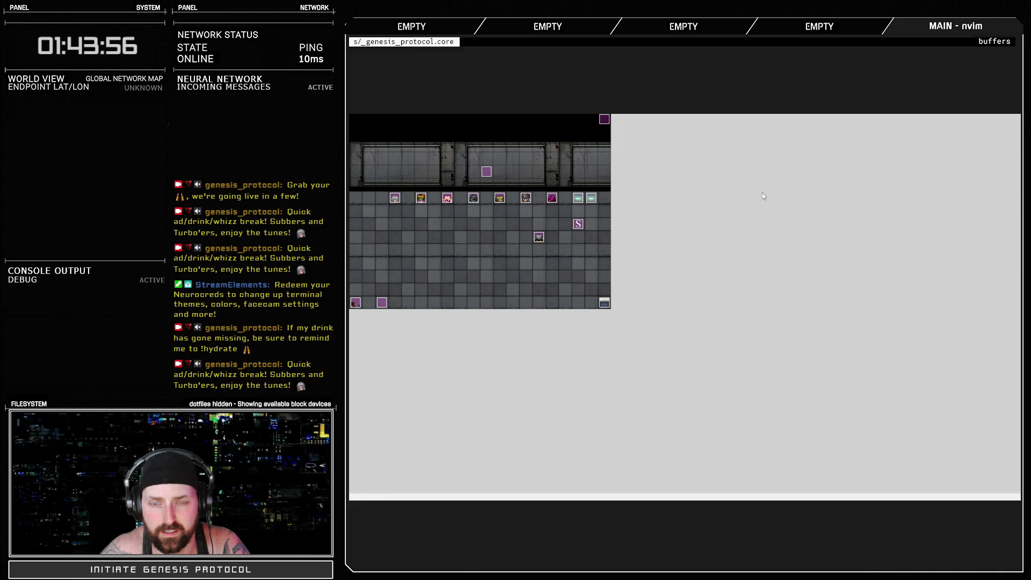
{"action": "key", "text": "F9"}
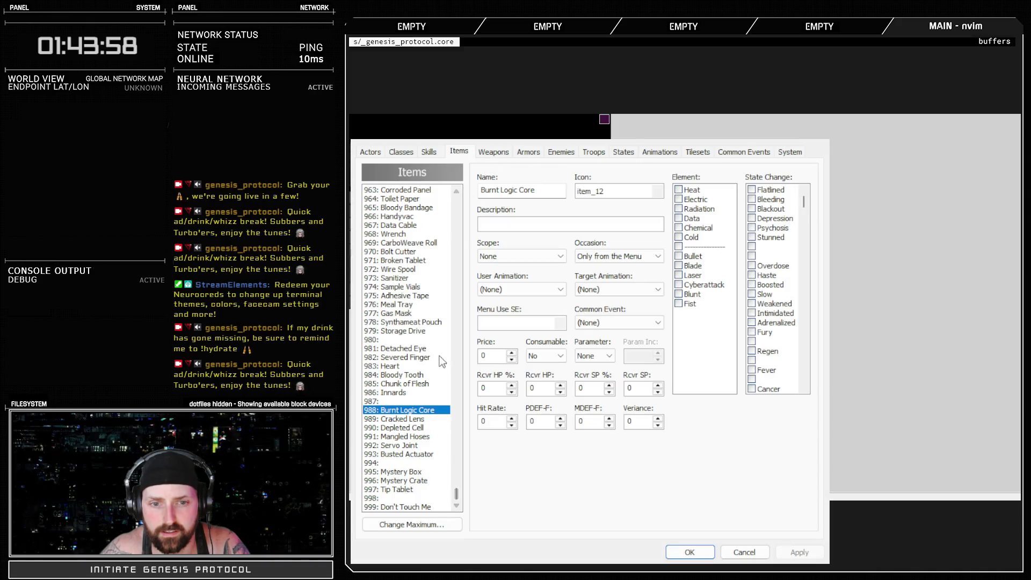
Battle-test CC-Adjunct I with Jawbreaker and an attack, then take the Android Head and Fried Mainboard loot.
{"action": "mouse_move", "coordinate": [455, 494]}
{"action": "left_mouse_down"}
{"action": "mouse_move", "coordinate": [453, 474]}
{"action": "mouse_move", "coordinate": [453, 492]}
{"action": "left_mouse_up"}
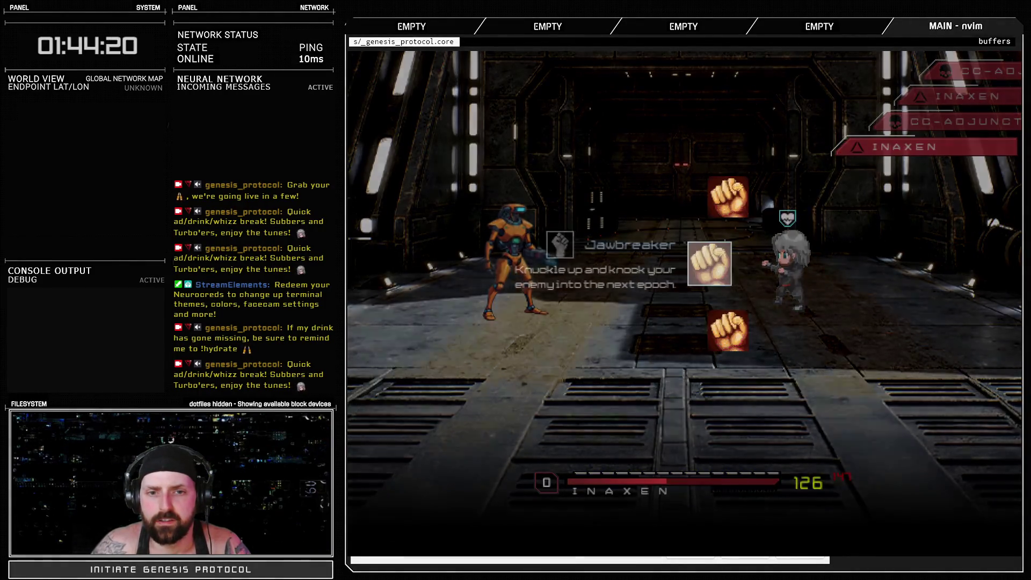
{"action": "key", "text": "Return"}
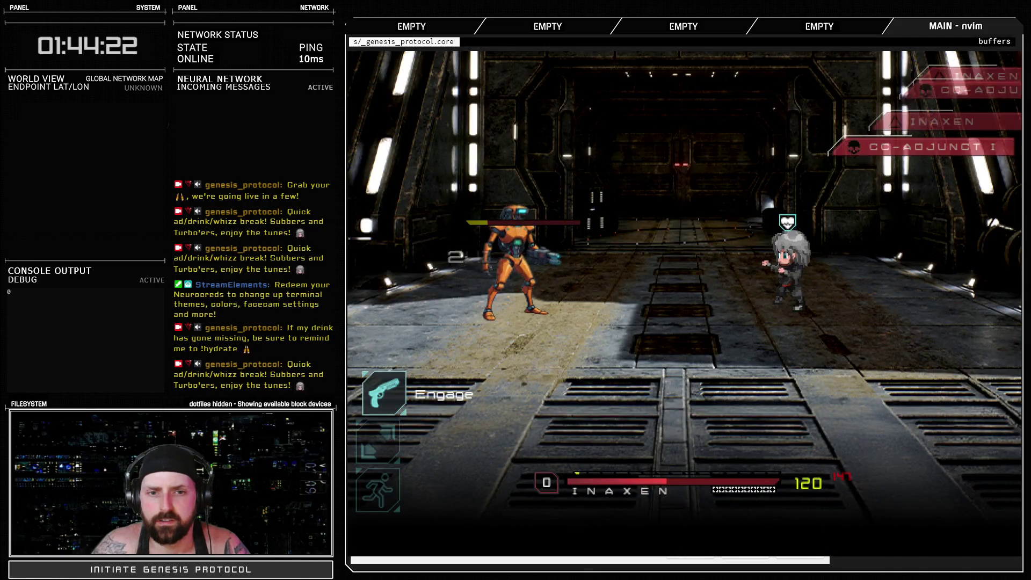
{"action": "key", "text": "Return"}
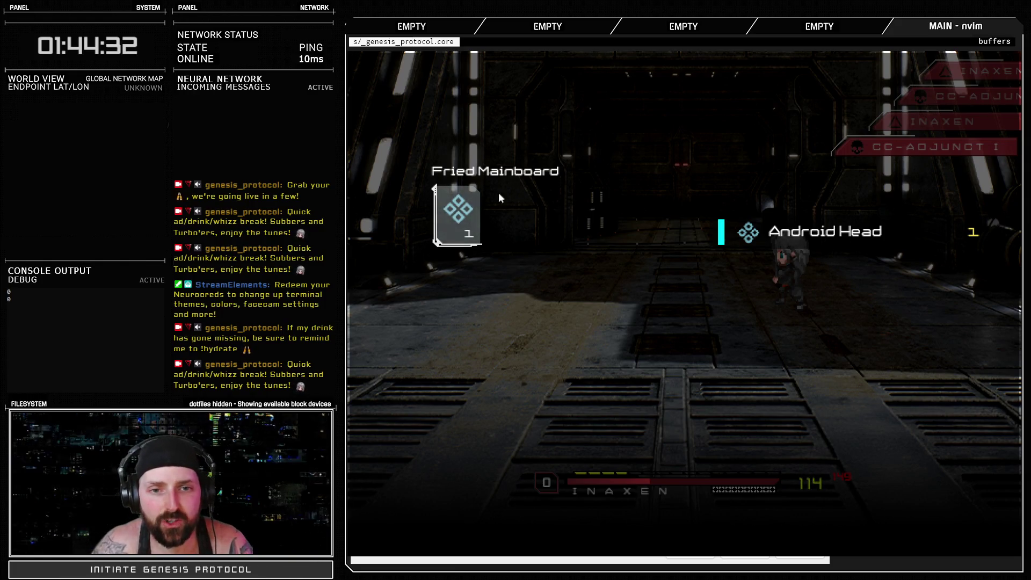
{"action": "left_click", "coordinate": [495, 215]}
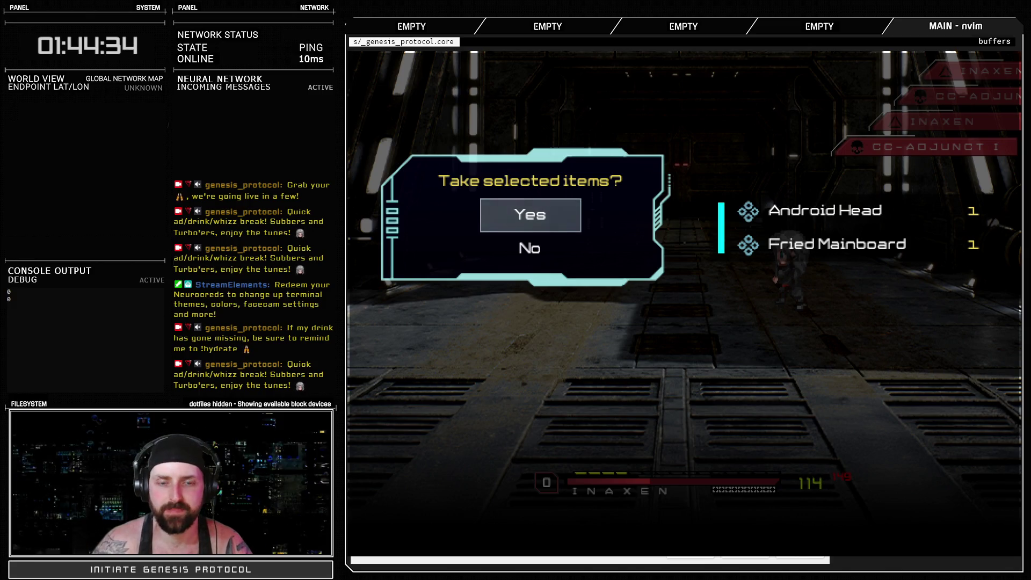
{"action": "left_click", "coordinate": [495, 215]}
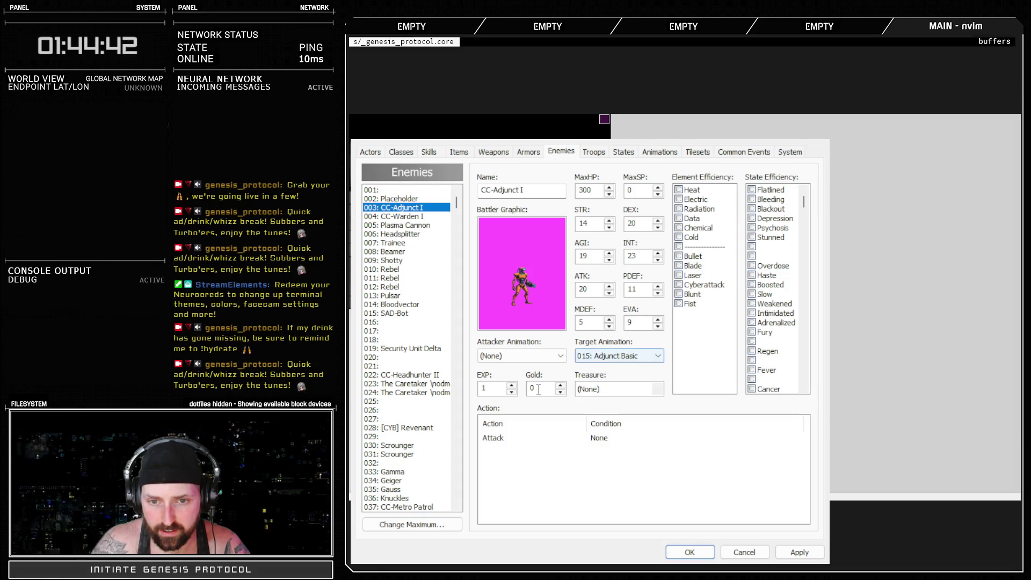
Close the database, check the 988 drop id on script line 200, and restart the test play.
{"action": "left_click", "coordinate": [689, 552]}
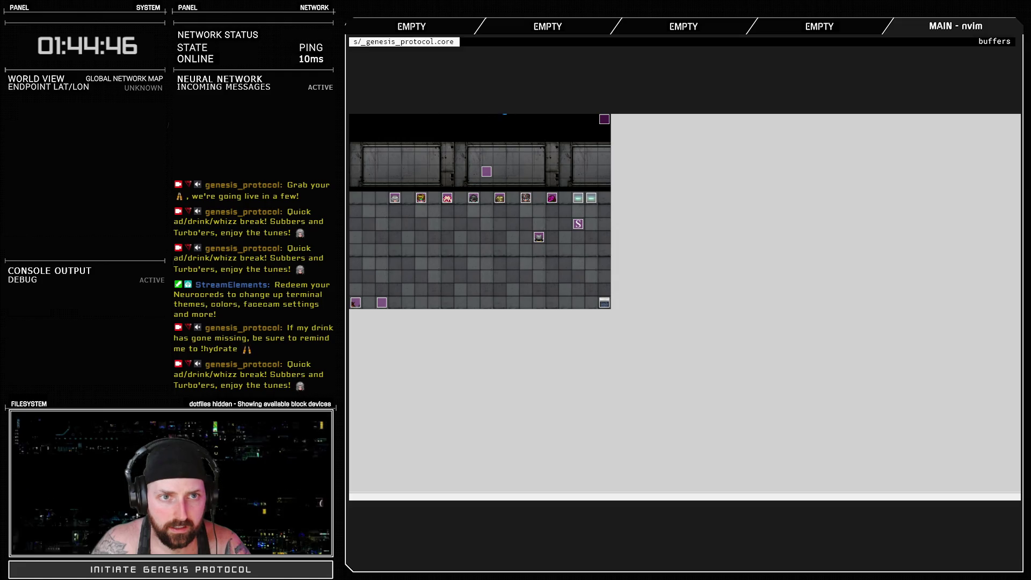
{"action": "key", "text": "F11"}
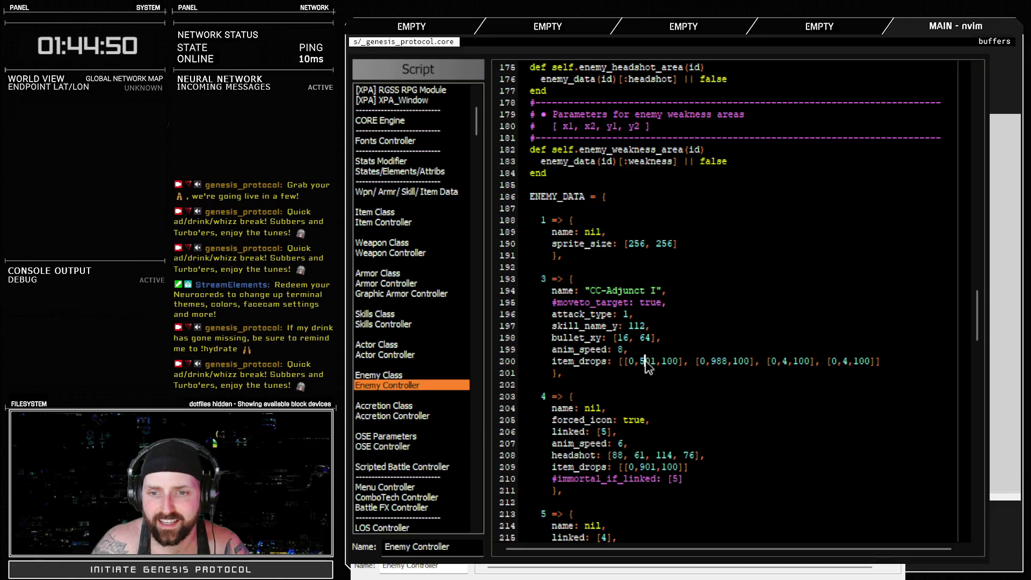
{"action": "double_click", "coordinate": [718, 361]}
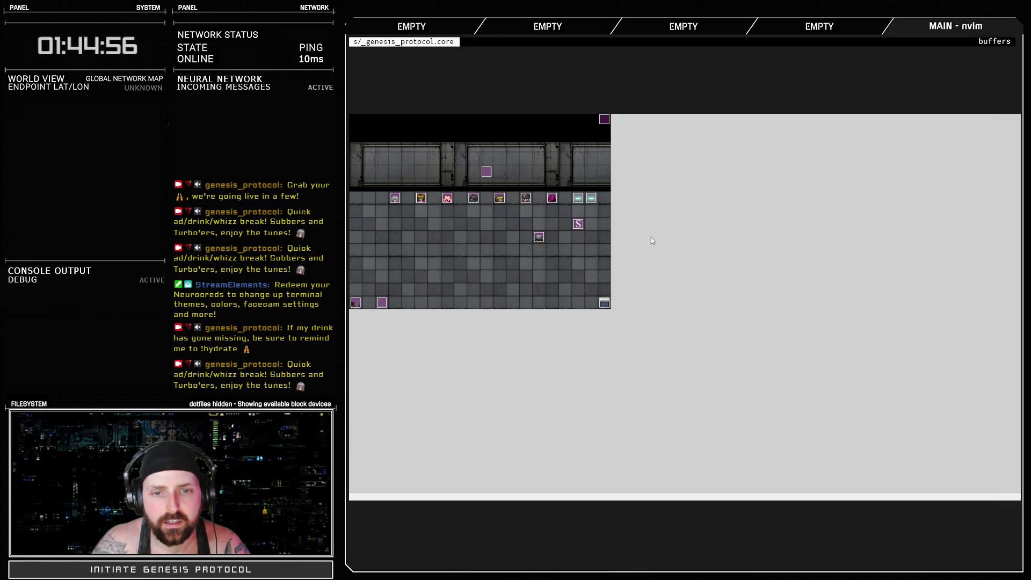
{"action": "key", "text": "alt+F4"}
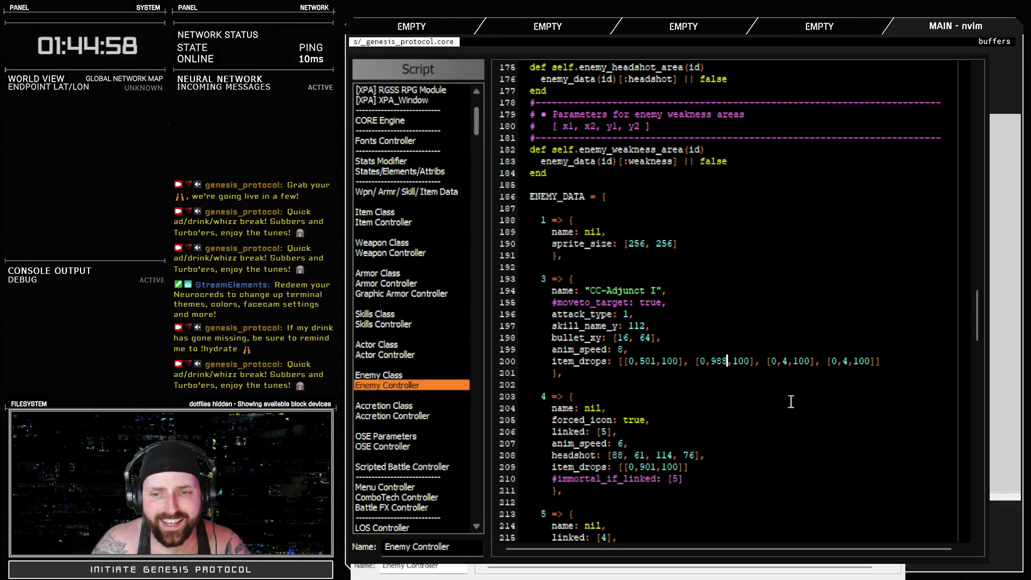
{"action": "key", "text": "F12"}
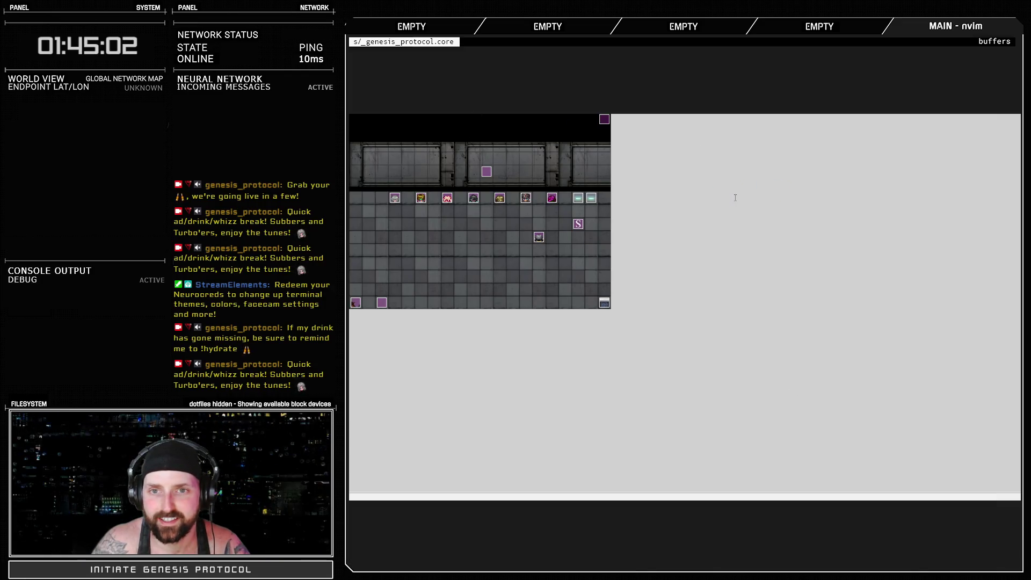
Open the Database's Items list and view 501: Android Head.
{"action": "key", "text": "F9"}
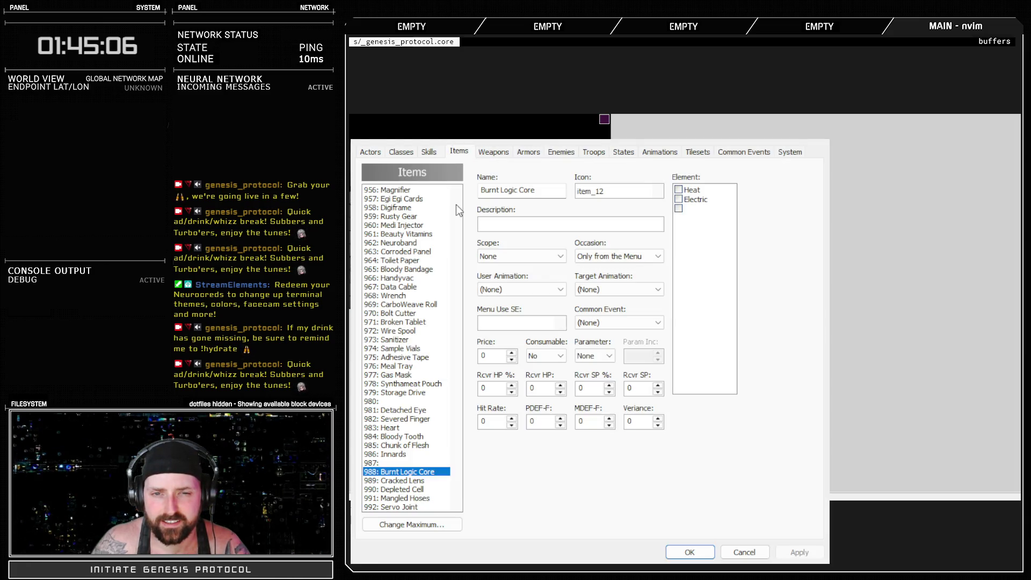
{"action": "mouse_move", "coordinate": [461, 491]}
{"action": "left_mouse_down"}
{"action": "mouse_move", "coordinate": [459, 347]}
{"action": "mouse_move", "coordinate": [468, 500]}
{"action": "left_mouse_up"}
{"action": "left_click", "coordinate": [407, 242]}
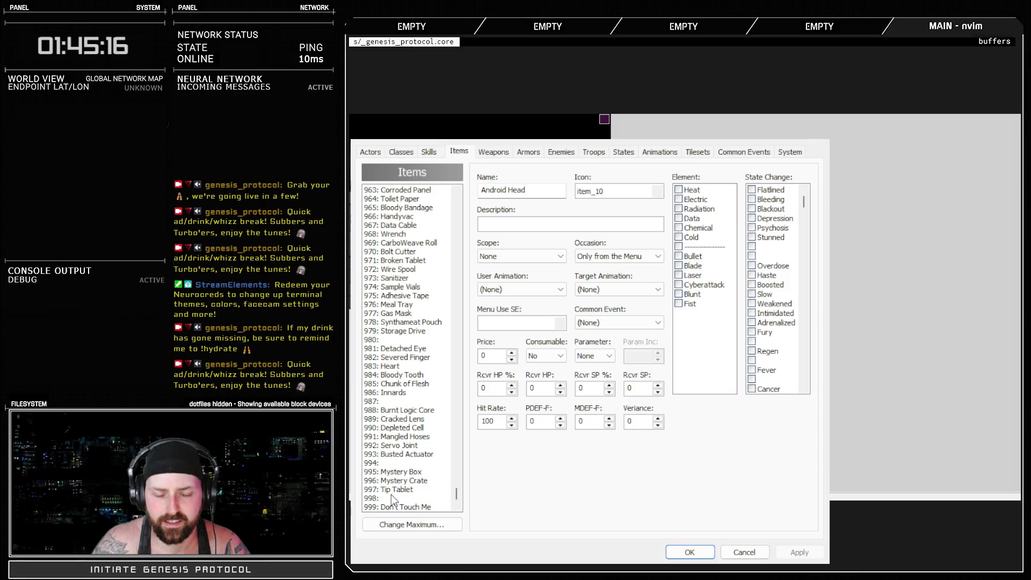
View Burnt Logic Core, then battle-test the robot and take the Android Head and Burnt Logic Core drops.
{"action": "left_click", "coordinate": [397, 409]}
{"action": "left_click", "coordinate": [594, 152]}
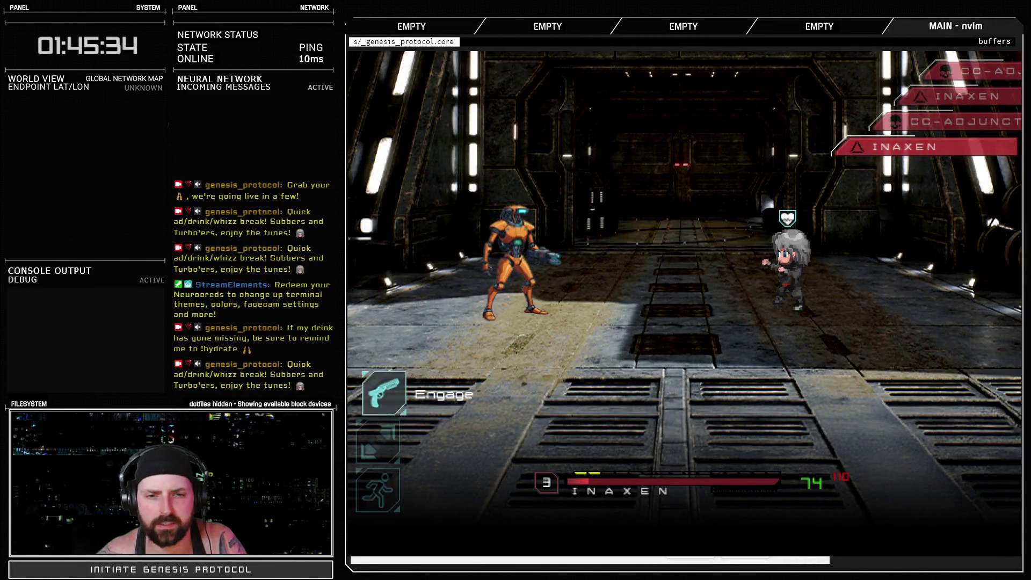
{"action": "key", "text": "Return"}
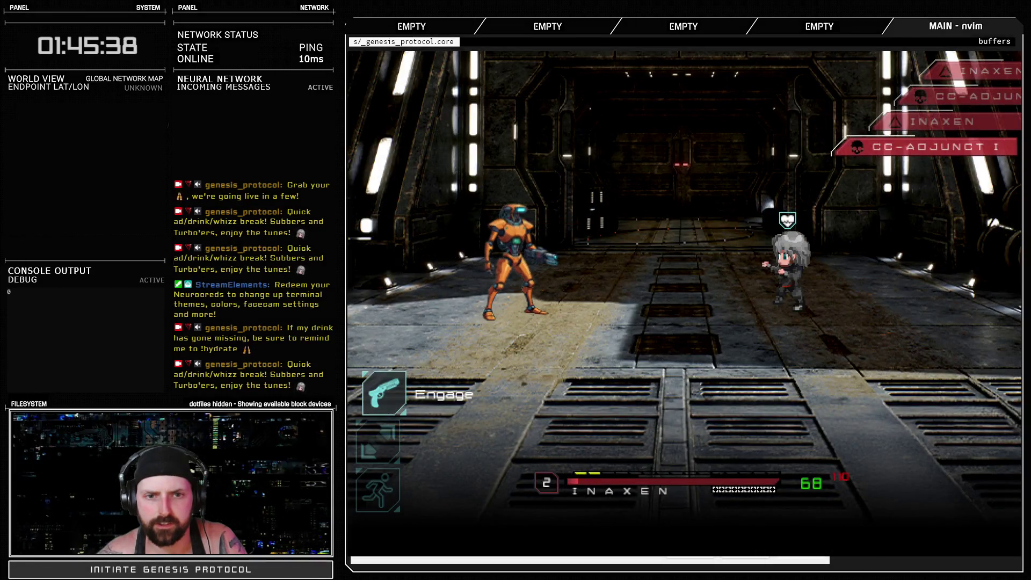
{"action": "key", "text": "Return"}
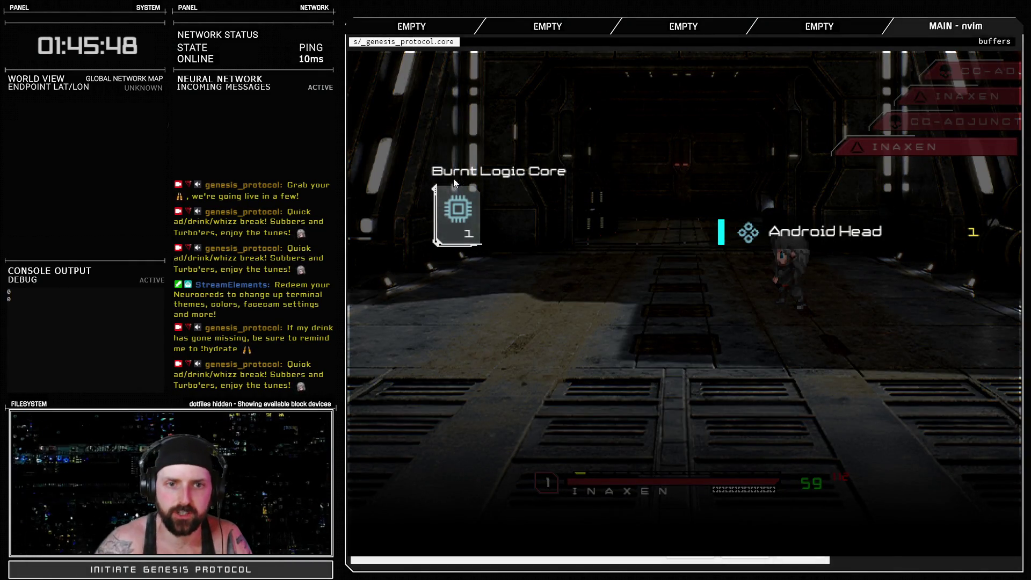
{"action": "left_click", "coordinate": [490, 172]}
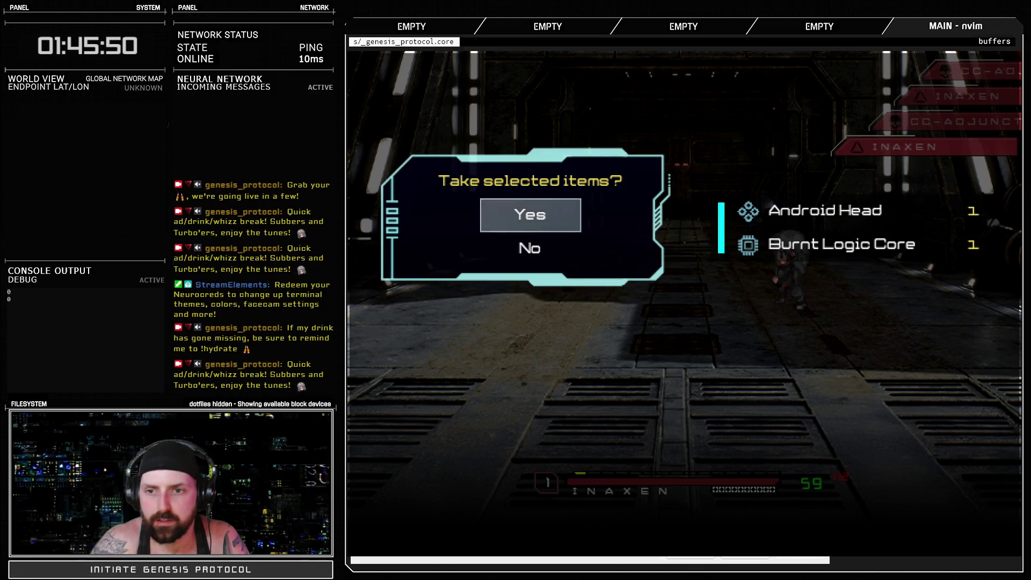
{"action": "key", "text": "Down"}
{"action": "key", "text": "Return"}
{"action": "key", "text": "Return"}
{"action": "key", "text": "Return"}
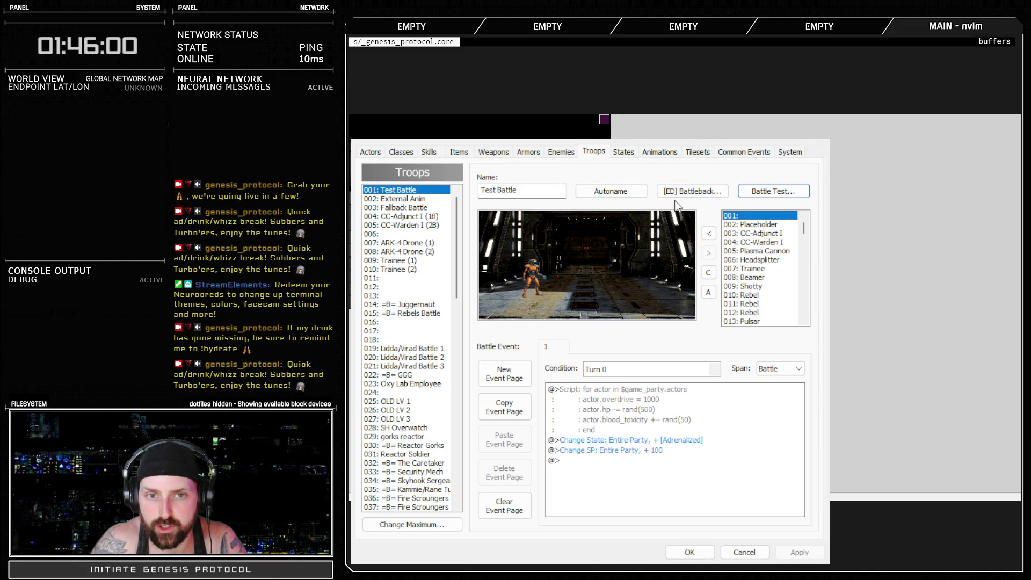
Remove the existing enemy from the Test Battle troop.
{"action": "left_click", "coordinate": [661, 152]}
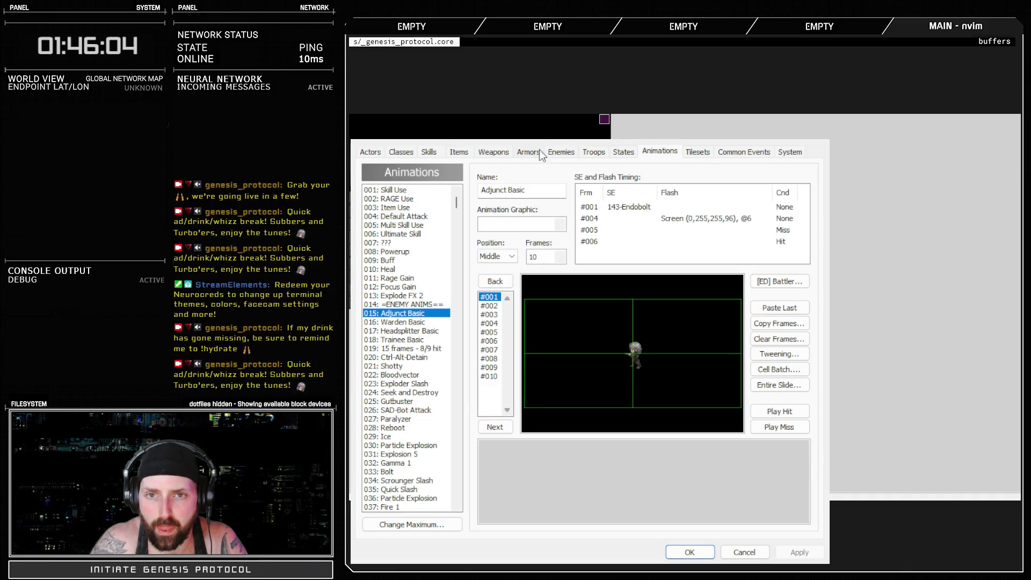
{"action": "left_click", "coordinate": [593, 152]}
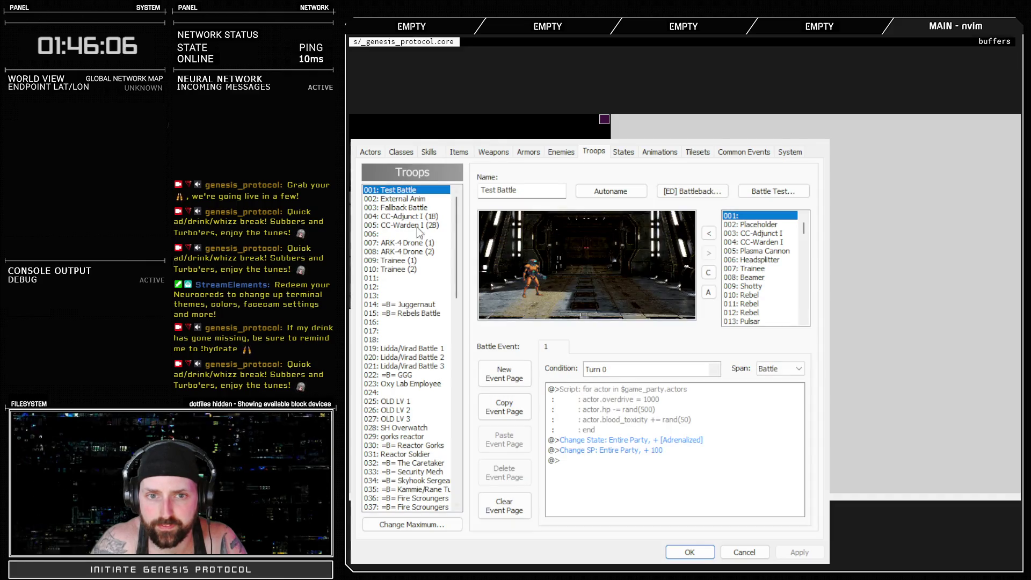
{"action": "left_click", "coordinate": [543, 260]}
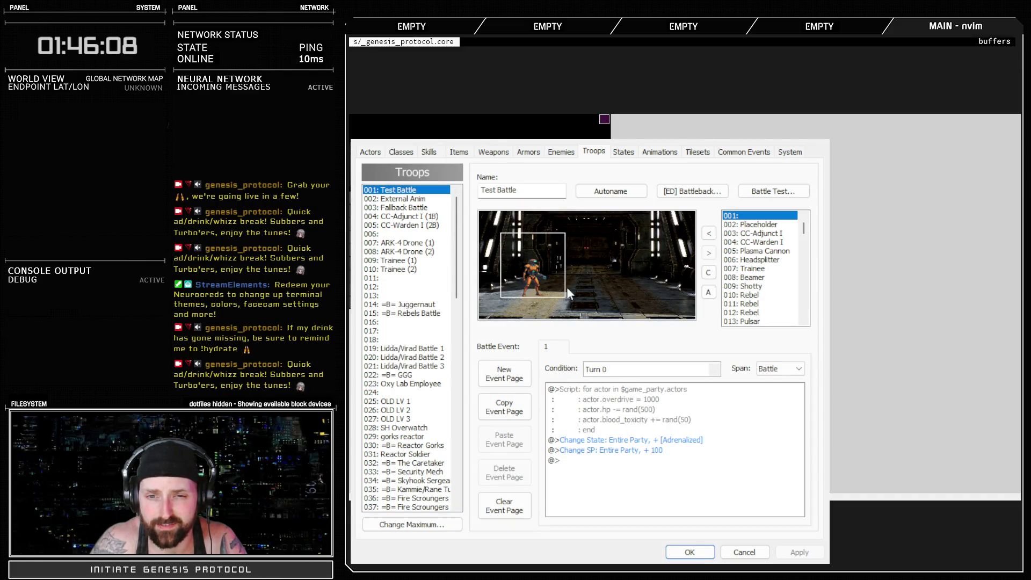
{"action": "left_click", "coordinate": [709, 252]}
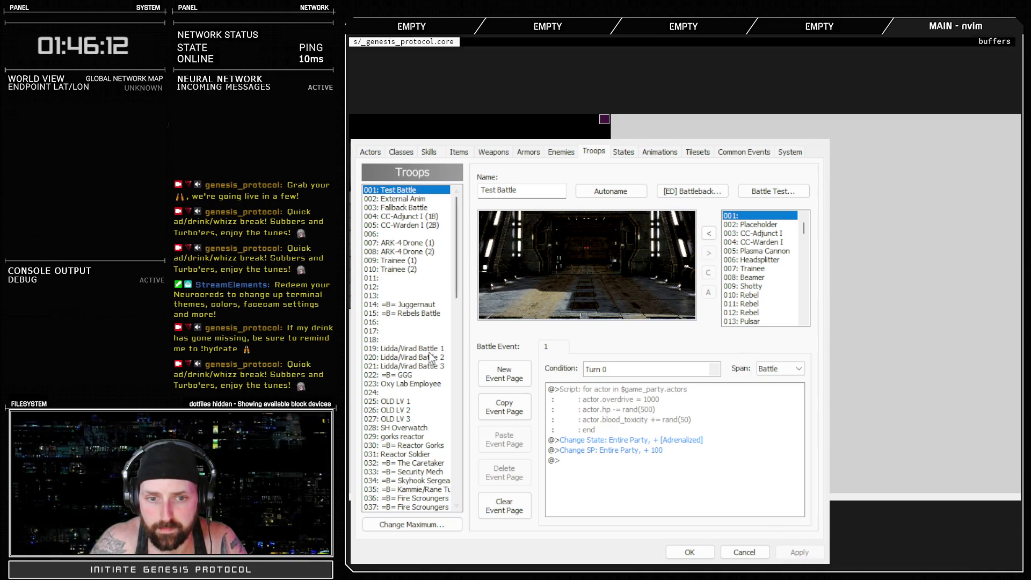
Add 015: SAD-Bot to Test Battle on the left side, apply, and check its enemy entry.
{"action": "scroll", "coordinate": [746, 276], "scroll_direction": "down", "scroll_amount": 4}
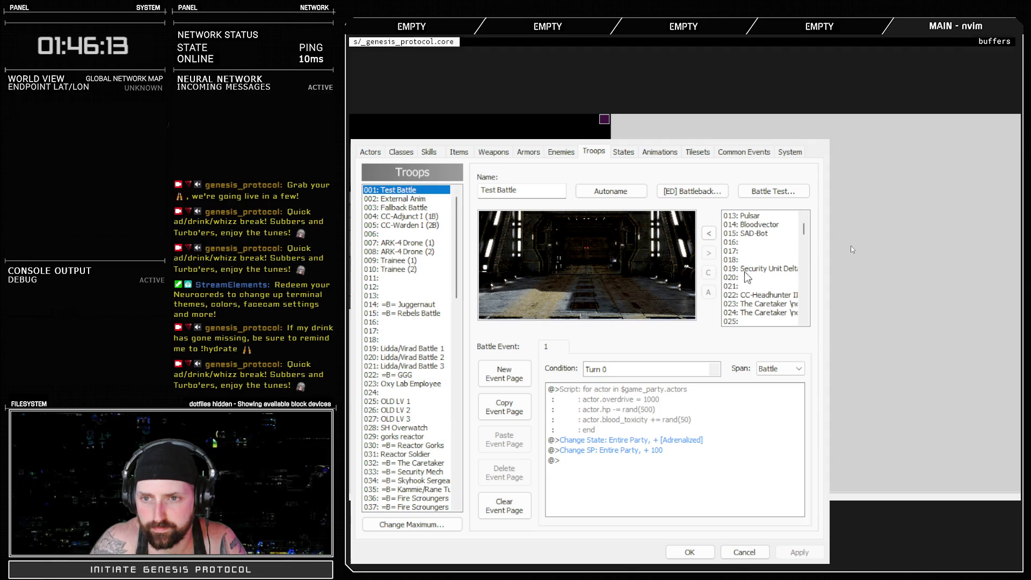
{"action": "left_click", "coordinate": [759, 234]}
{"action": "left_click", "coordinate": [709, 233]}
{"action": "left_click_drag", "start_coordinate": [591, 287], "coordinate": [531, 270]}
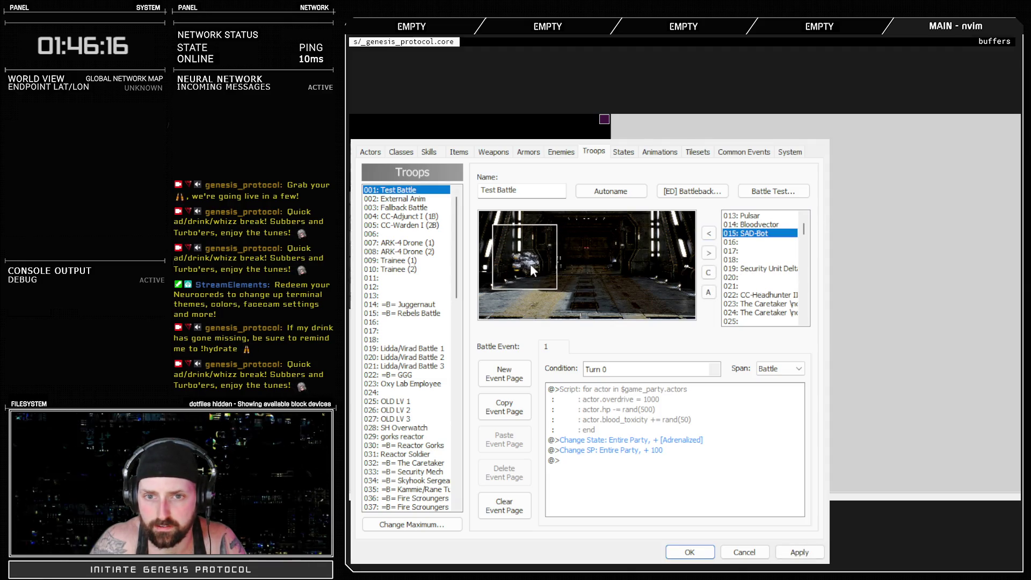
{"action": "left_click", "coordinate": [799, 552]}
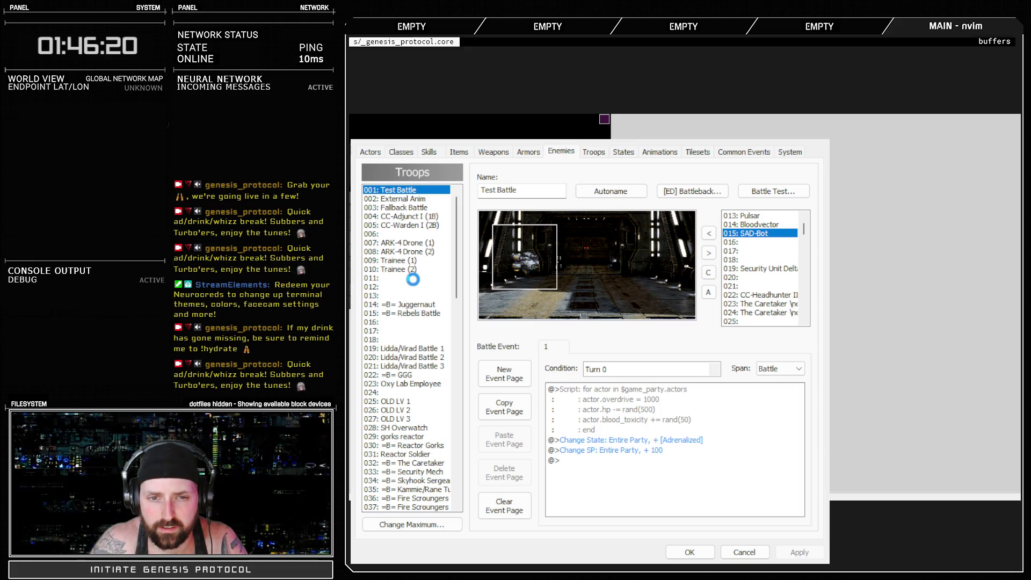
{"action": "left_click", "coordinate": [411, 314]}
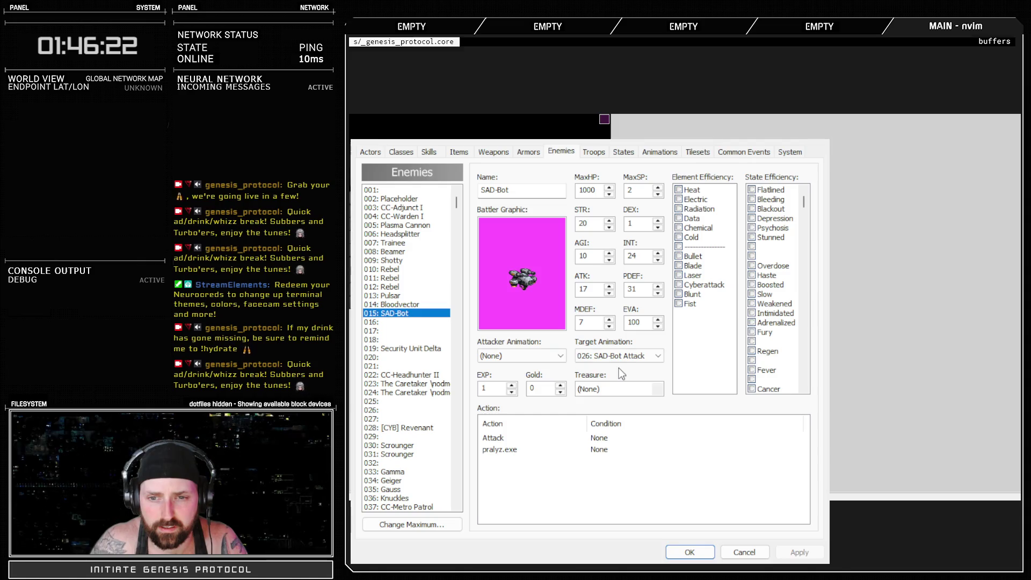
{"action": "left_click", "coordinate": [657, 151]}
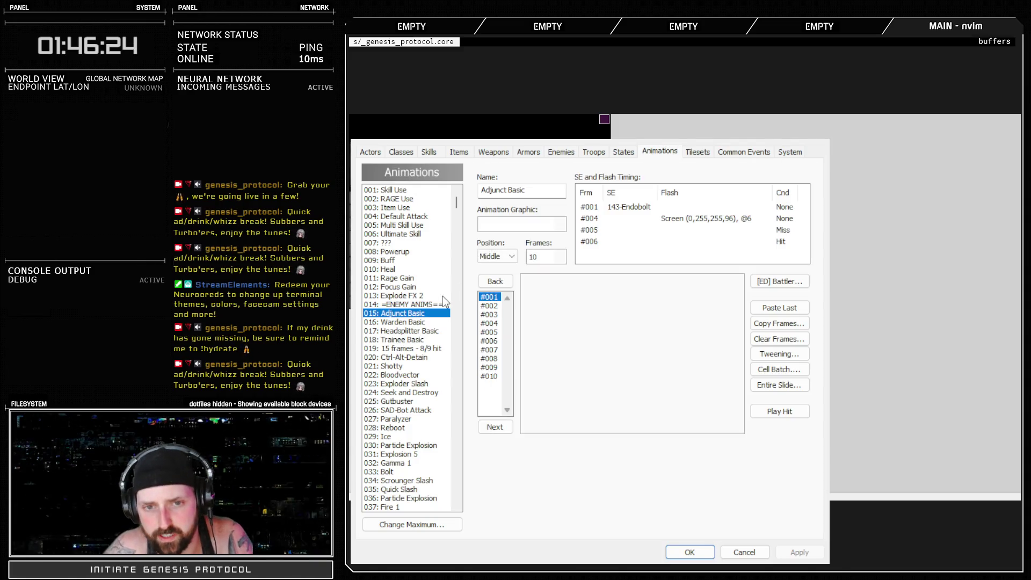
Review 026: SAD-Bot Attack's SE and Flash Timing list, apply, and switch to Adobe Audition.
{"action": "left_click", "coordinate": [398, 411]}
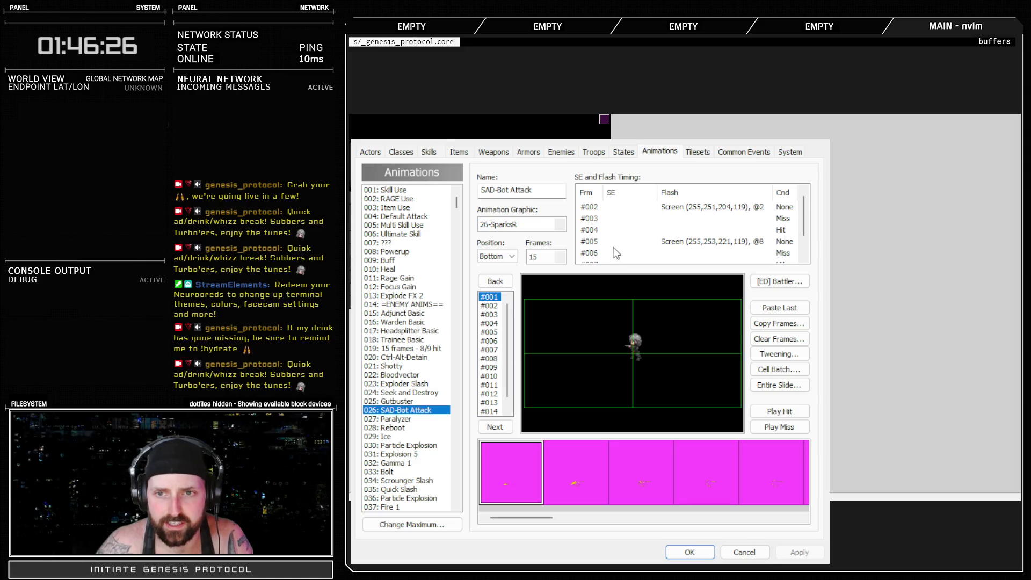
{"action": "scroll", "coordinate": [637, 226], "scroll_direction": "down", "scroll_amount": 2}
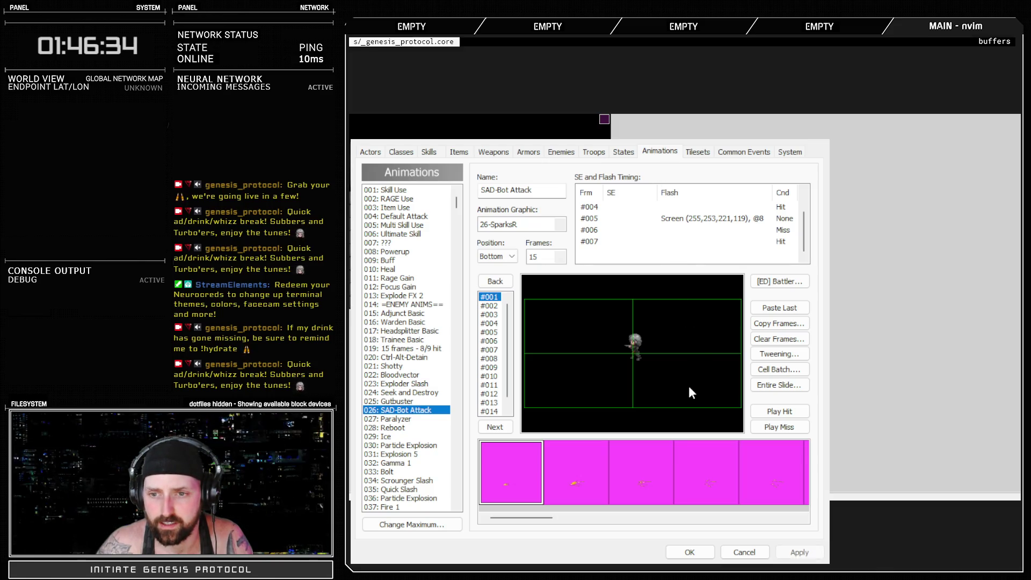
{"action": "scroll", "coordinate": [690, 226], "scroll_direction": "up", "scroll_amount": 1}
{"action": "left_click", "coordinate": [800, 553]}
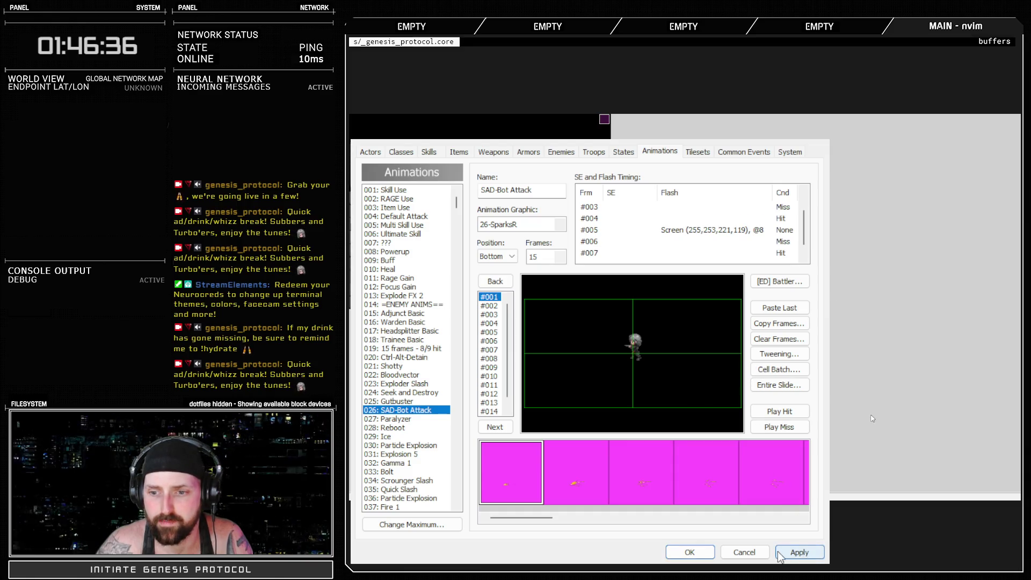
{"action": "key", "text": "alt+Tab"}
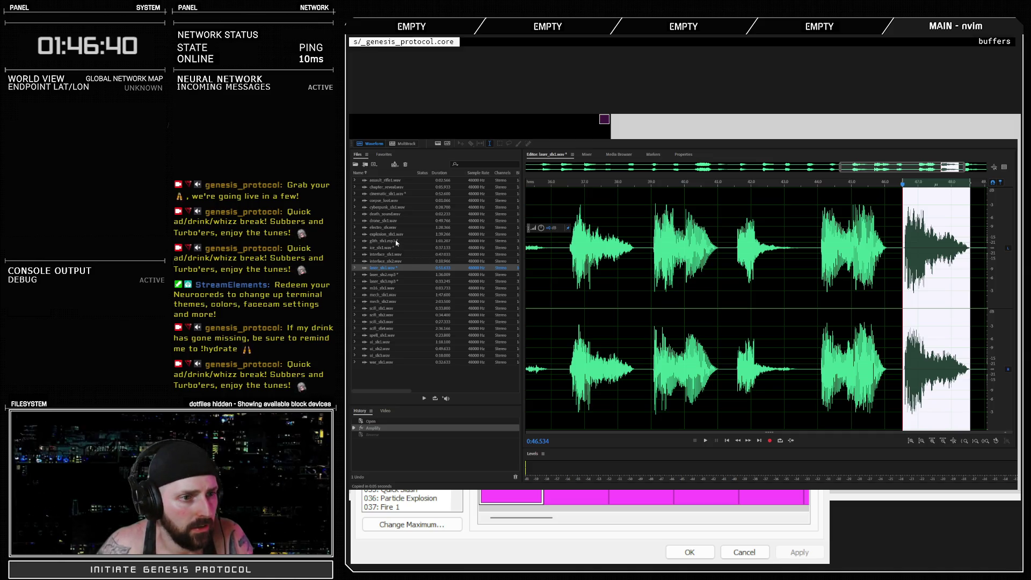
Listen to assault_rifle1.wav from its start.
{"action": "left_click", "coordinate": [380, 181]}
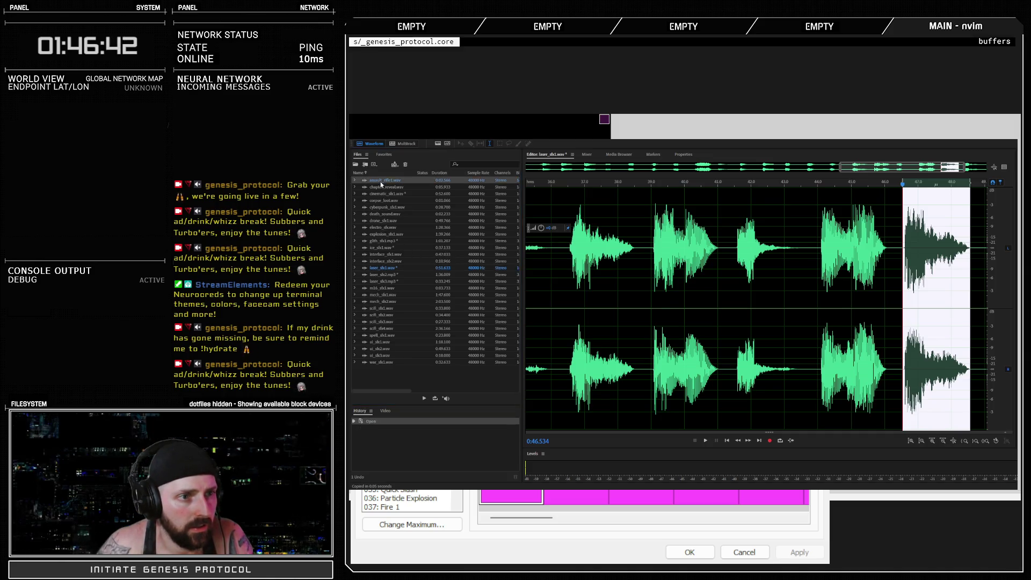
{"action": "left_click", "coordinate": [556, 248]}
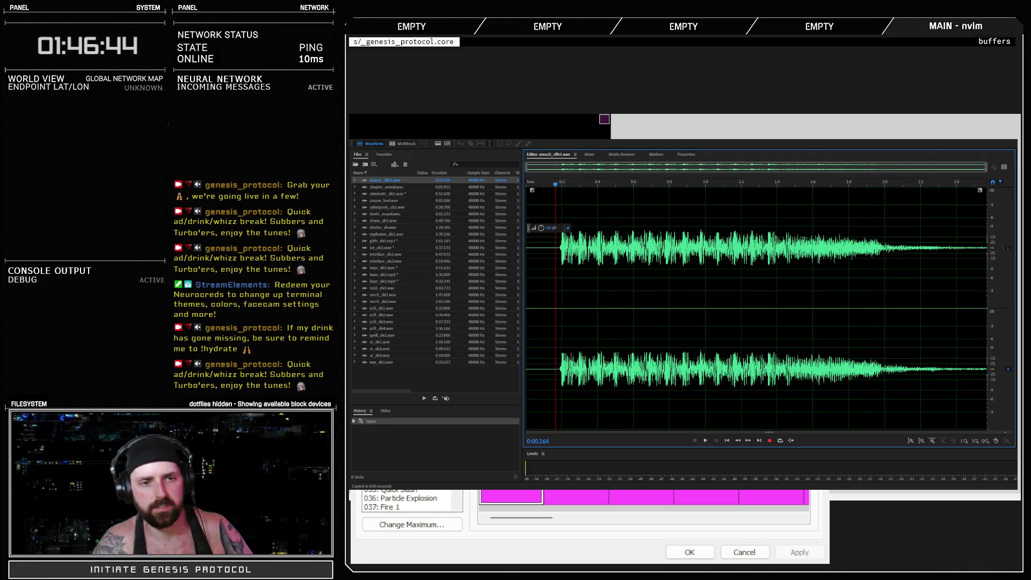
{"action": "key", "text": "space"}
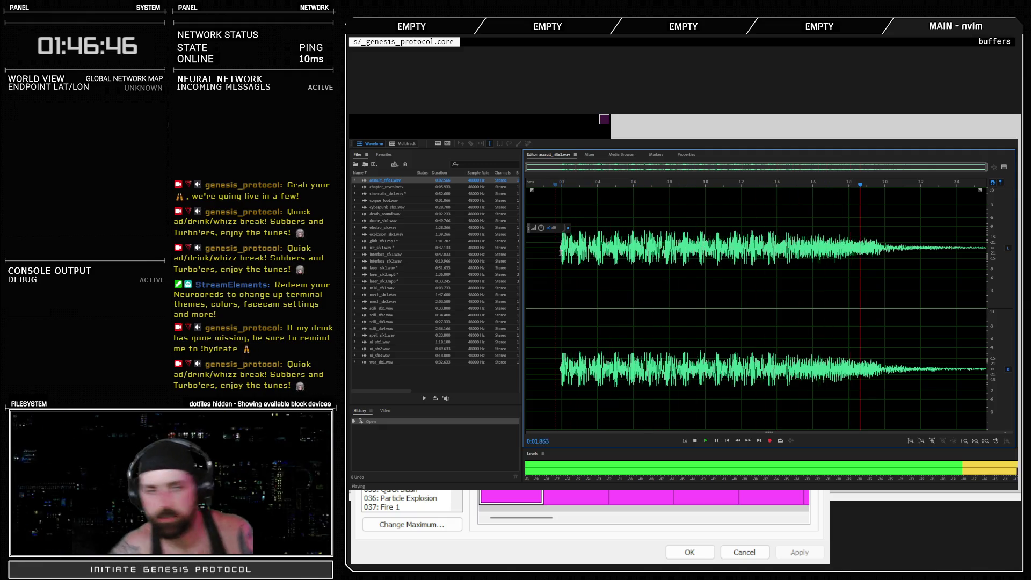
{"action": "key", "text": "space"}
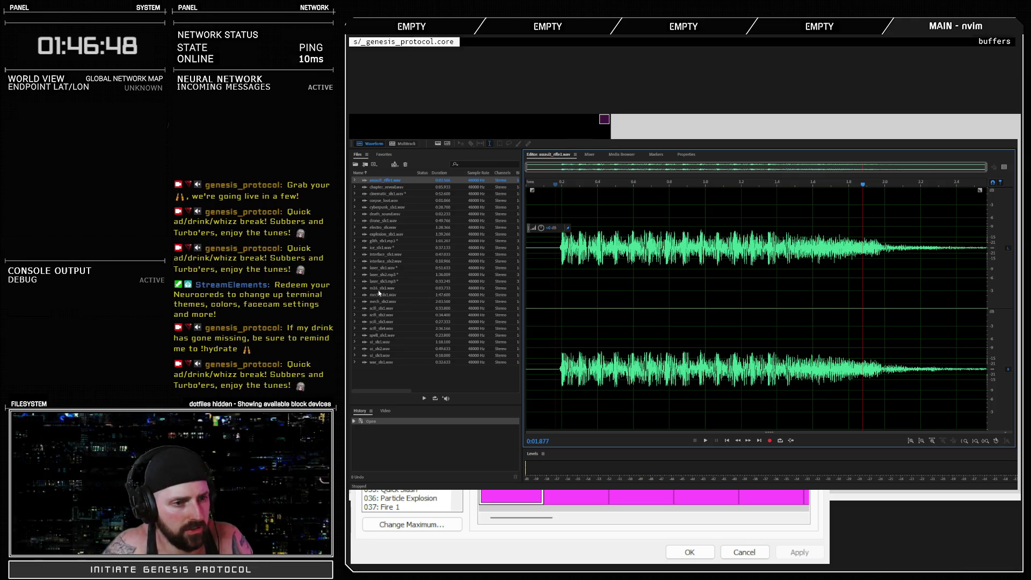
Play m16_sfx1.wav from several points, around 0.7, 2.2 and 2.35 seconds.
{"action": "left_click", "coordinate": [438, 289]}
{"action": "left_click", "coordinate": [552, 251]}
{"action": "key", "text": "space"}
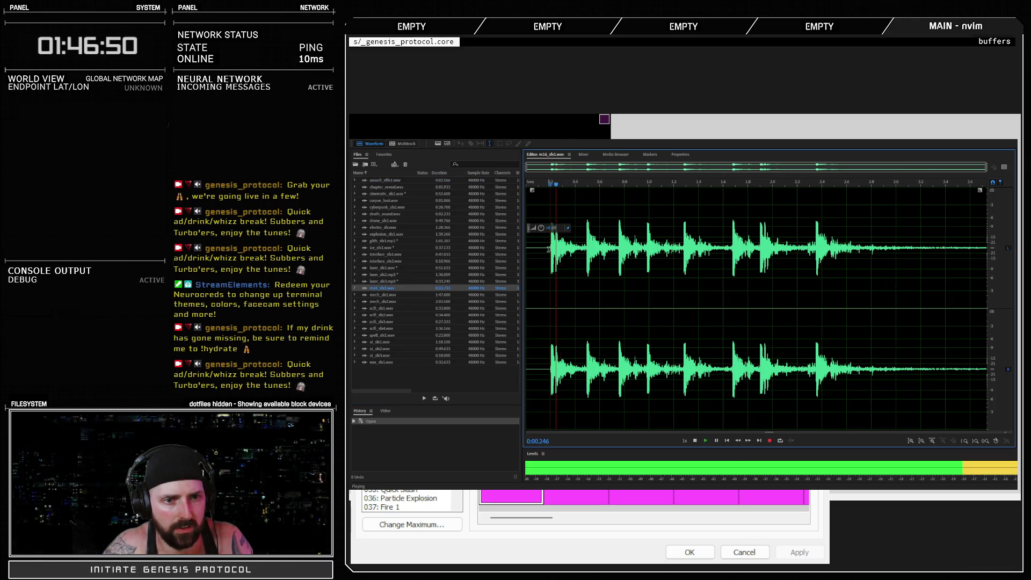
{"action": "left_click", "coordinate": [613, 247]}
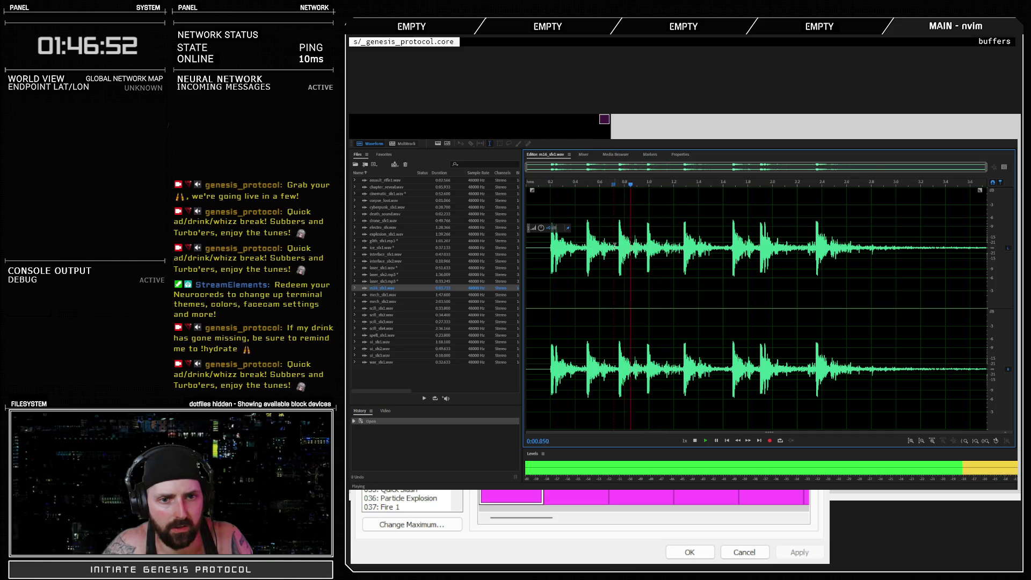
{"action": "left_click", "coordinate": [799, 242]}
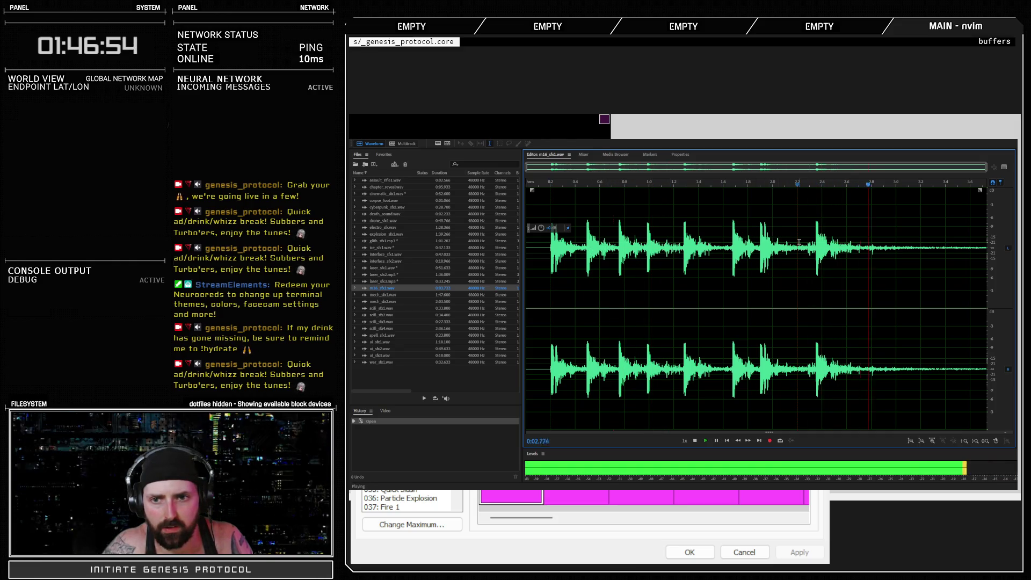
{"action": "left_click", "coordinate": [813, 241]}
{"action": "key", "text": "space"}
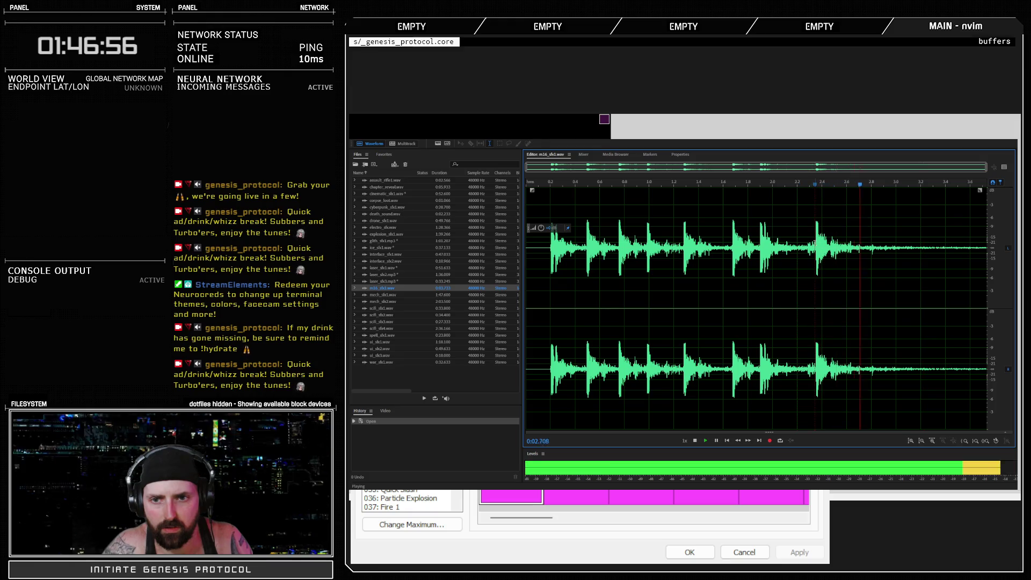
{"action": "double_click", "coordinate": [814, 242]}
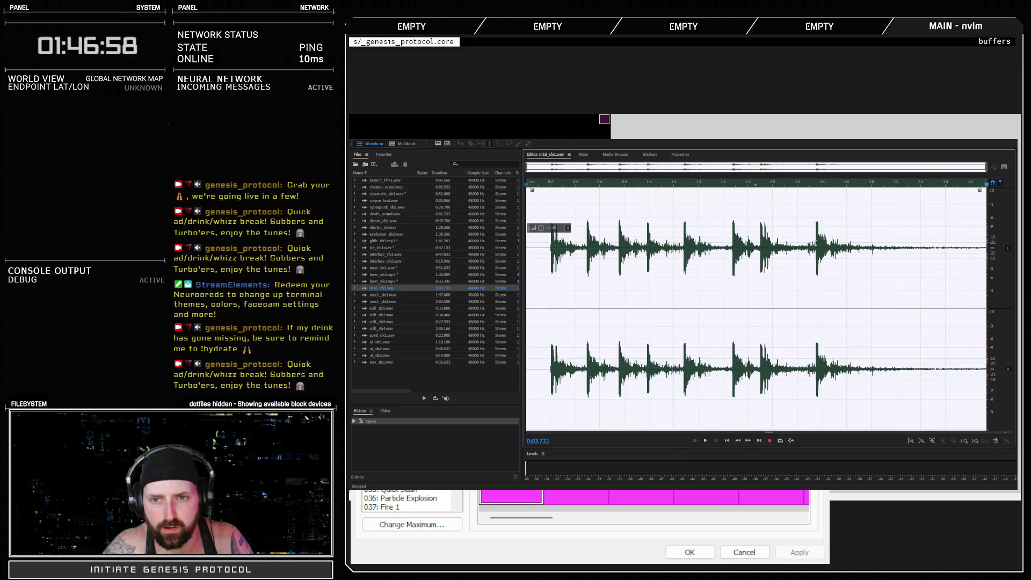
{"action": "left_click", "coordinate": [811, 245]}
{"action": "key", "text": "space"}
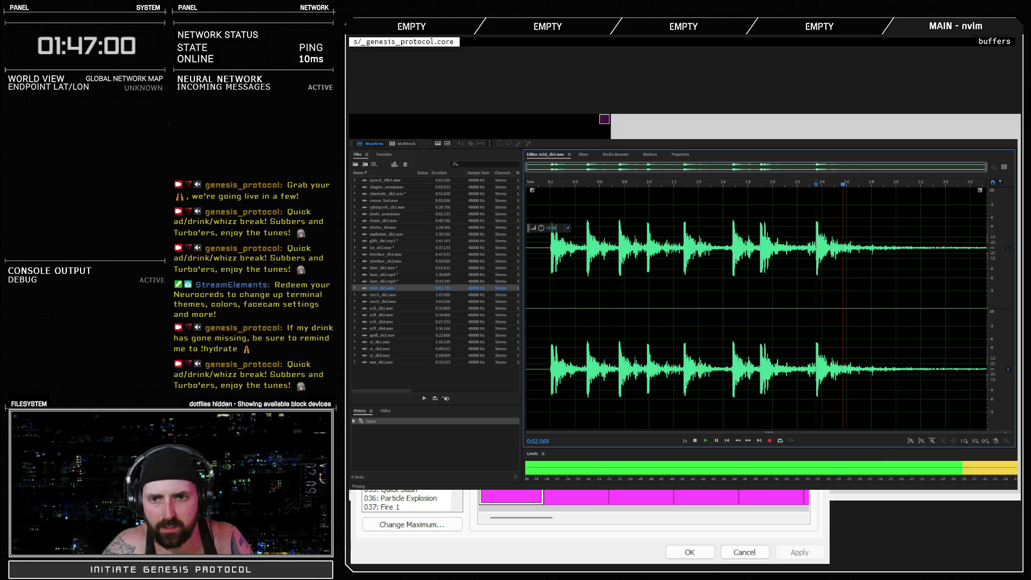
{"action": "key", "text": "ctrl+a"}
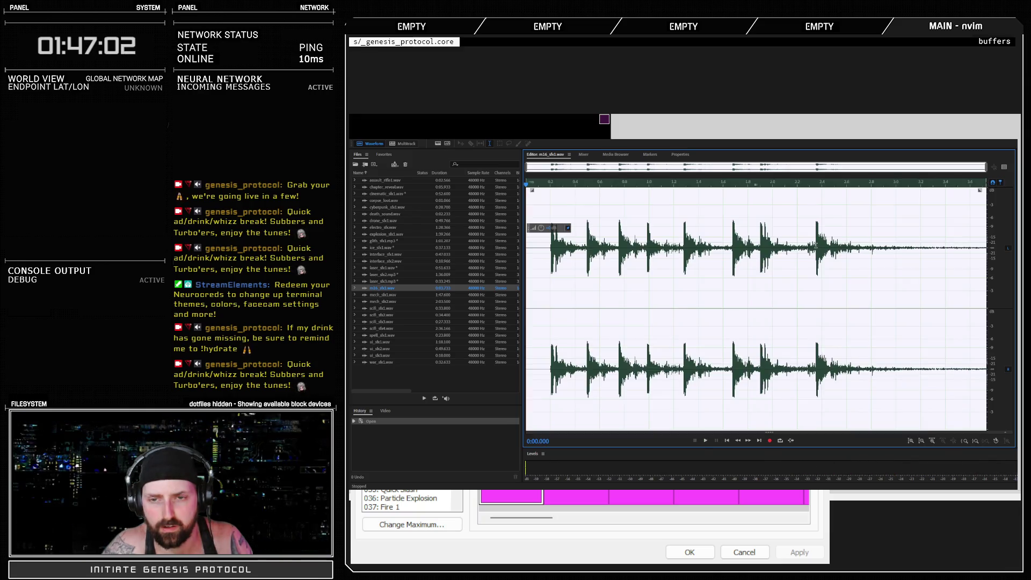
{"action": "left_click", "coordinate": [804, 243]}
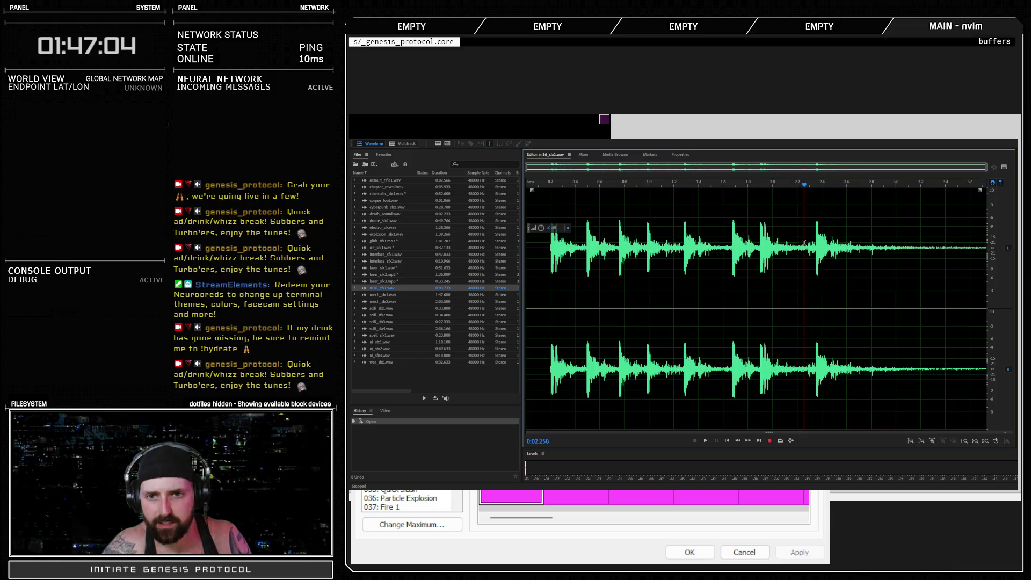
Zoom into the waveform and place the playhead at 2.35 s, where a laser shot begins.
{"action": "scroll", "coordinate": [822, 250], "scroll_direction": "up", "scroll_amount": 4}
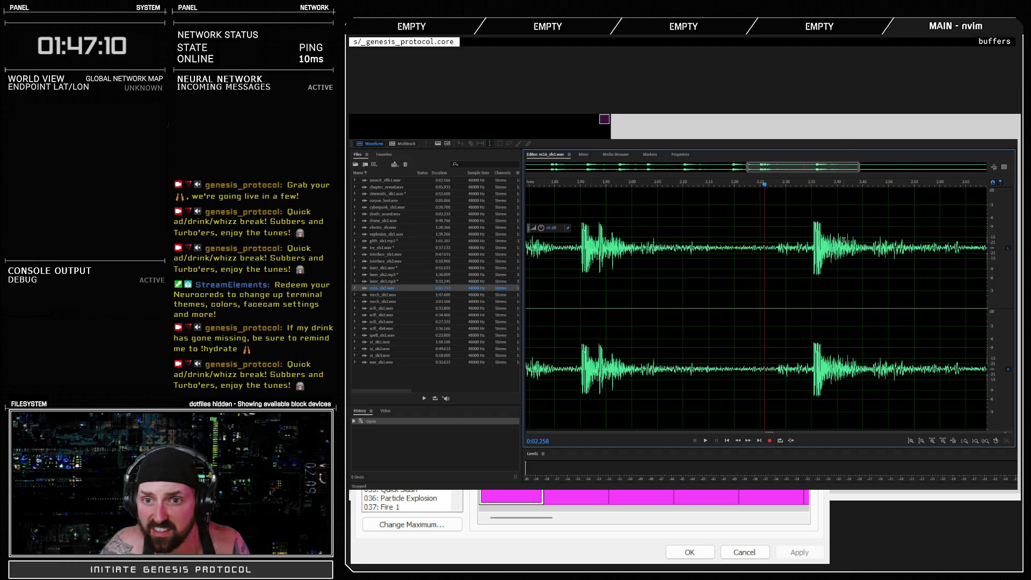
{"action": "scroll", "coordinate": [843, 256], "scroll_direction": "right", "scroll_amount": 3}
{"action": "scroll", "coordinate": [832, 275], "scroll_direction": "right", "scroll_amount": 3}
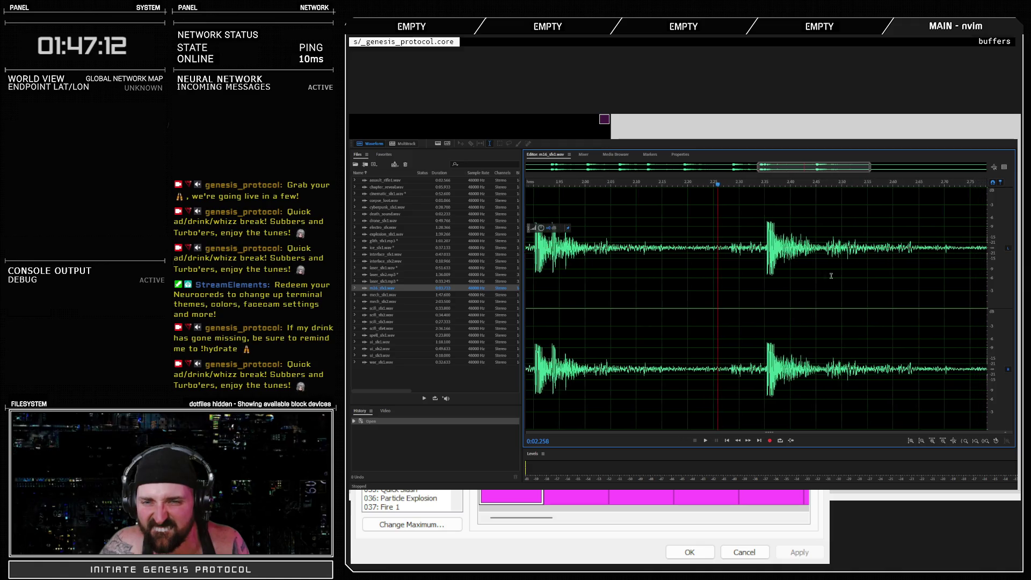
{"action": "scroll", "coordinate": [719, 268], "scroll_direction": "right", "scroll_amount": 1}
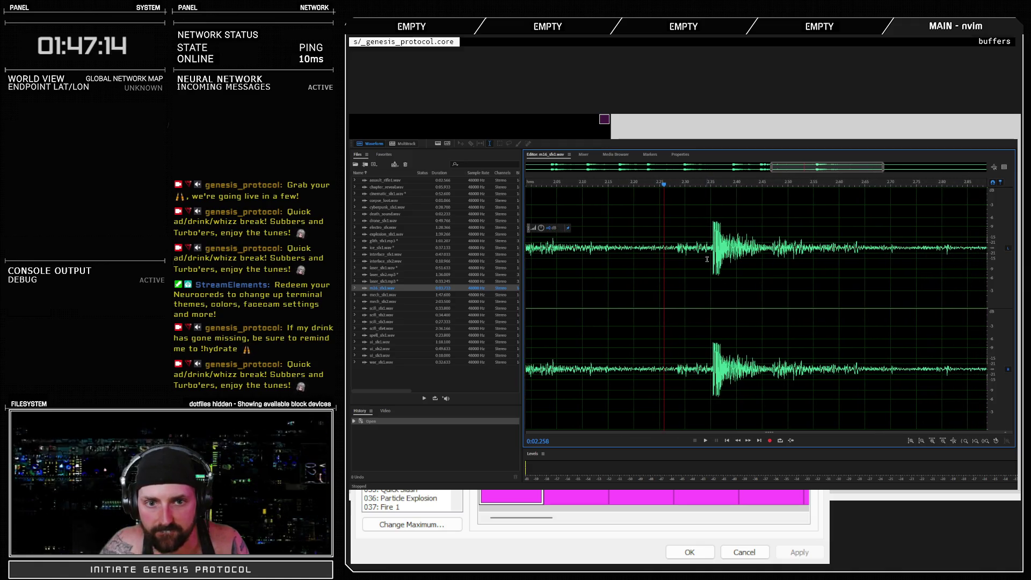
{"action": "left_click", "coordinate": [710, 260]}
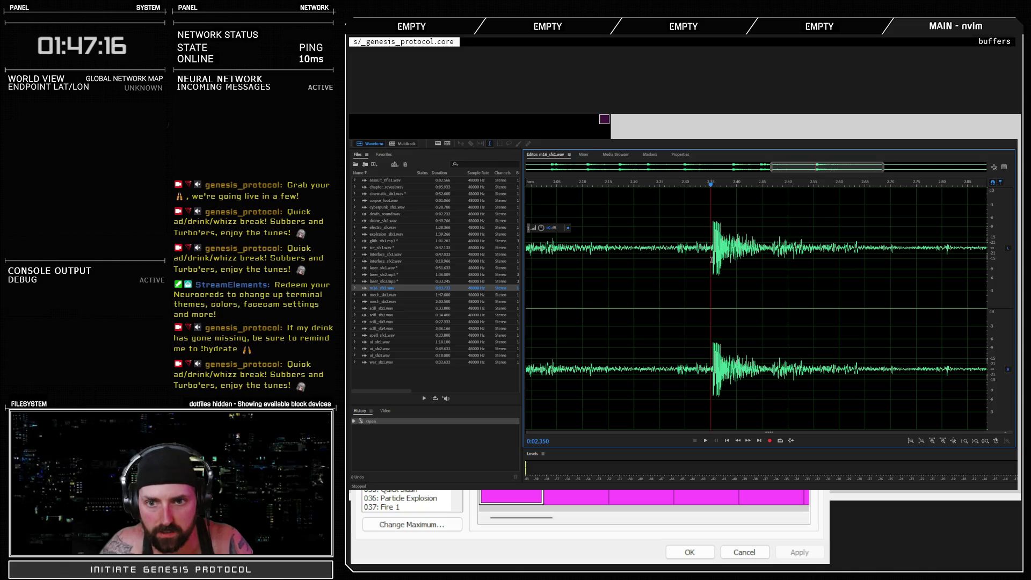
{"action": "key", "text": "space"}
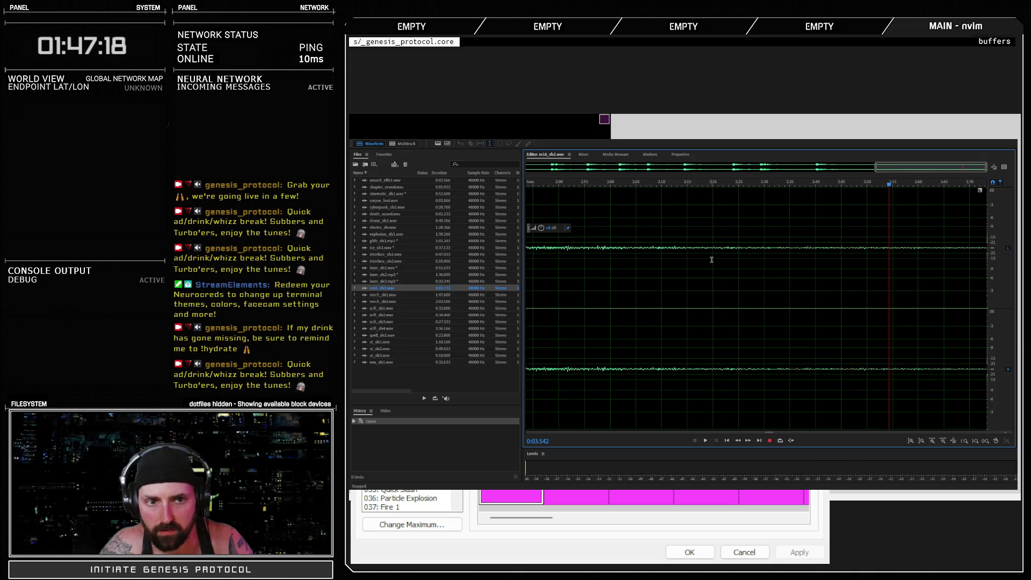
{"action": "scroll", "coordinate": [711, 259], "scroll_direction": "down", "scroll_amount": 3}
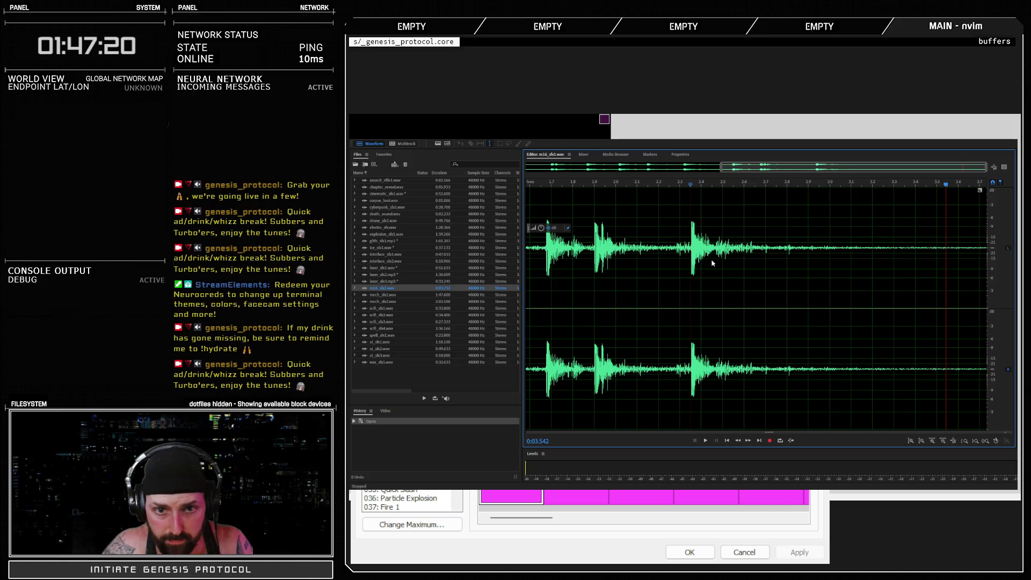
{"action": "left_click", "coordinate": [692, 254]}
Select one laser shot from 2.35 to about 2.82 s and close the RPG Maker database with OK.
{"action": "left_click_drag", "start_coordinate": [692, 254], "coordinate": [816, 257]}
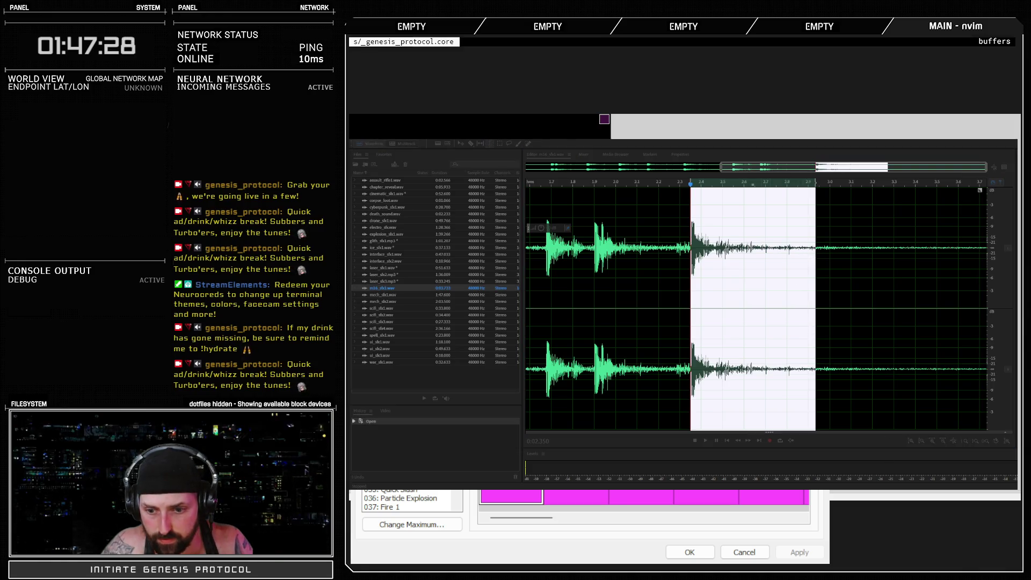
{"action": "left_click", "coordinate": [690, 553]}
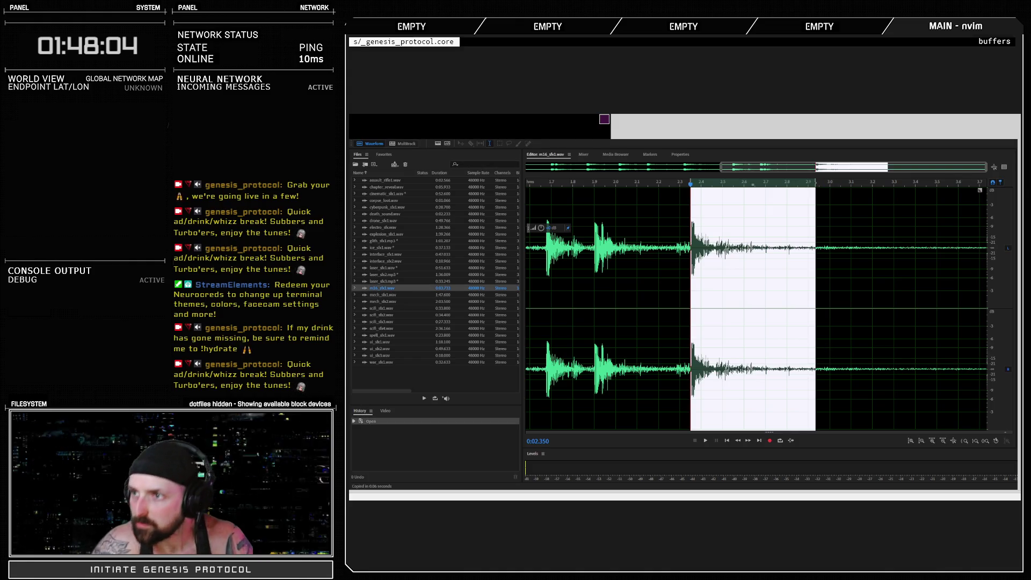
Return to RPG Maker and open then close the Script Editor and Resource Manager.
{"action": "key", "text": "alt+Tab"}
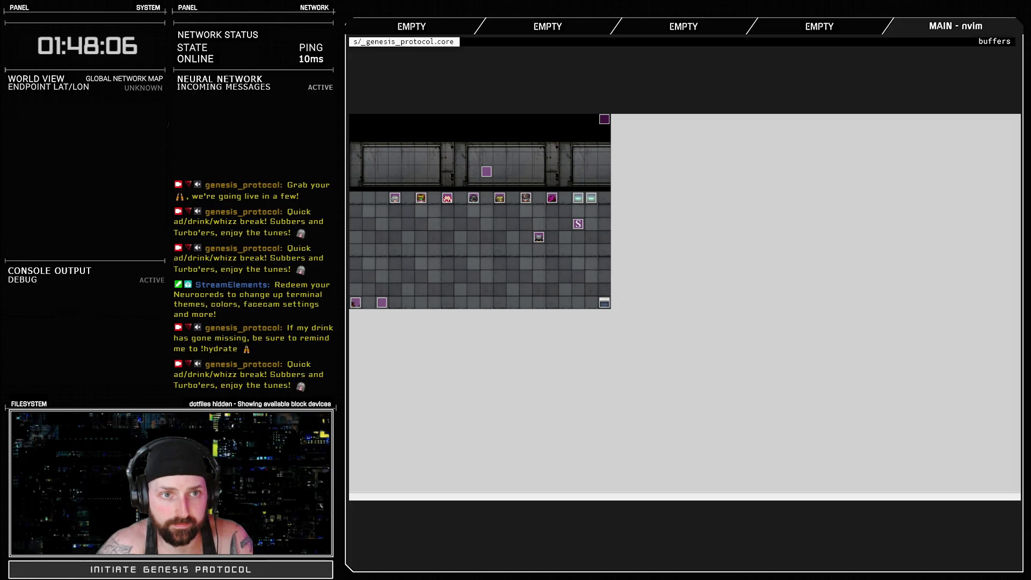
{"action": "key", "text": "F11"}
{"action": "key", "text": "Escape"}
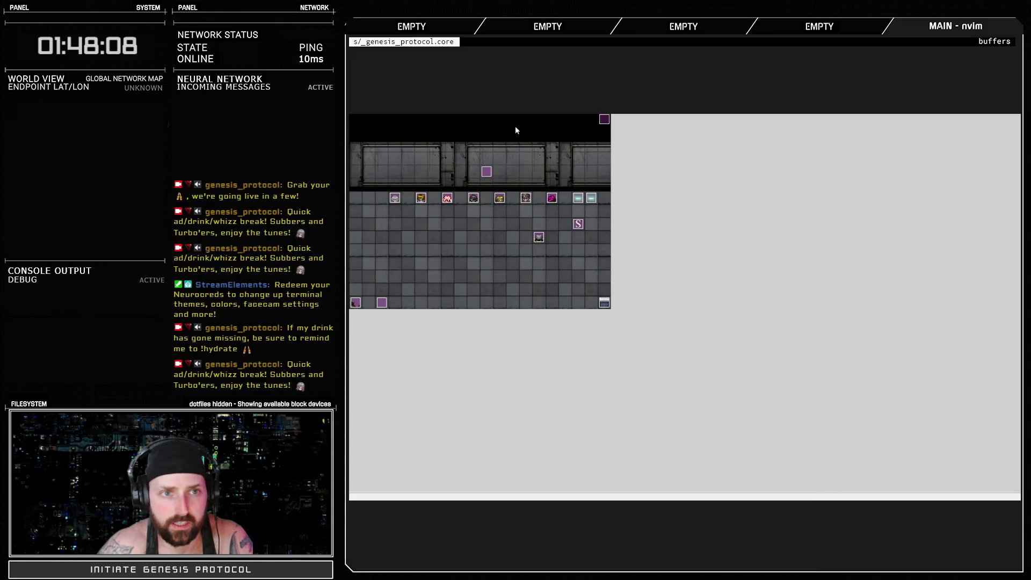
{"action": "key", "text": "F10"}
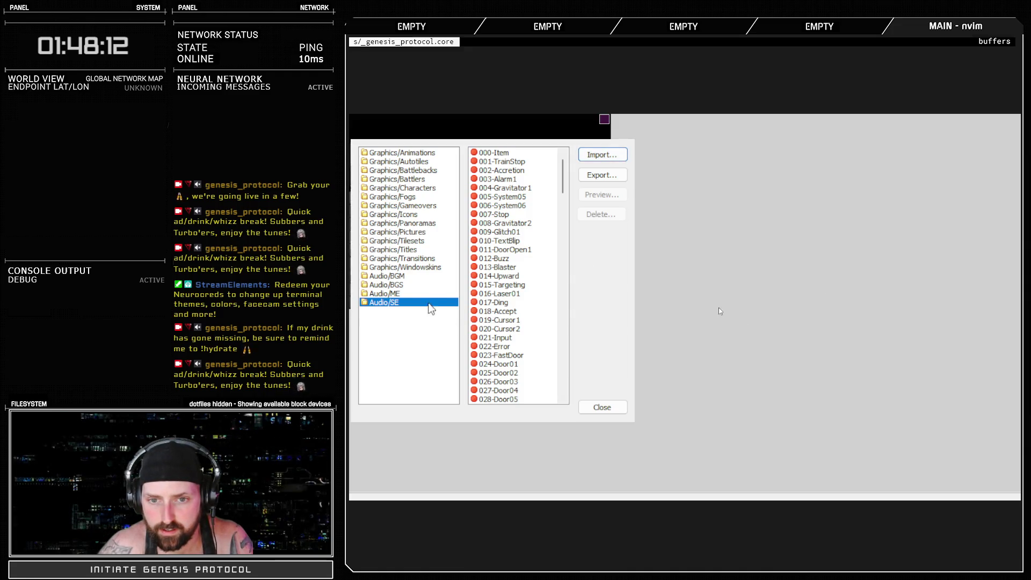
{"action": "left_click", "coordinate": [602, 408]}
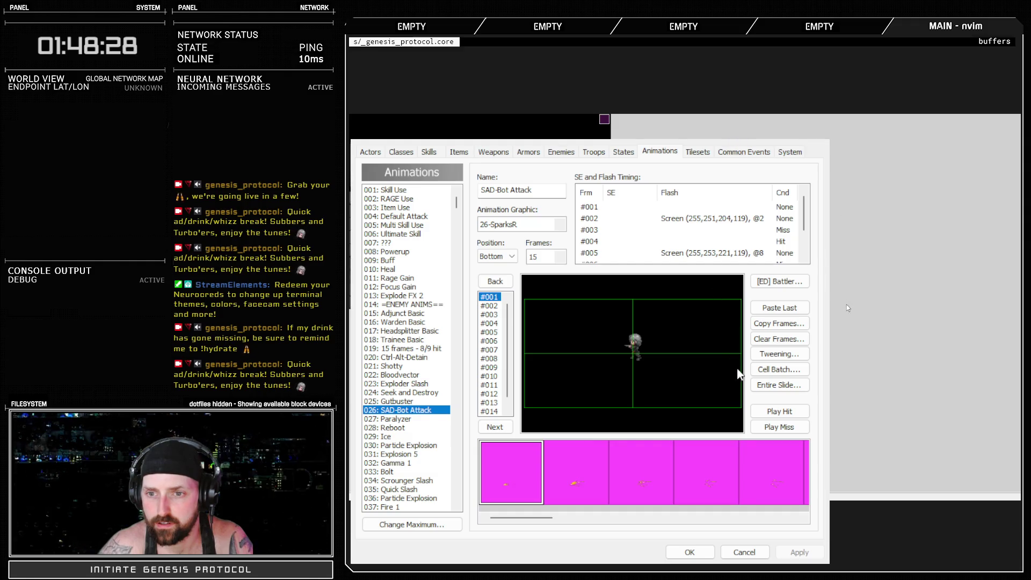
Set SE 148-Shot on SAD-Bot Attack's timing rows #001 and #004 and apply.
{"action": "left_click", "coordinate": [743, 152]}
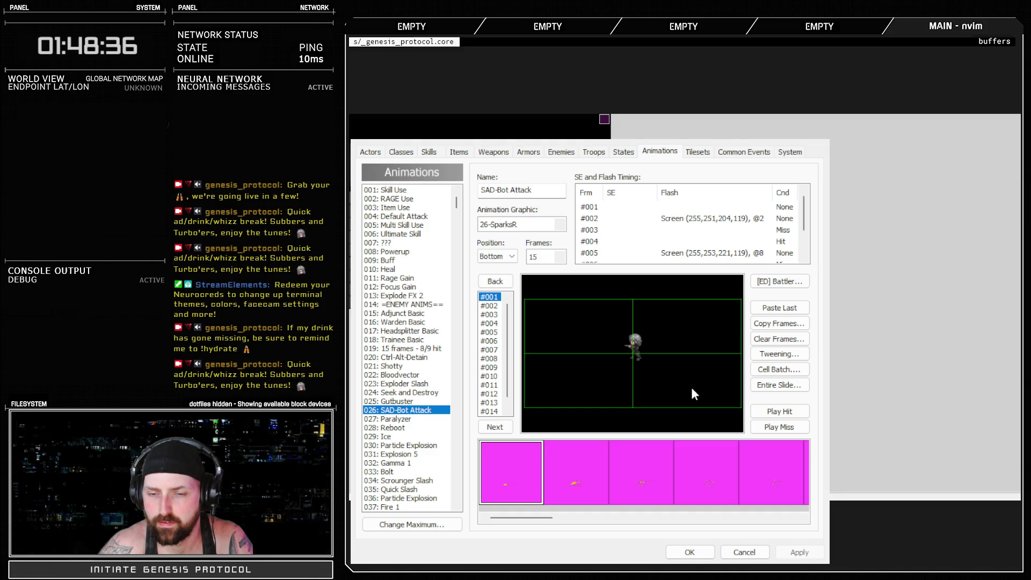
{"action": "key", "text": "Return"}
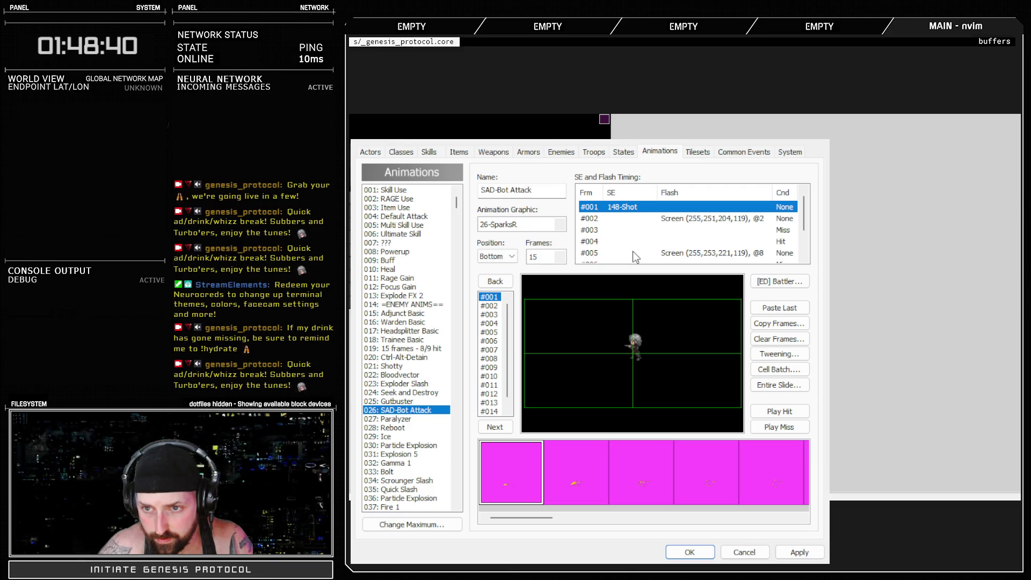
{"action": "left_click", "coordinate": [618, 245]}
{"action": "double_click", "coordinate": [637, 247]}
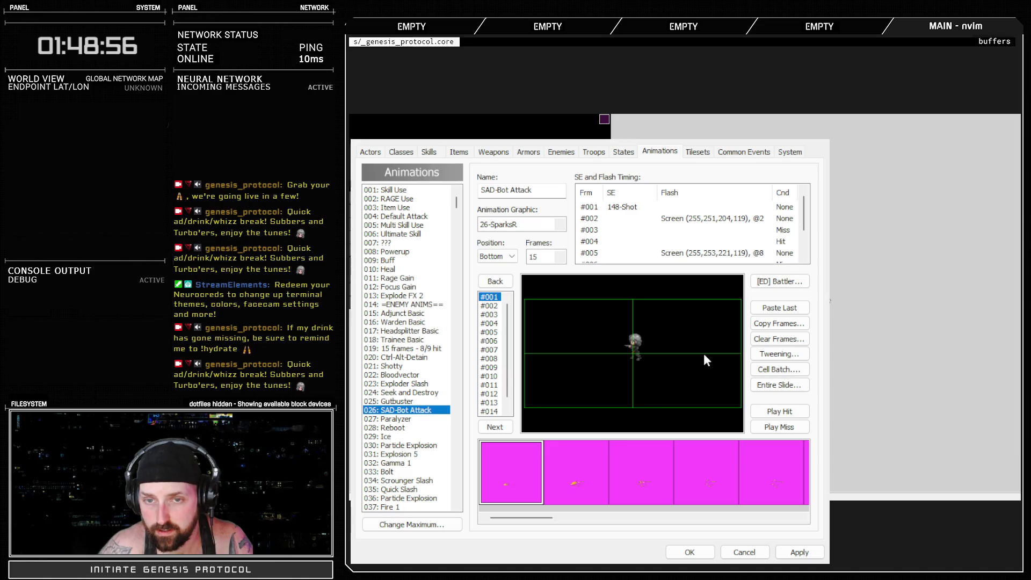
{"action": "left_click", "coordinate": [799, 552]}
Preview the hit animation twice to hear the new sound timing.
{"action": "left_click", "coordinate": [780, 410]}
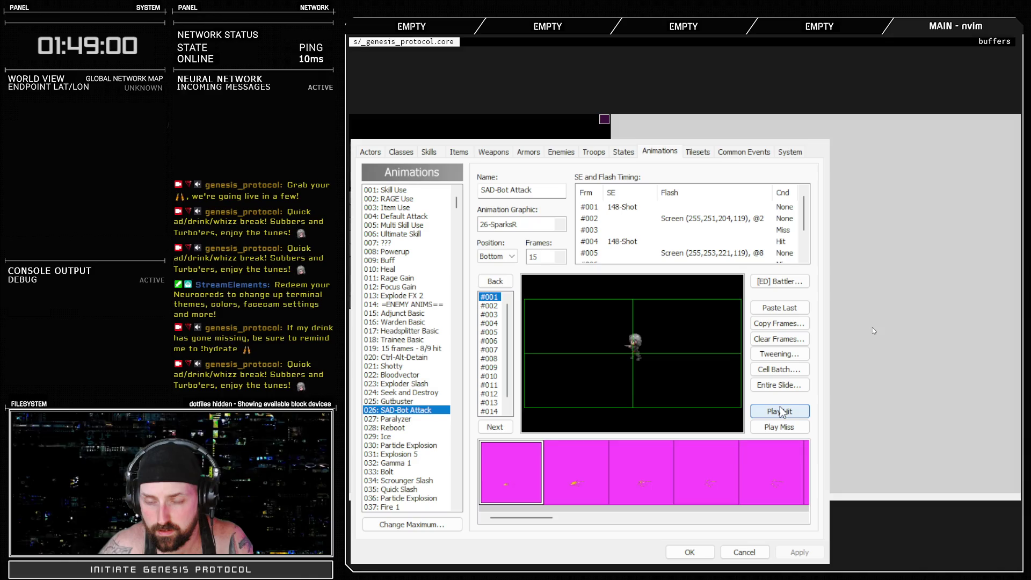
{"action": "left_click", "coordinate": [779, 410]}
{"action": "left_click", "coordinate": [593, 152]}
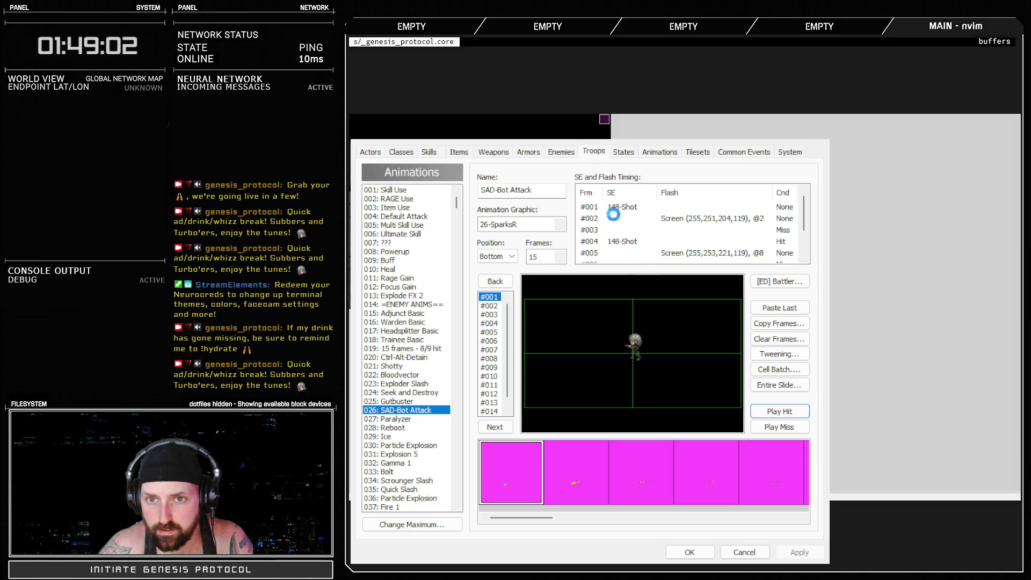
Launch the battle test against SADO-BOT and play through the opening turn.
{"action": "left_click", "coordinate": [766, 195]}
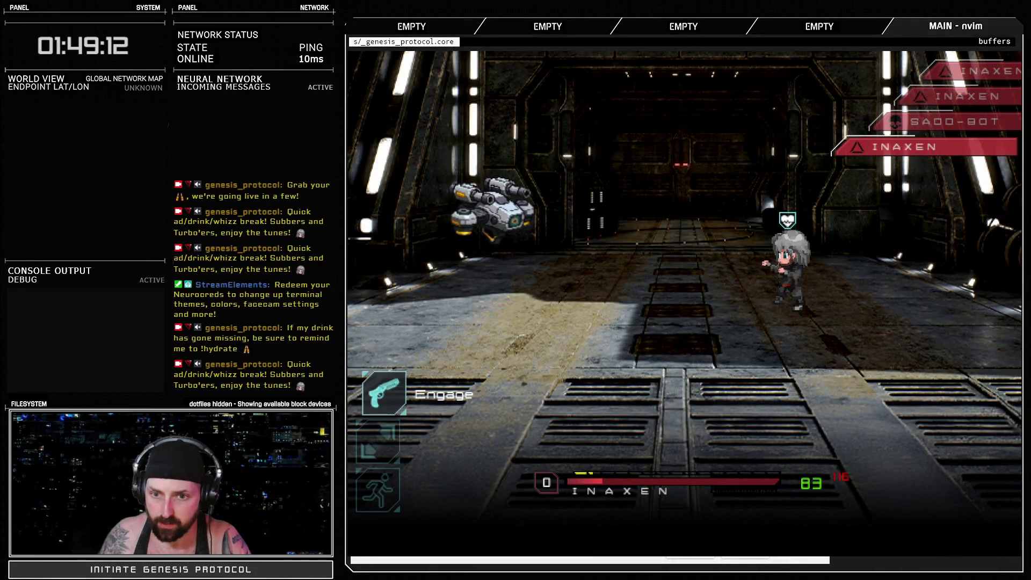
{"action": "key", "text": "Return"}
{"action": "key", "text": "Down"}
{"action": "key", "text": "Down"}
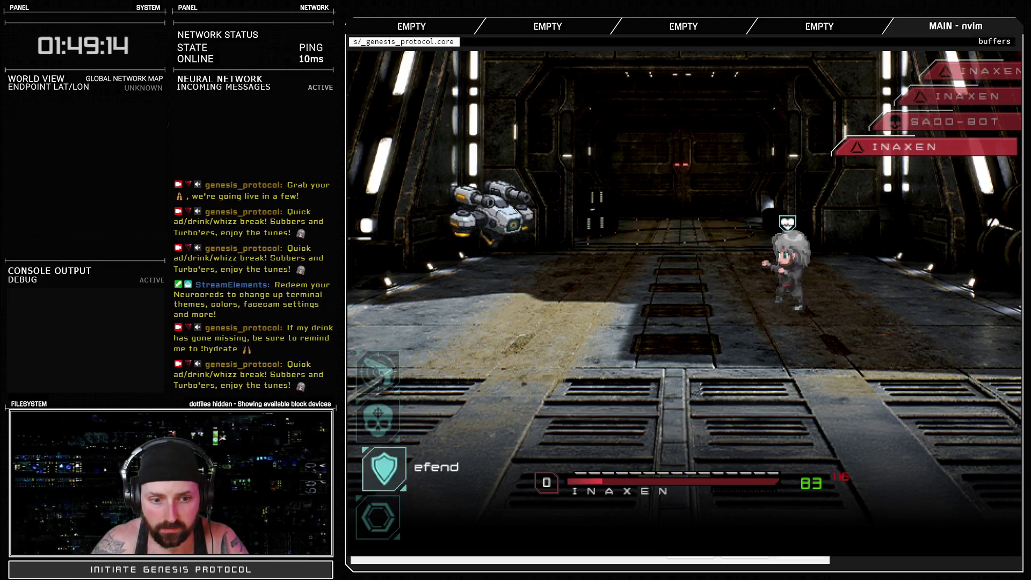
{"action": "key", "text": "Return"}
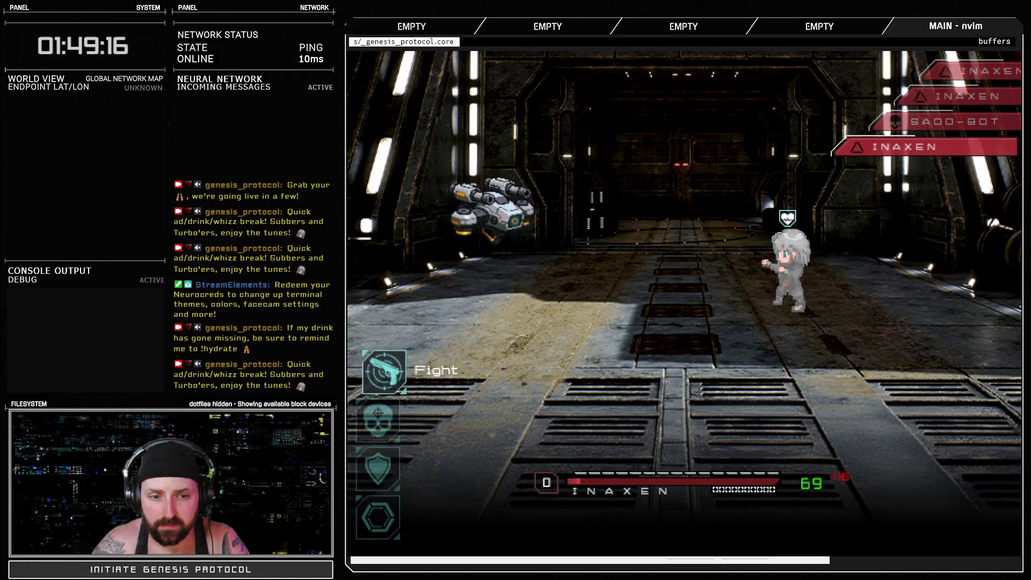
{"action": "key", "text": "Return"}
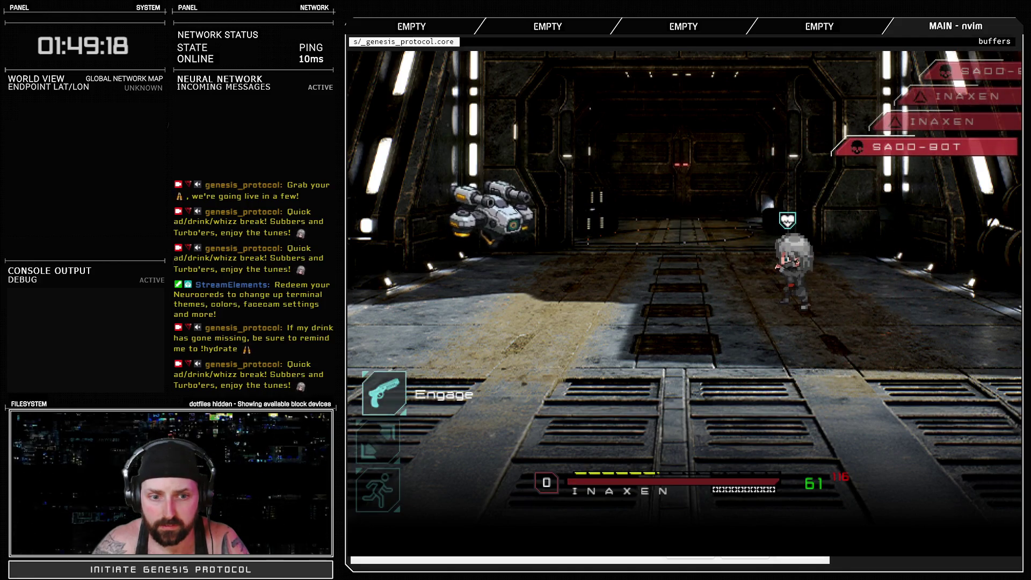
{"action": "key", "text": "Return"}
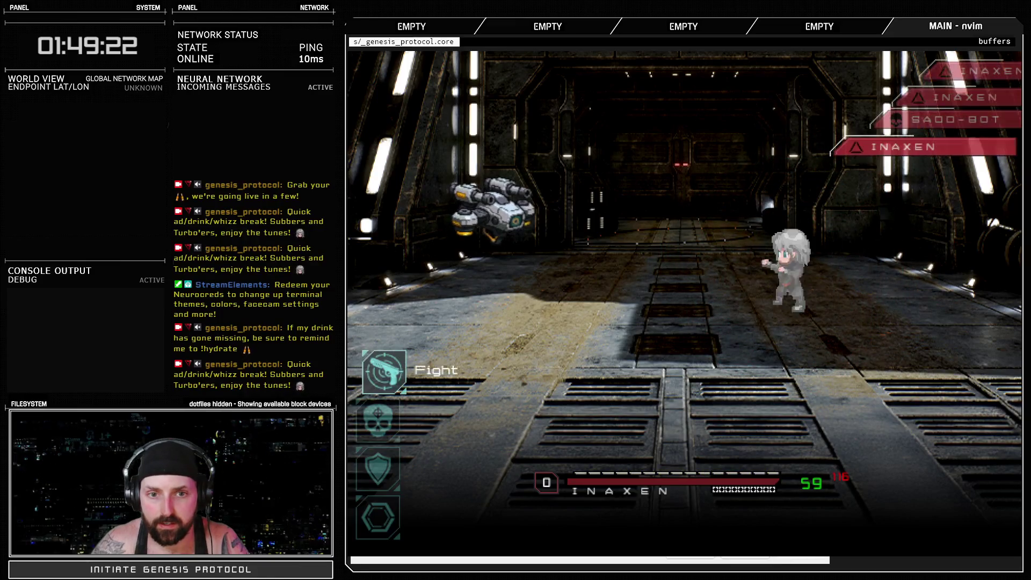
Defend for two more turns to watch and hear SADO-BOT's shot attack.
{"action": "key", "text": "Down"}
{"action": "key", "text": "Return"}
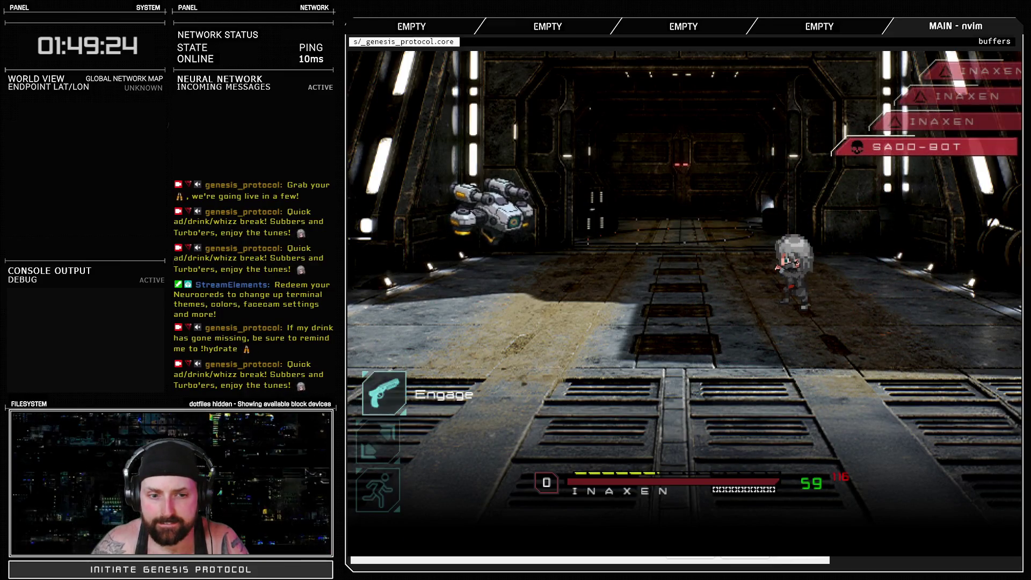
{"action": "key", "text": "Return"}
{"action": "key", "text": "Return"}
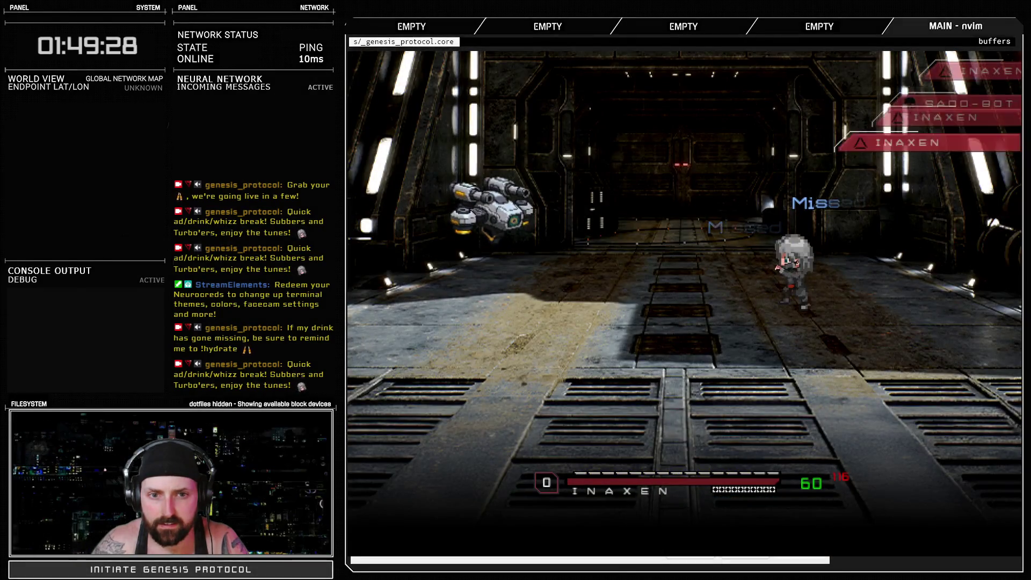
{"action": "key", "text": "Down"}
{"action": "key", "text": "Down"}
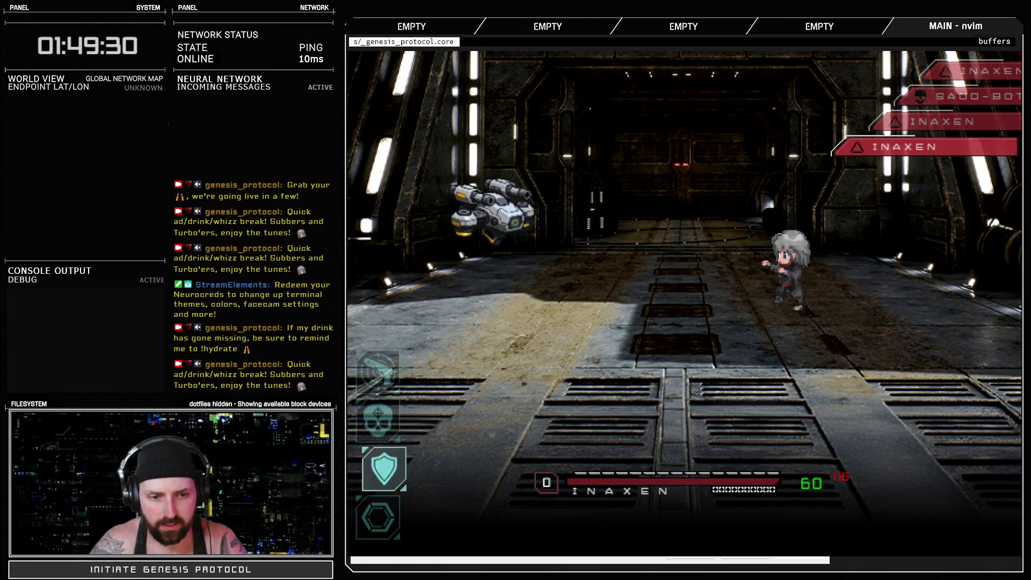
{"action": "key", "text": "Return"}
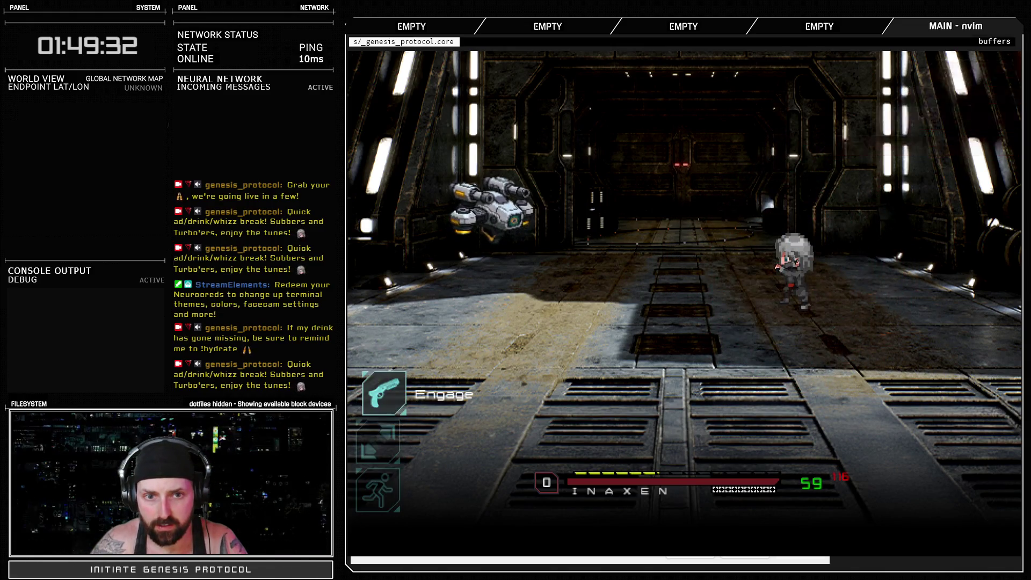
{"action": "key", "text": "Return"}
{"action": "key", "text": "Return"}
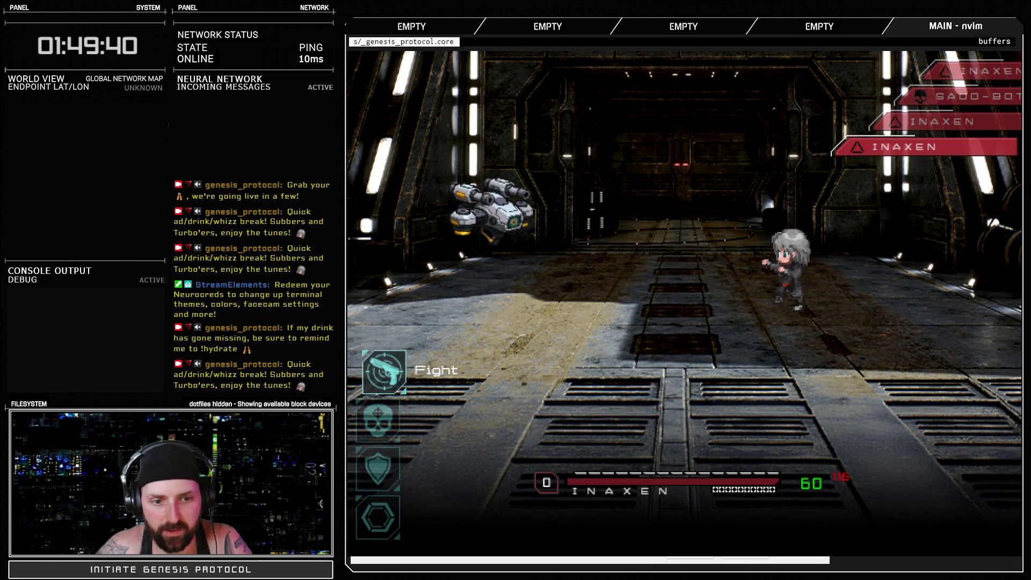
Hit SADO-BOT with Jawbreaker, then have Inaxen defend the next turn.
{"action": "key", "text": "Return"}
{"action": "key", "text": "Return"}
{"action": "key", "text": "Return"}
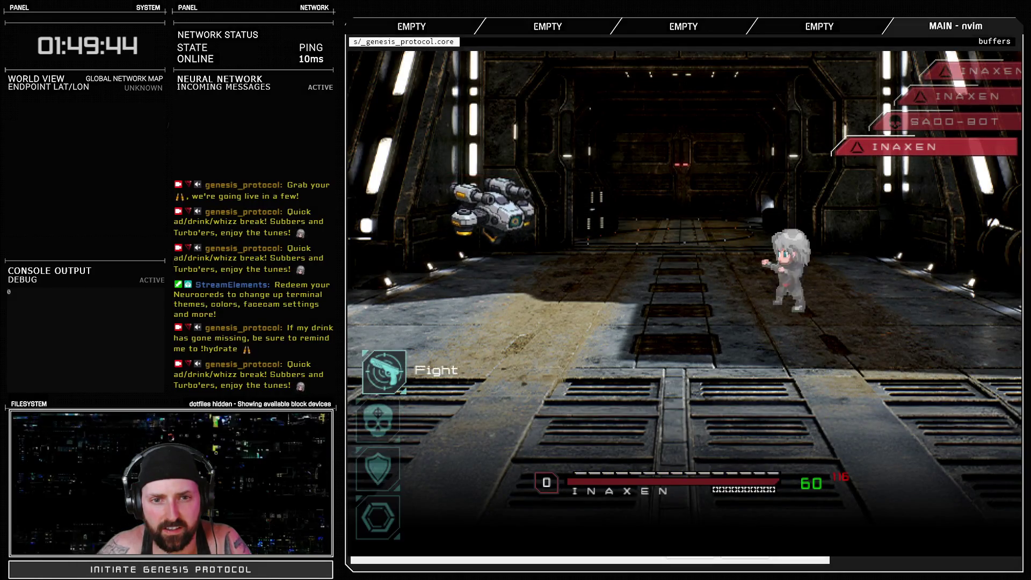
{"action": "key", "text": "Return"}
{"action": "key", "text": "Return"}
{"action": "key", "text": "Return"}
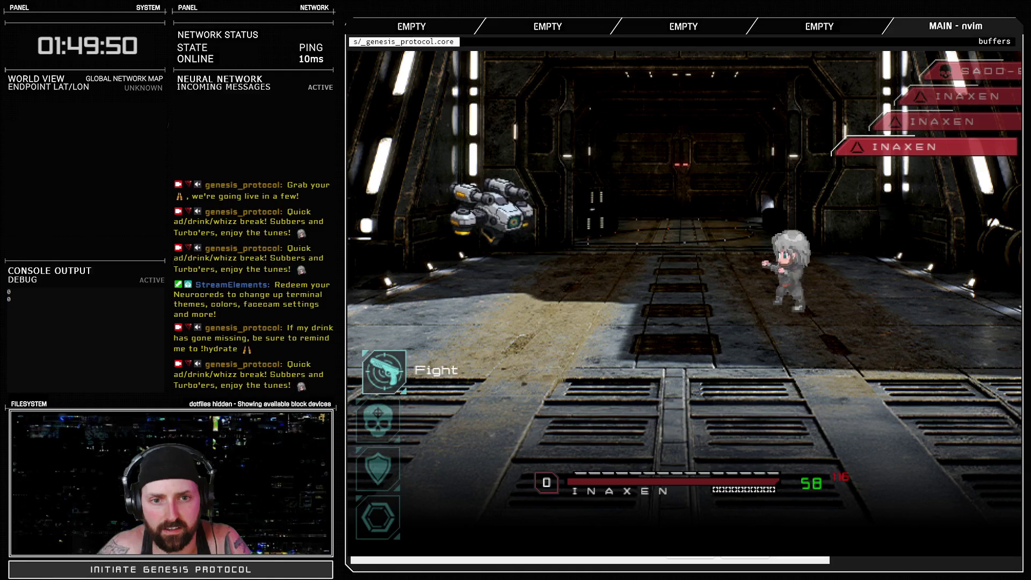
{"action": "key", "text": "Down"}
{"action": "key", "text": "Down"}
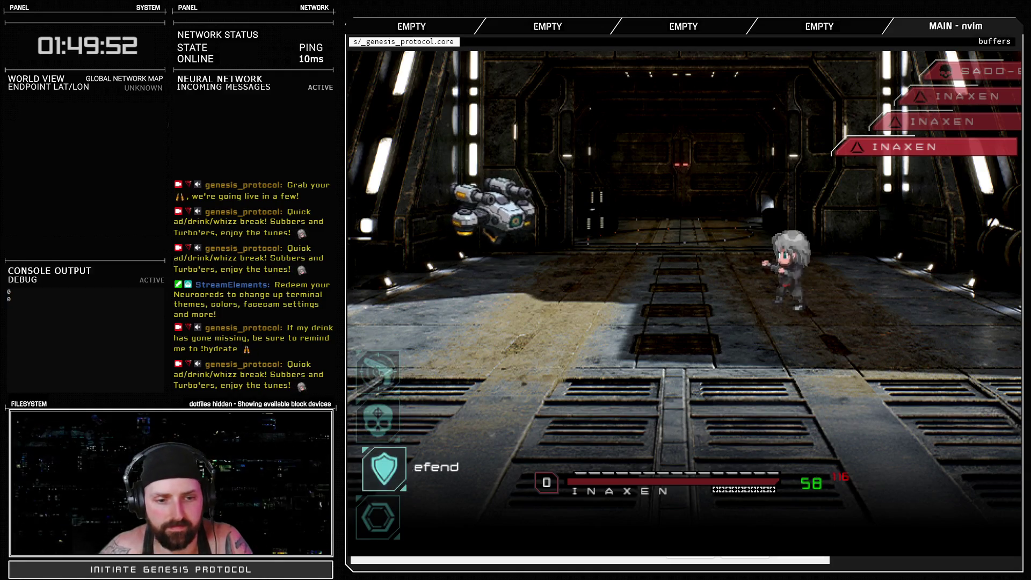
{"action": "key", "text": "Return"}
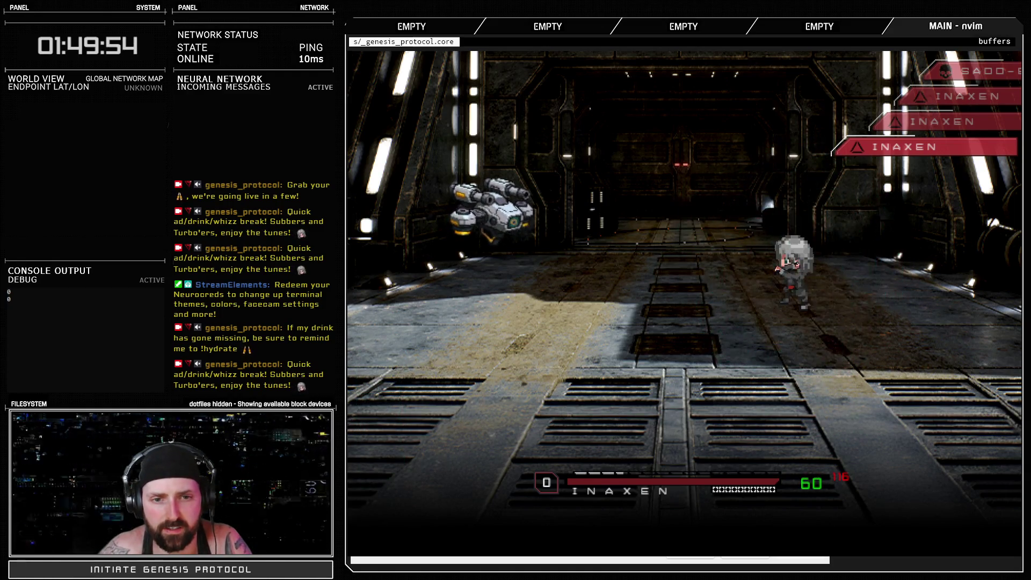
{"action": "key", "text": "Down"}
{"action": "key", "text": "Down"}
{"action": "key", "text": "Return"}
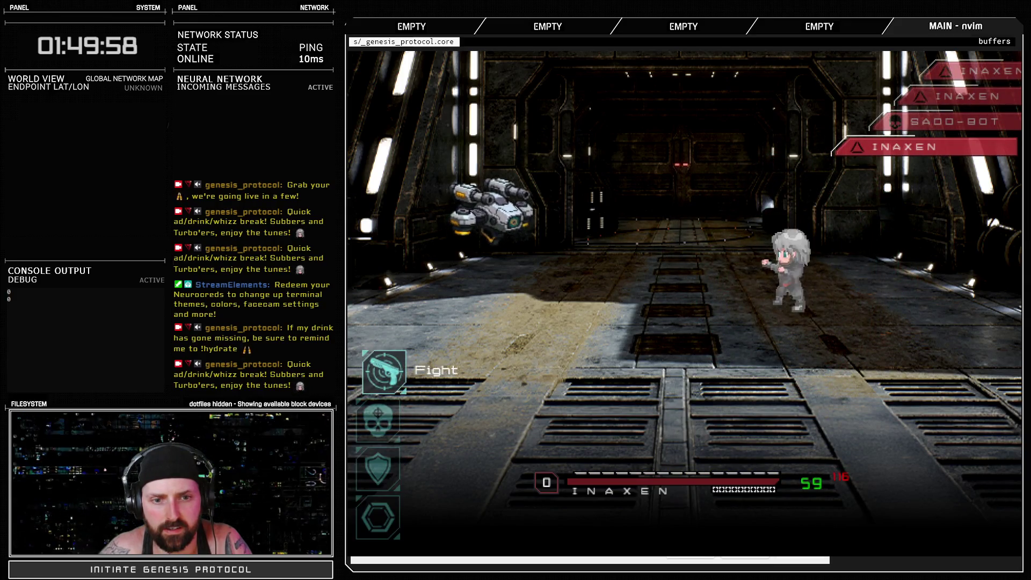
Defend again and move the party choice toward running away.
{"action": "key", "text": "Down"}
{"action": "key", "text": "Down"}
{"action": "key", "text": "Return"}
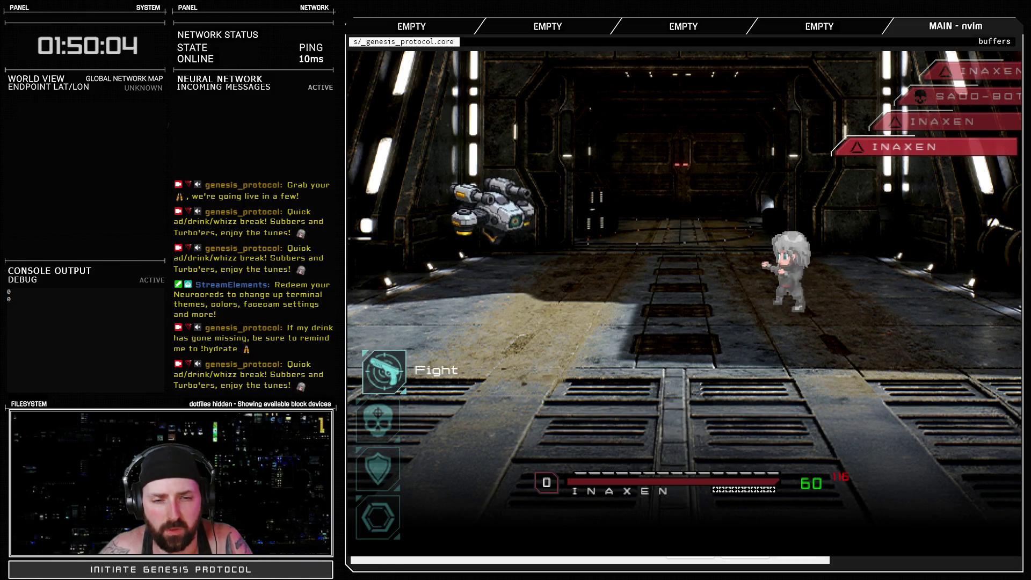
{"action": "key", "text": "Down"}
{"action": "key", "text": "Down"}
{"action": "key", "text": "Return"}
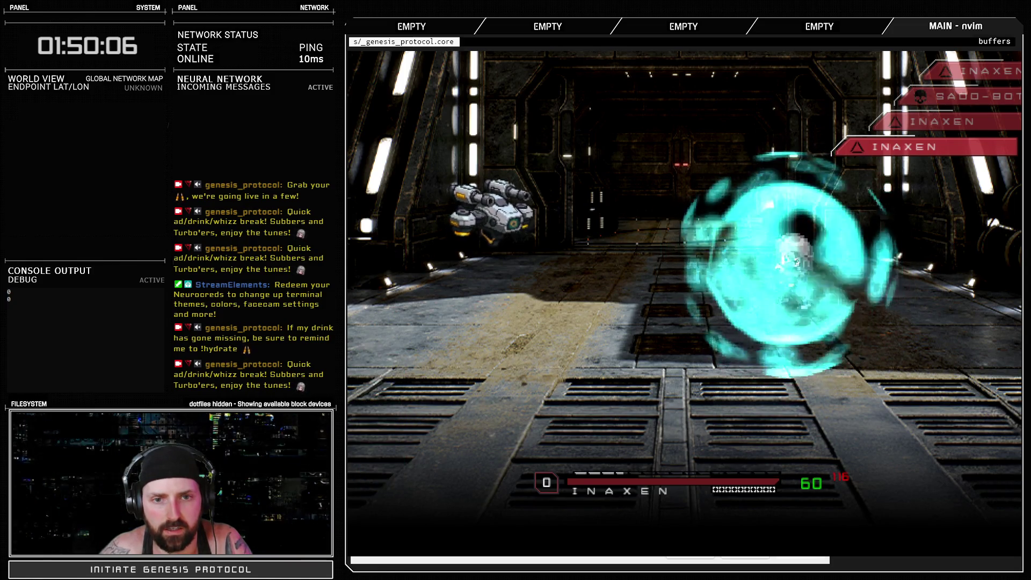
{"action": "key", "text": "Down"}
End the battle test and open the 026: SAD-Bot Attack sound timings in Animations.
{"action": "key", "text": "Return"}
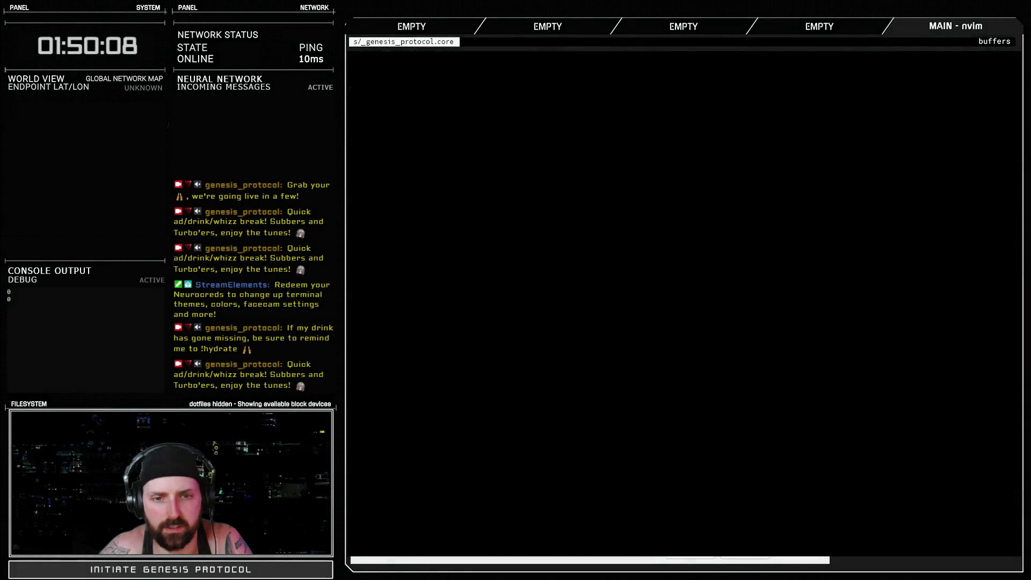
{"action": "left_click", "coordinate": [669, 155]}
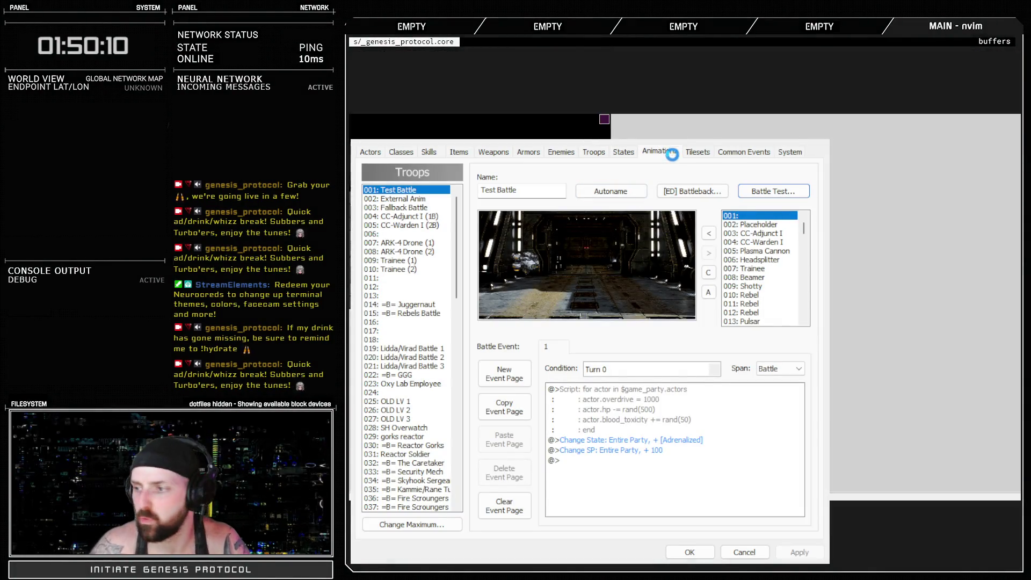
{"action": "left_click", "coordinate": [635, 242]}
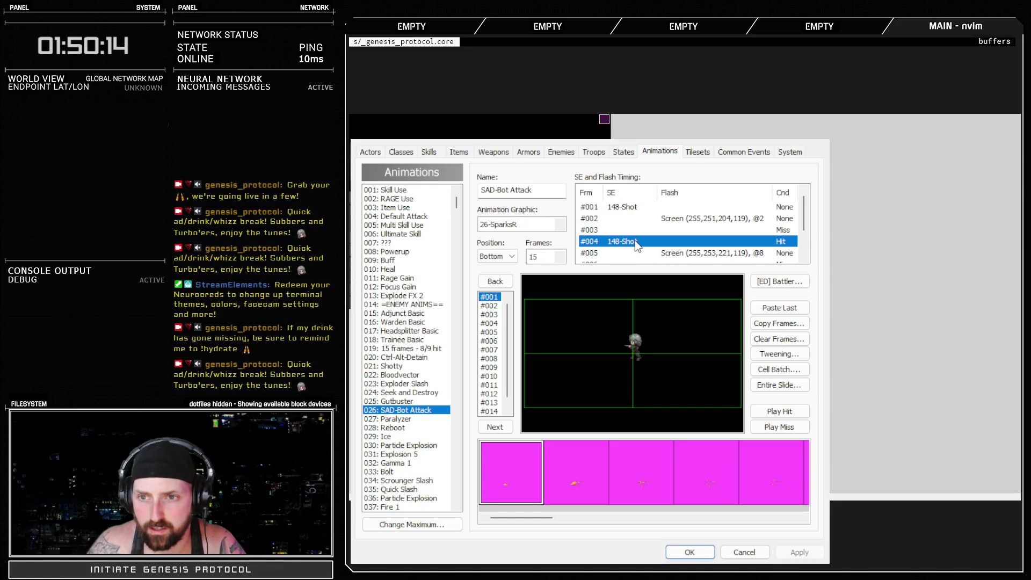
{"action": "left_click", "coordinate": [850, 246]}
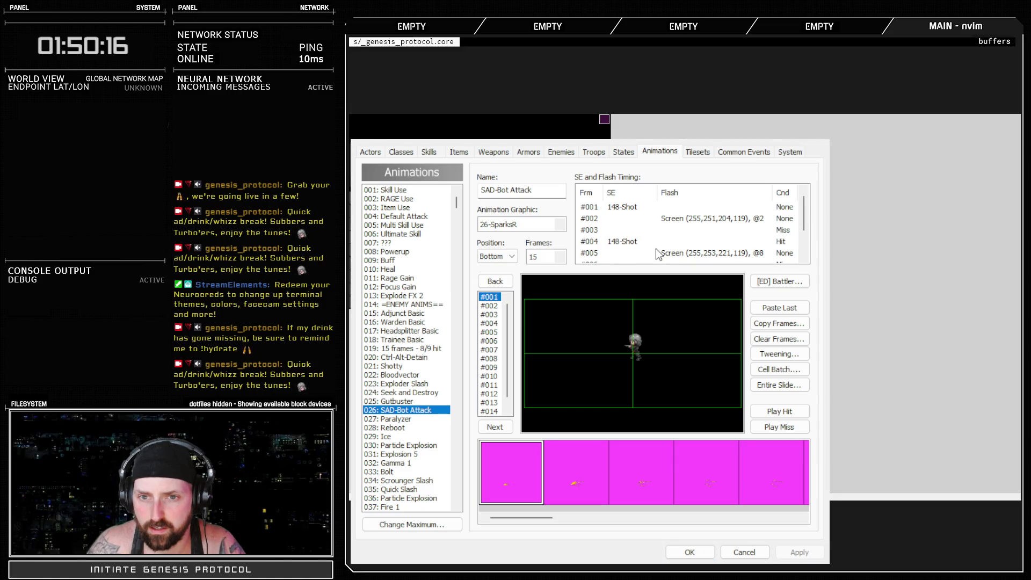
{"action": "left_click", "coordinate": [814, 373]}
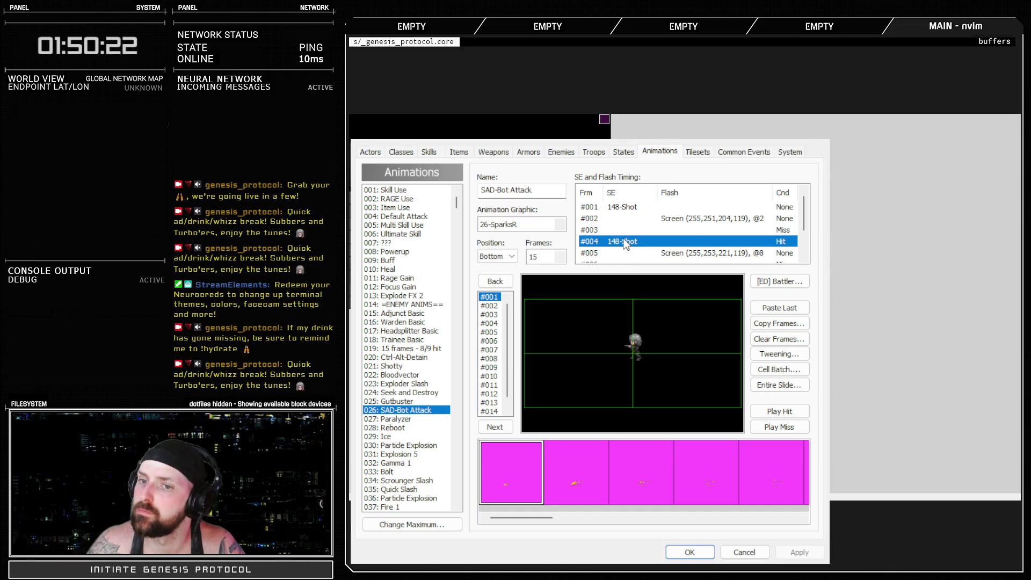
Add the 148-Shot sound effect to frame #005.
{"action": "left_click", "coordinate": [647, 261]}
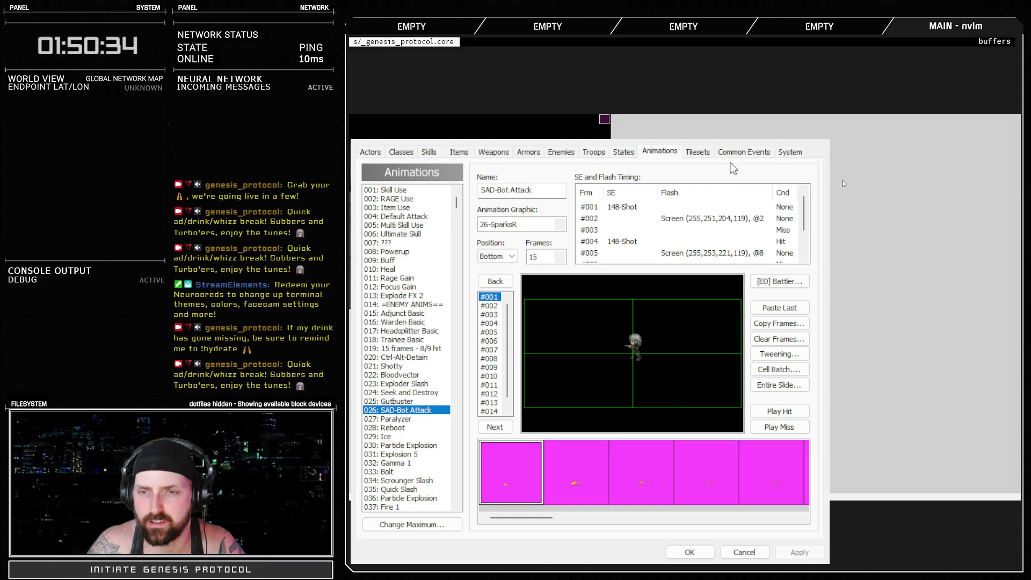
{"action": "left_click", "coordinate": [669, 343]}
{"action": "left_click", "coordinate": [727, 363]}
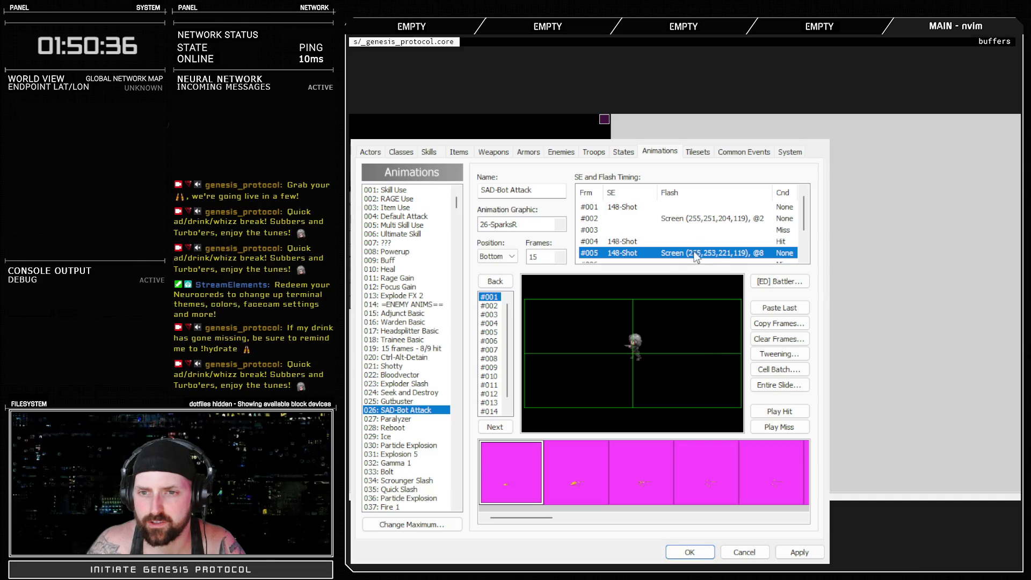
Delete the 148-Shot entry from frame #004 and apply.
{"action": "left_click", "coordinate": [705, 241]}
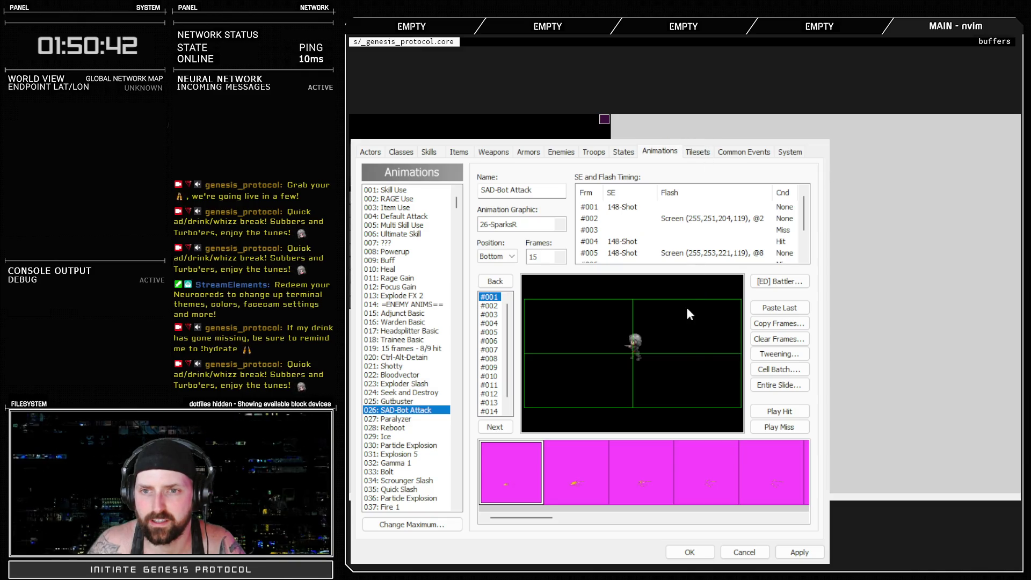
{"action": "left_click", "coordinate": [623, 242]}
{"action": "key", "text": "Delete"}
{"action": "left_click", "coordinate": [799, 552]}
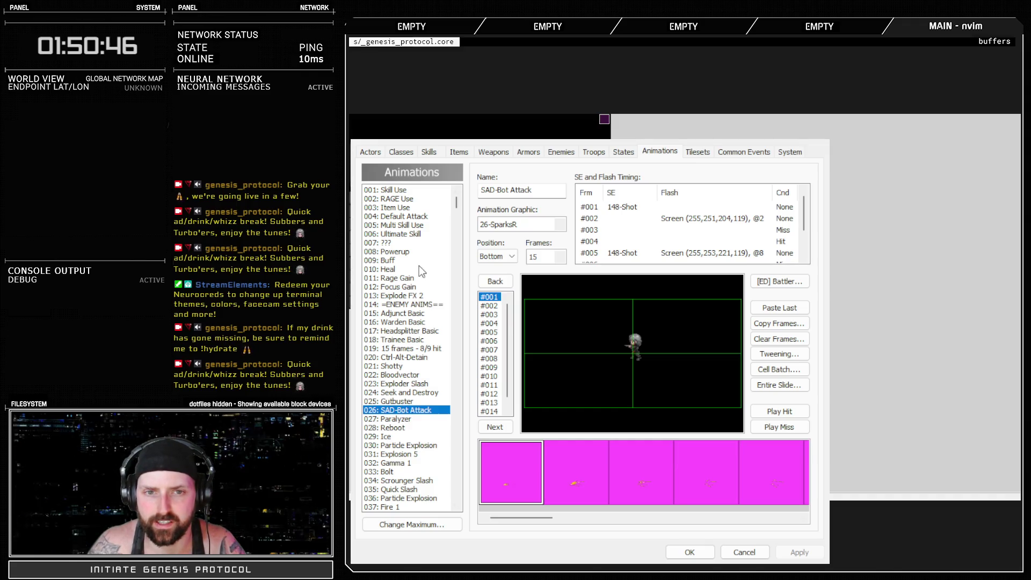
Browse the Powerup, Buff and Ultimate Skill animations, then return to Troops.
{"action": "left_click", "coordinate": [405, 252]}
{"action": "key", "text": "Down"}
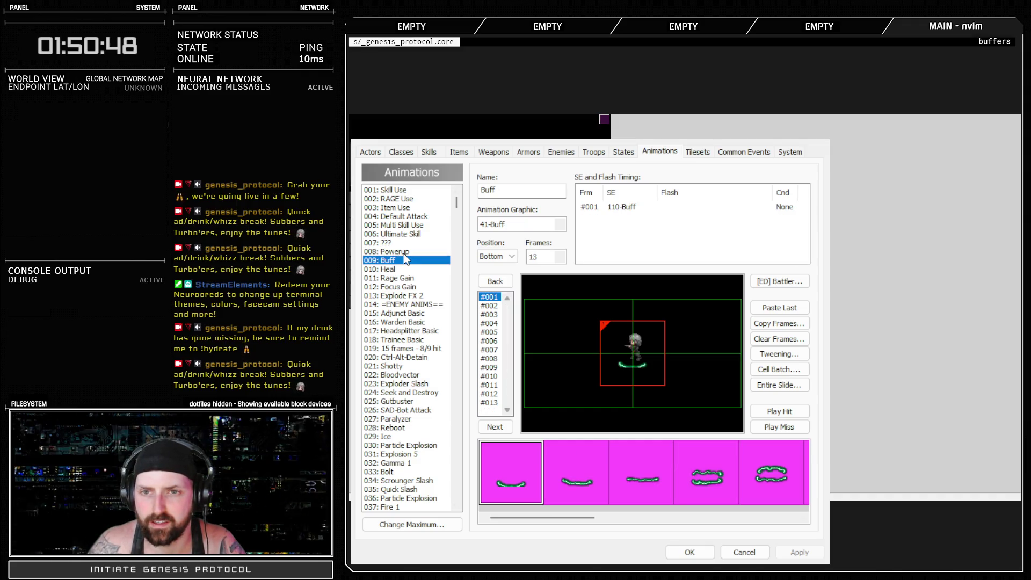
{"action": "key", "text": "Up"}
{"action": "key", "text": "Up"}
{"action": "key", "text": "Up"}
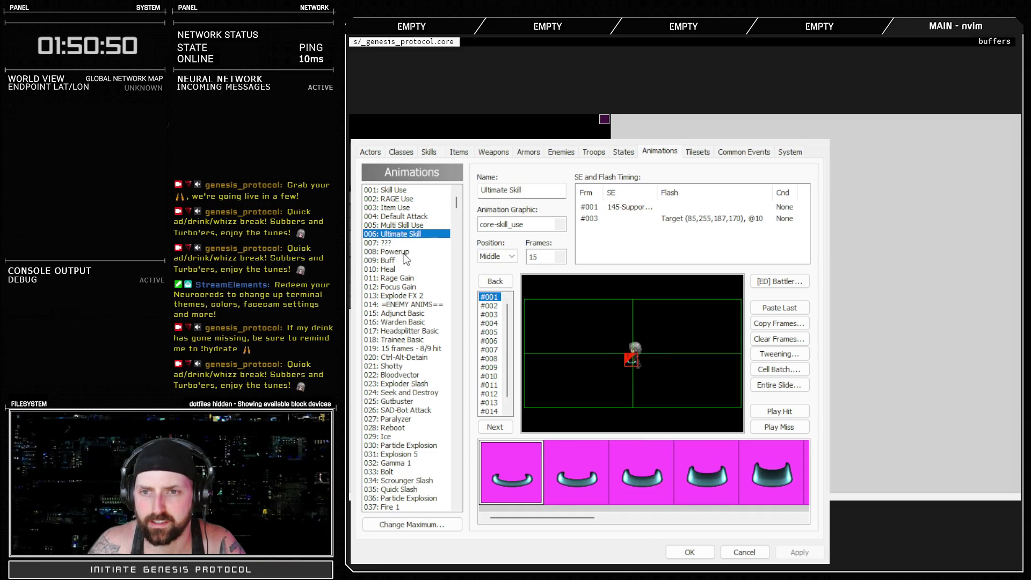
{"action": "left_click", "coordinate": [594, 152]}
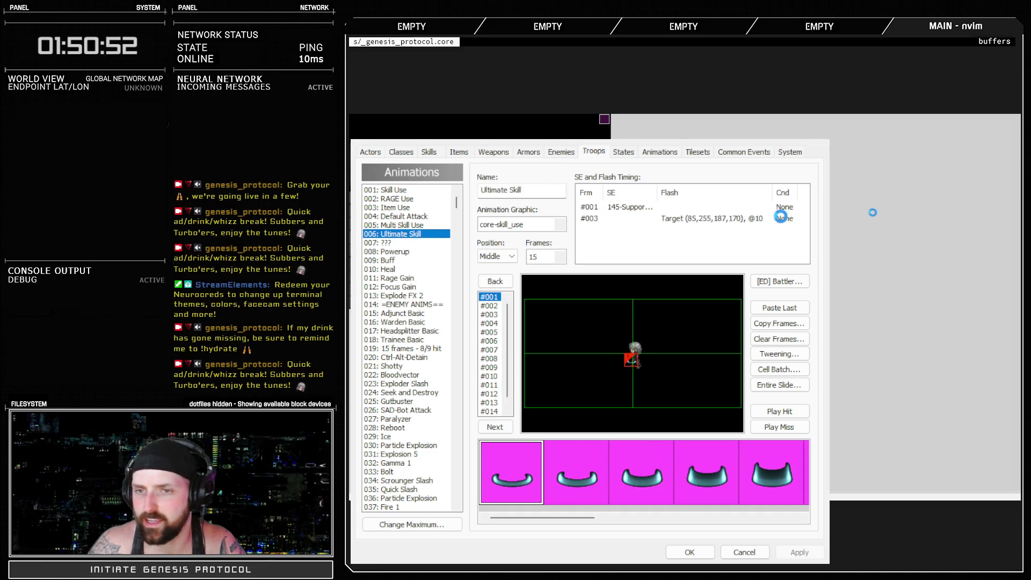
Start another battle test and have Inaxen defend through the first turns.
{"action": "left_click", "coordinate": [771, 197]}
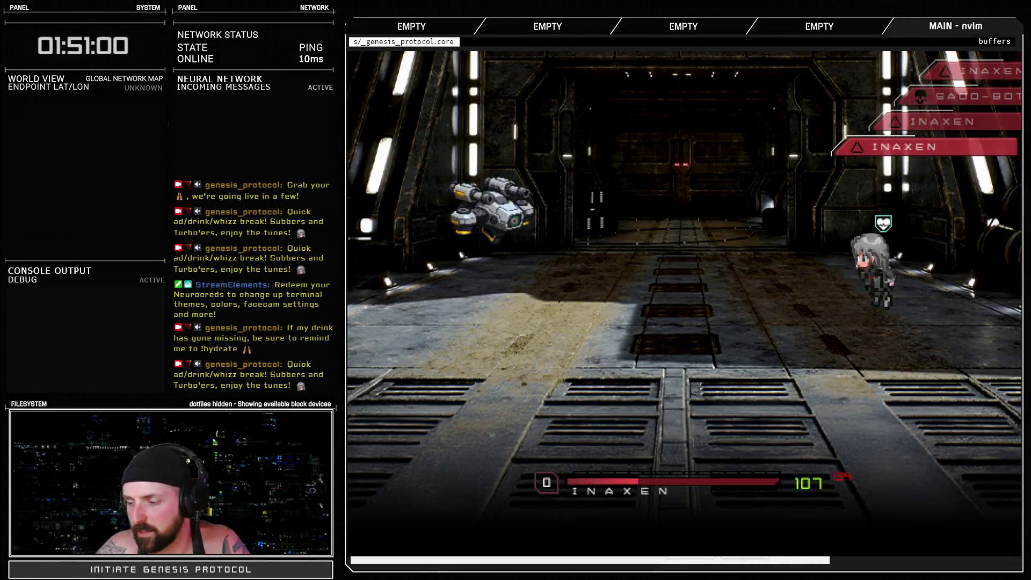
{"action": "key", "text": "Up"}
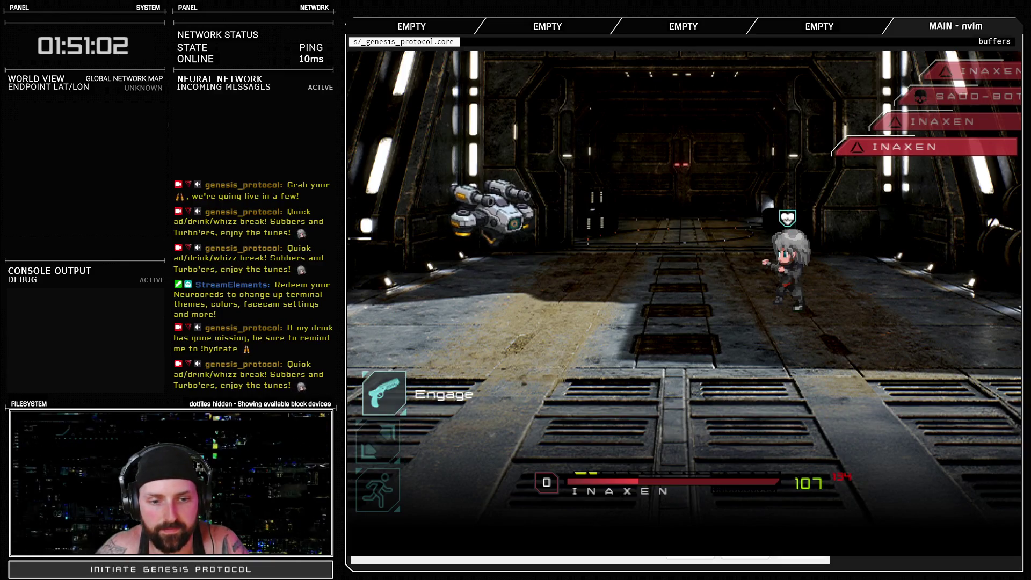
{"action": "key", "text": "Return"}
{"action": "key", "text": "Down"}
{"action": "key", "text": "Down"}
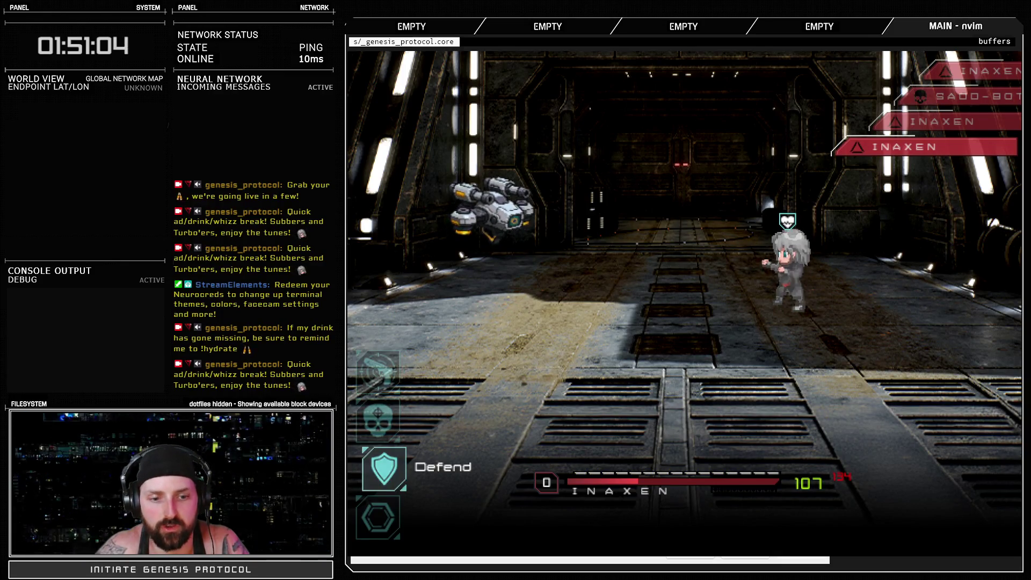
{"action": "key", "text": "Return"}
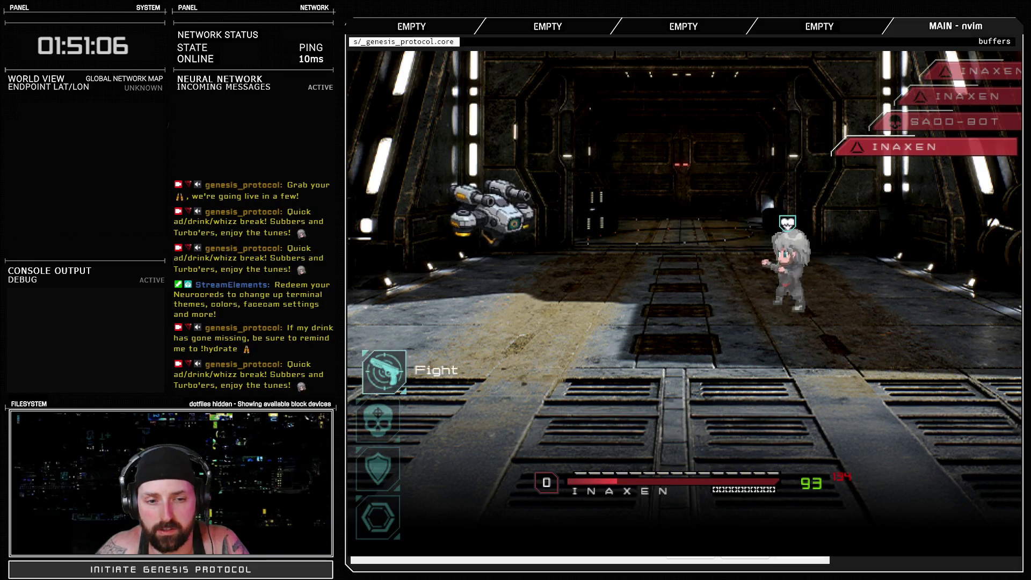
{"action": "key", "text": "Down"}
{"action": "key", "text": "Down"}
{"action": "key", "text": "Return"}
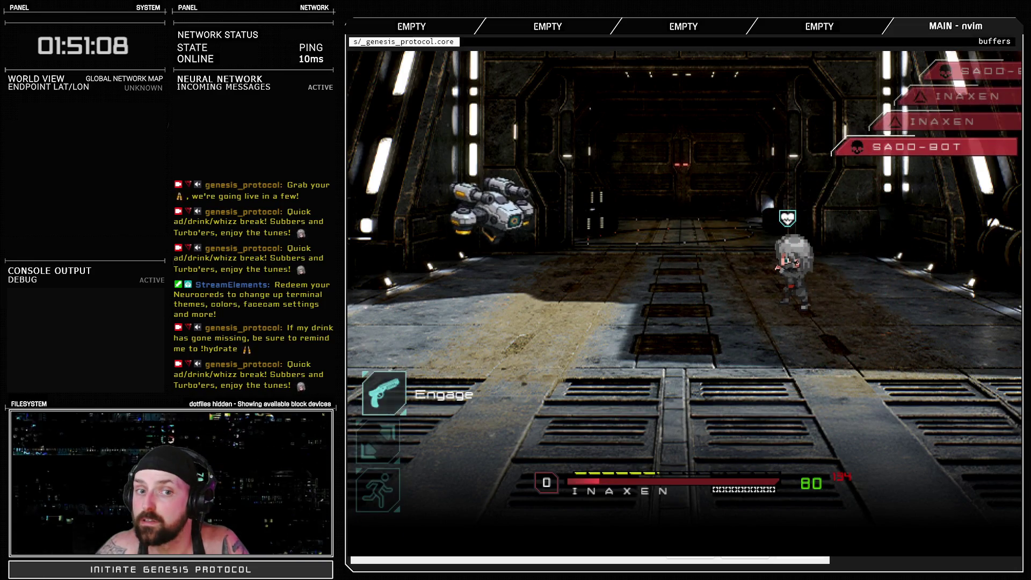
Keep defending so SADO-BOT fires its shot attack again.
{"action": "key", "text": "Down"}
{"action": "key", "text": "Return"}
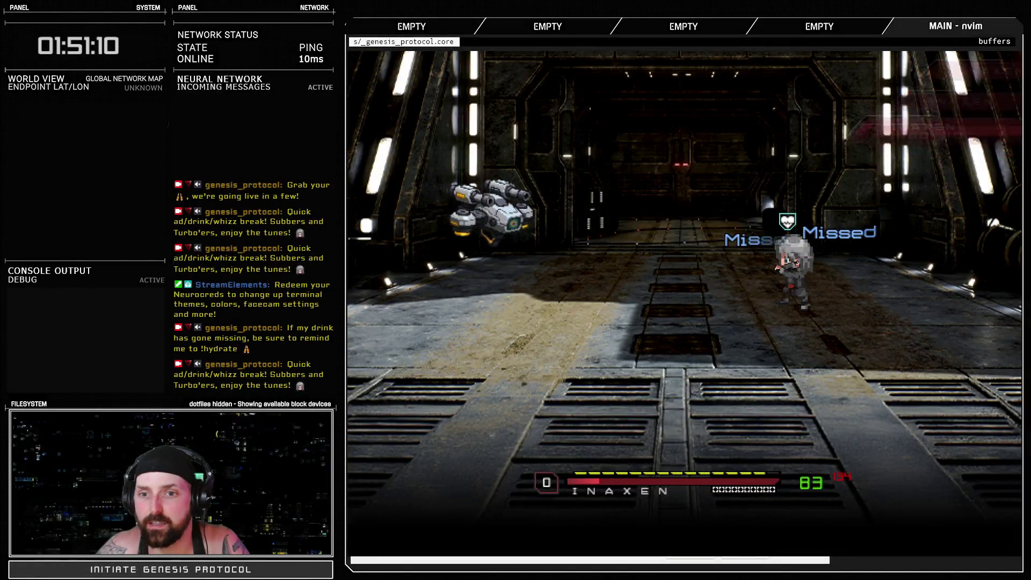
{"action": "key", "text": "Down"}
{"action": "key", "text": "Down"}
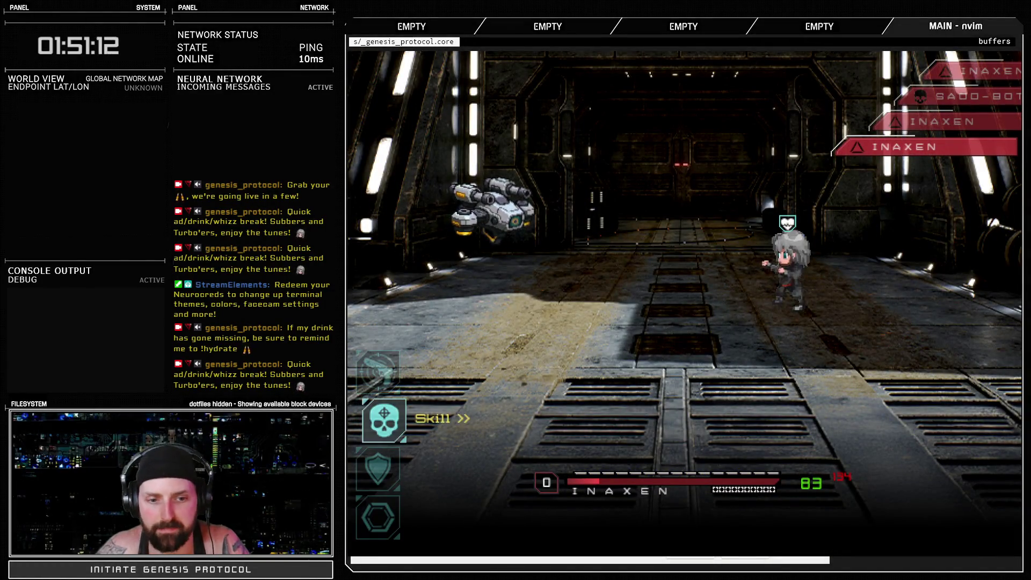
{"action": "key", "text": "Return"}
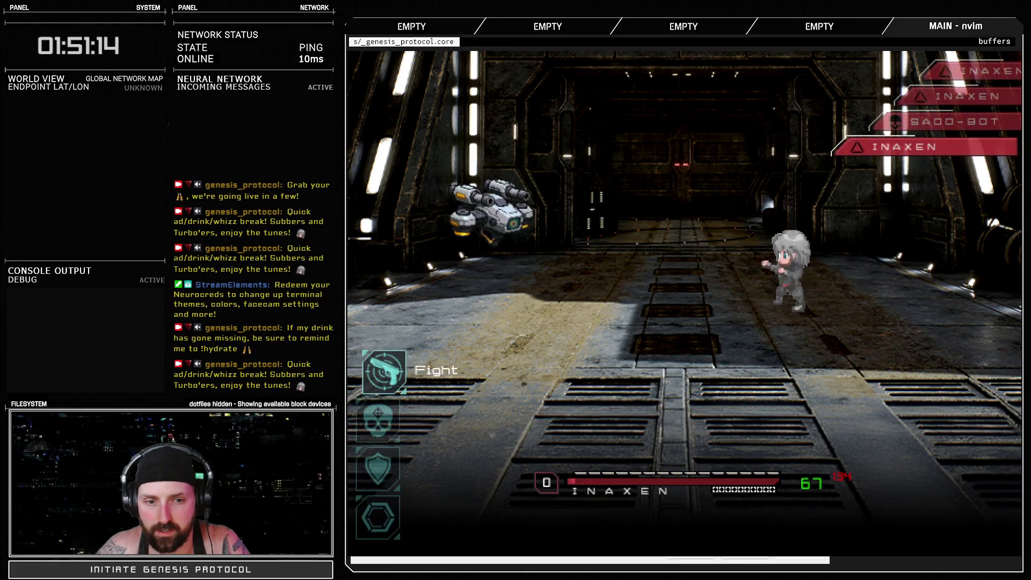
{"action": "key", "text": "Down"}
{"action": "key", "text": "Down"}
{"action": "key", "text": "Return"}
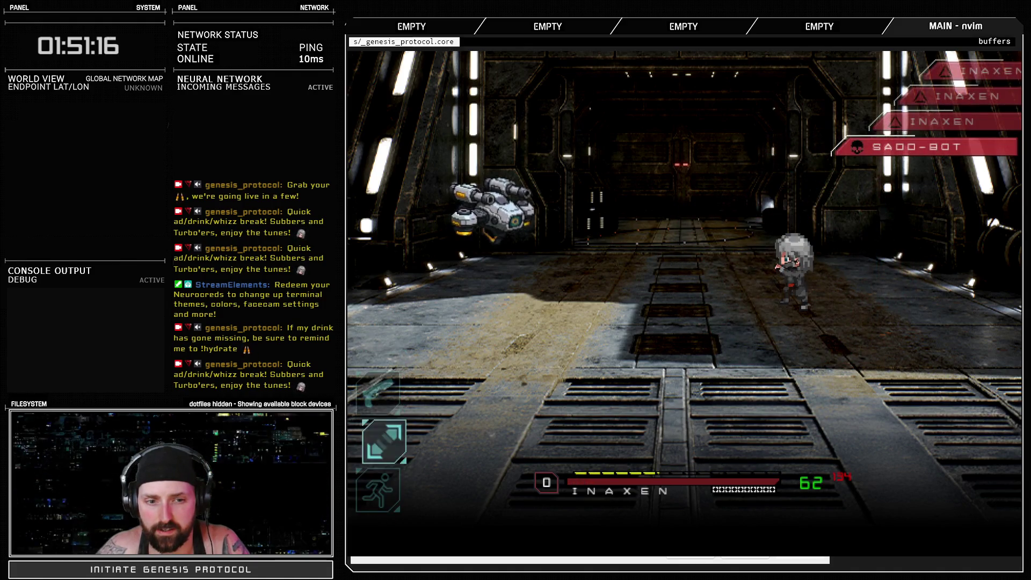
{"action": "key", "text": "Down"}
{"action": "key", "text": "Down"}
{"action": "key", "text": "Return"}
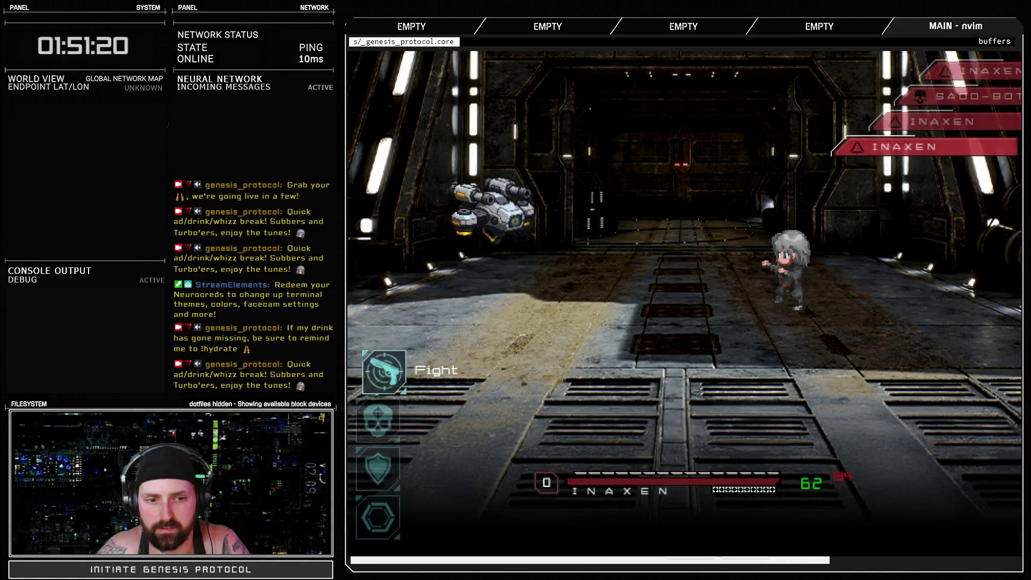
Attack SADO-BOT with Inaxen until Jawbreaker destroys it.
{"action": "key", "text": "Return"}
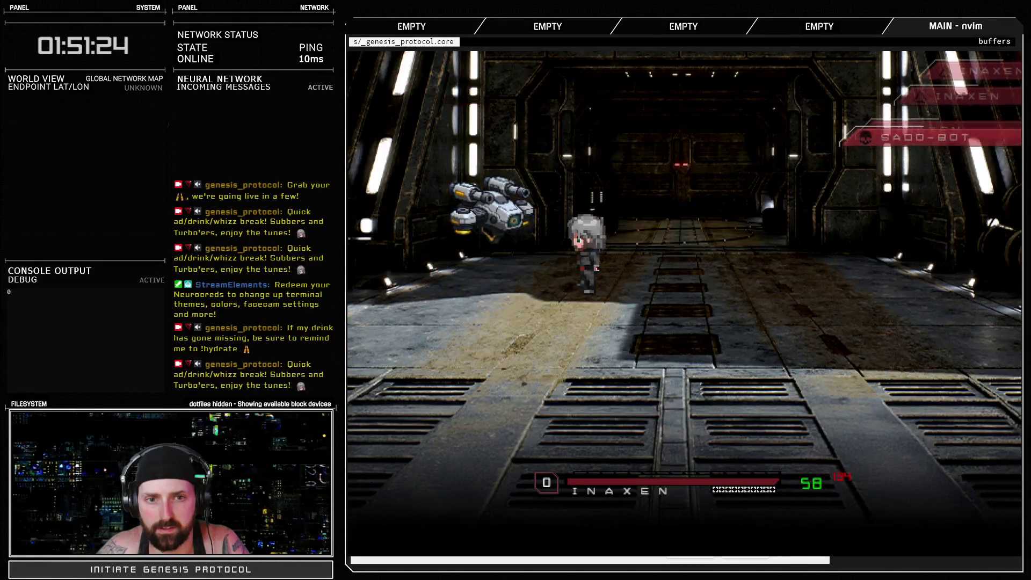
{"action": "key", "text": "Return"}
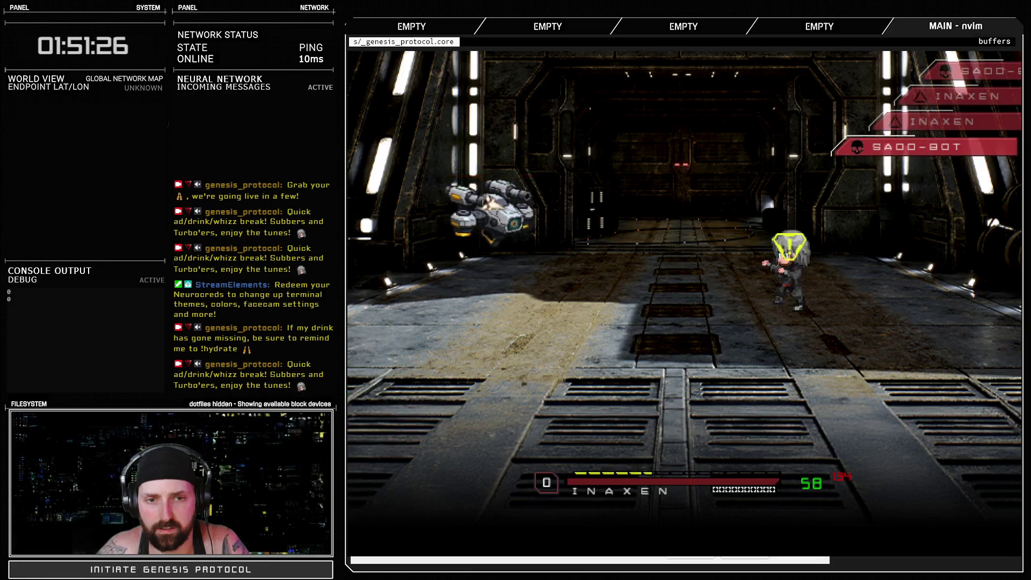
{"action": "key", "text": "Return"}
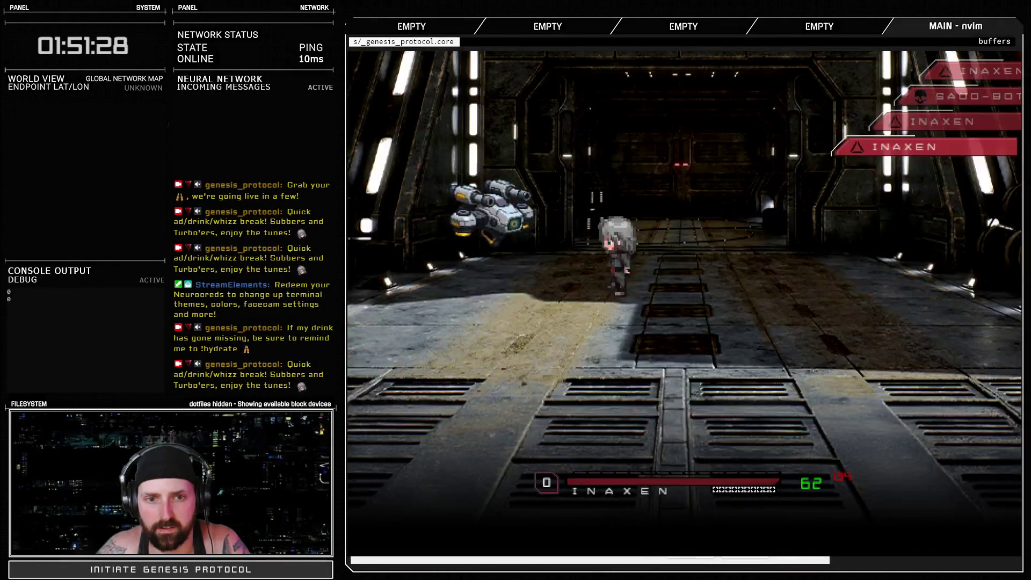
{"action": "key", "text": "Down"}
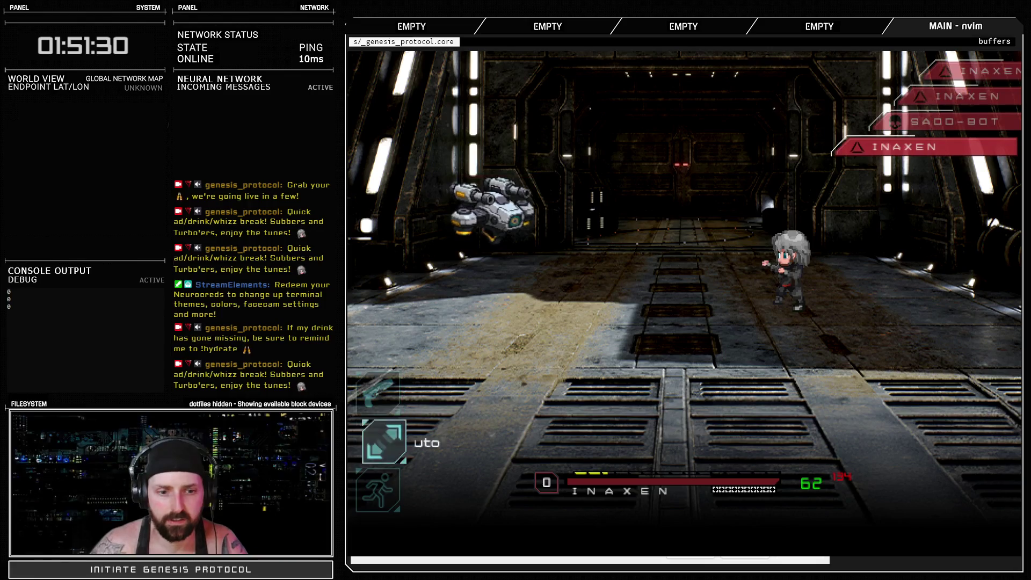
{"action": "key", "text": "Return"}
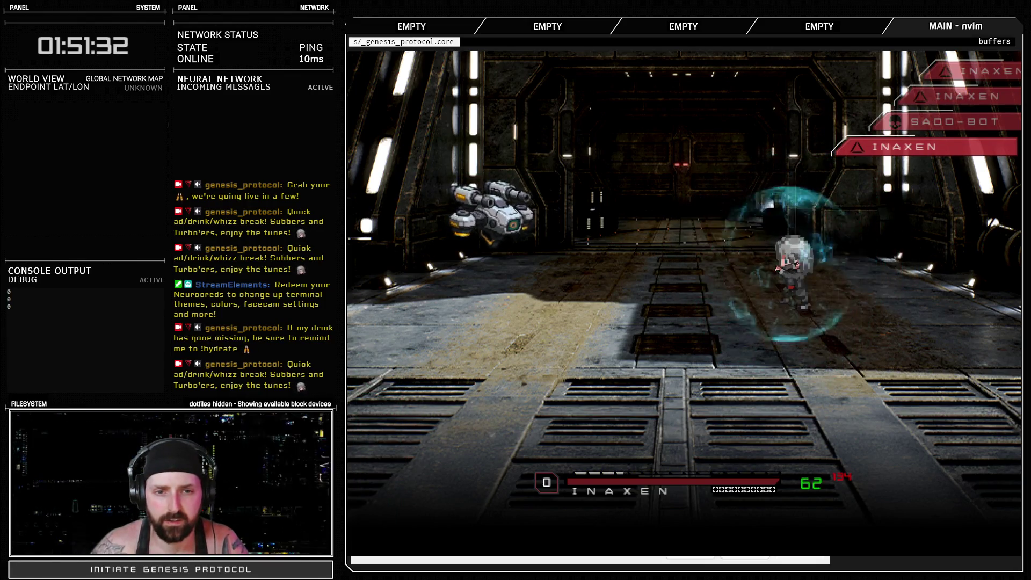
{"action": "key", "text": "Return"}
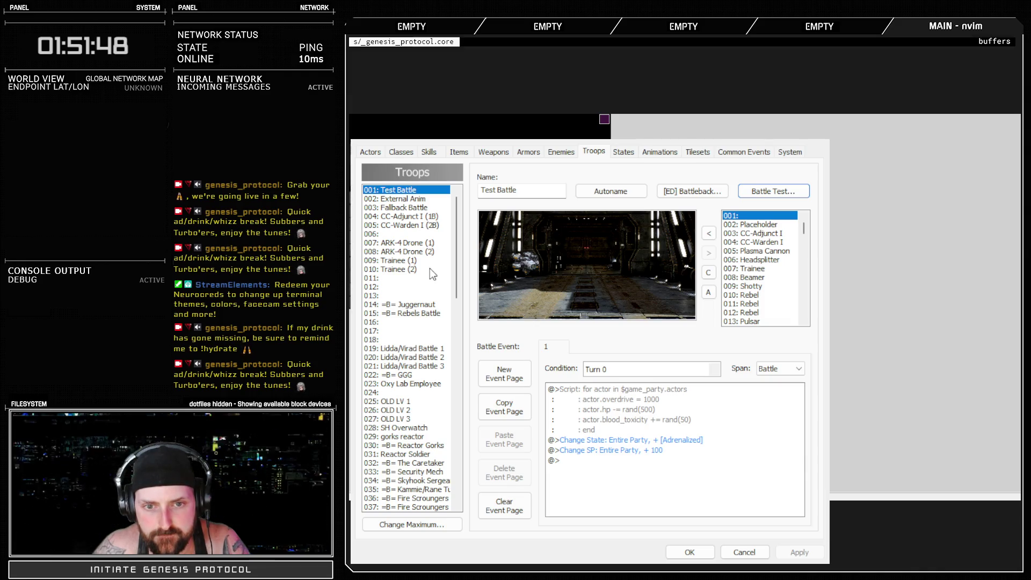
Swap SAD-Bot for 014: Bloodvector in the troop, reposition it, and apply.
{"action": "left_click", "coordinate": [568, 277]}
{"action": "left_click", "coordinate": [709, 253]}
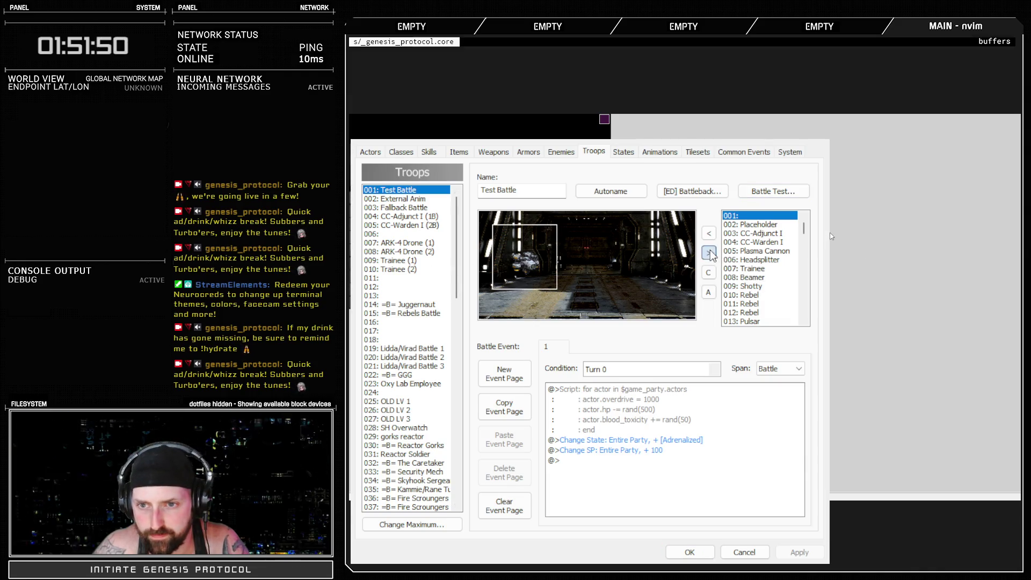
{"action": "scroll", "coordinate": [775, 279], "scroll_direction": "down", "scroll_amount": 2}
{"action": "left_click", "coordinate": [775, 277]}
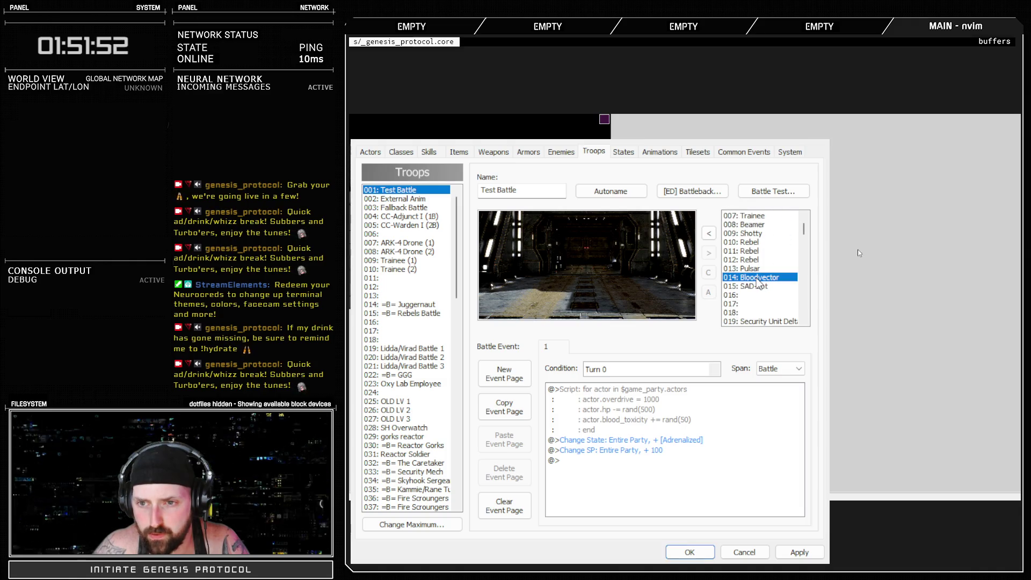
{"action": "left_click", "coordinate": [709, 234]}
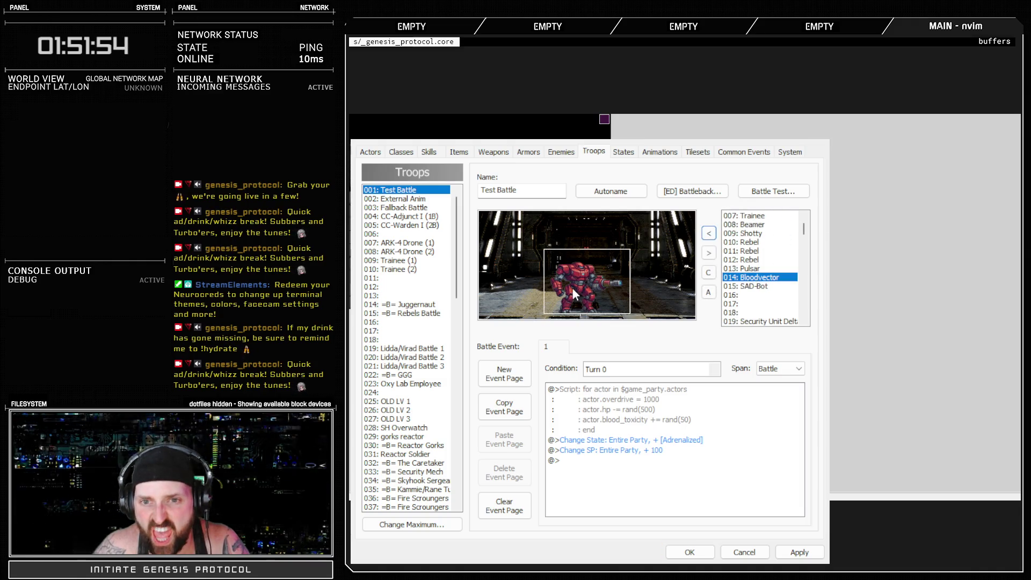
{"action": "left_click_drag", "start_coordinate": [572, 288], "coordinate": [530, 272]}
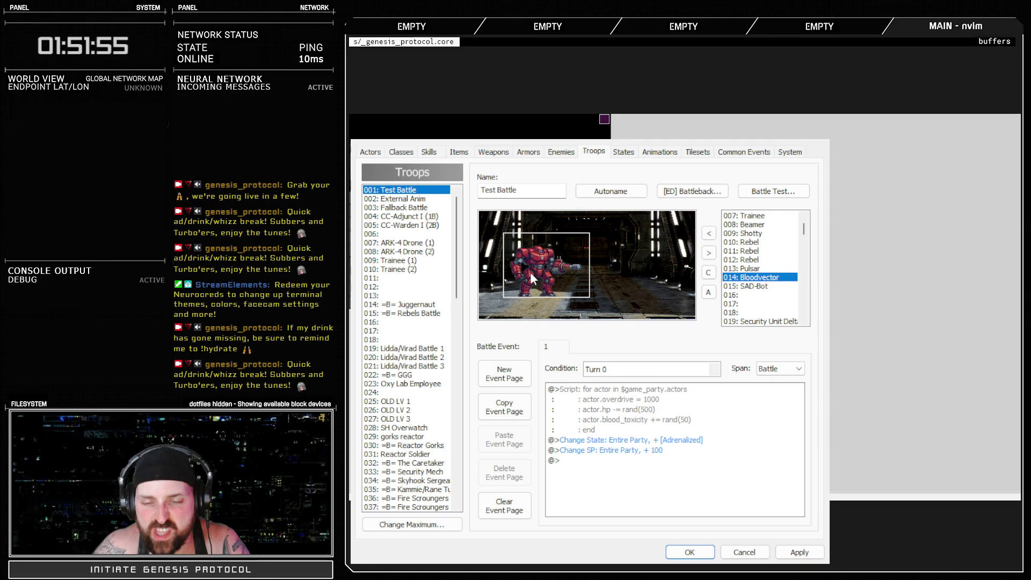
{"action": "left_click", "coordinate": [798, 552]}
Review Bloodvector's entry on the Enemies page, then switch to Animations.
{"action": "left_click", "coordinate": [562, 155]}
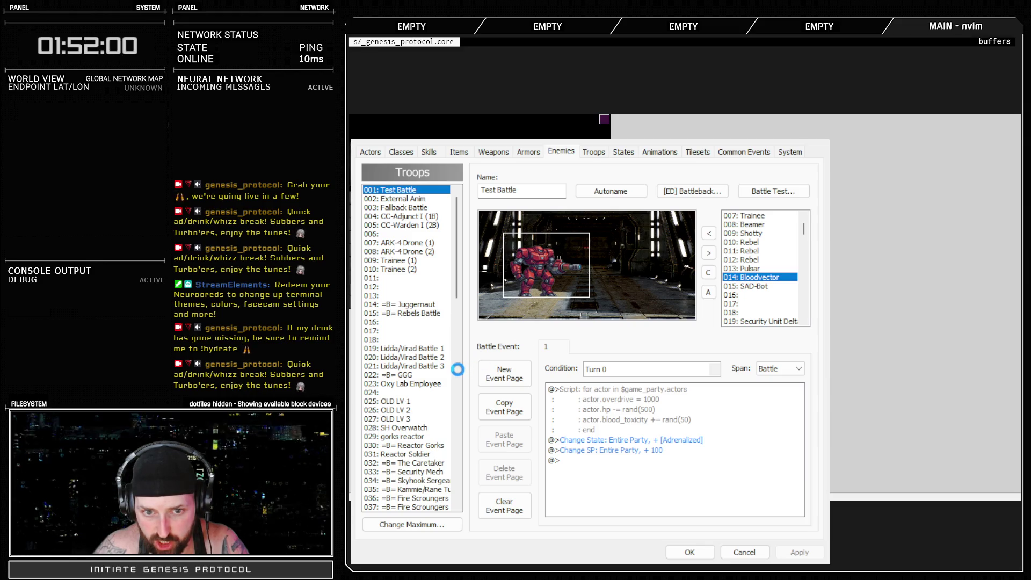
{"action": "left_click", "coordinate": [417, 305]}
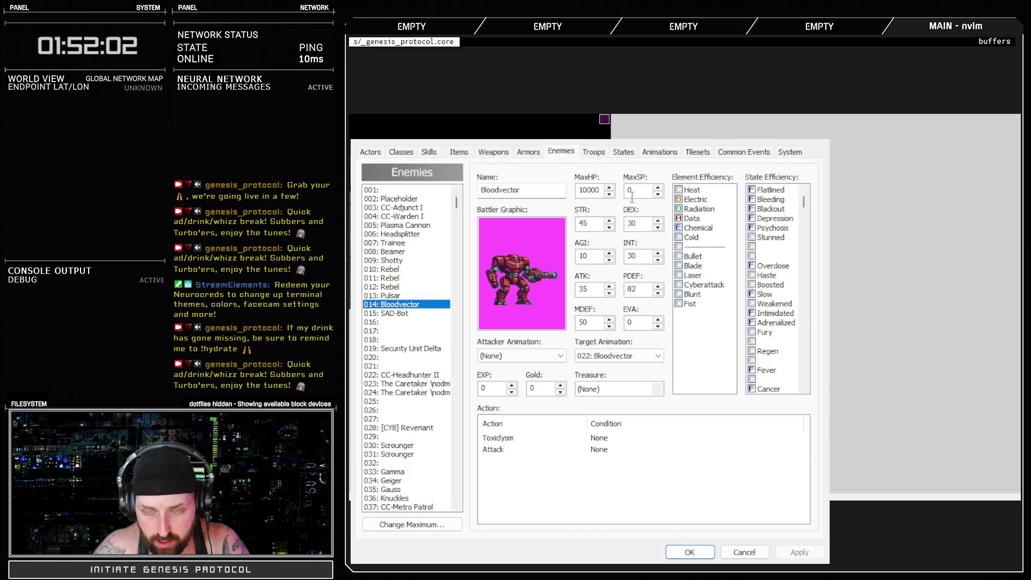
{"action": "left_click", "coordinate": [653, 153]}
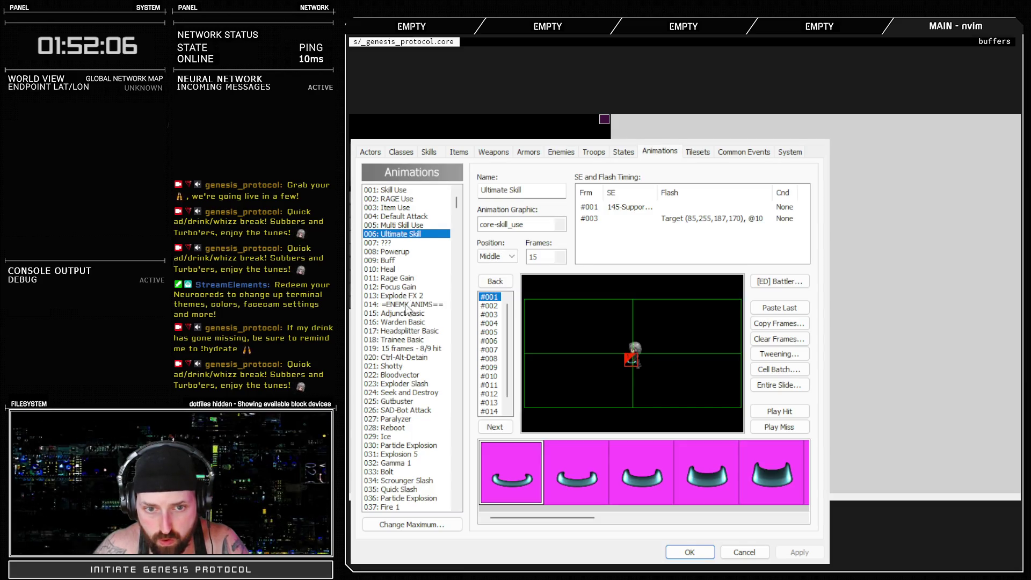
Select 022: Bloodvector, preview its hit, add a 174-Laser SE at frame 3, and apply.
{"action": "left_click", "coordinate": [403, 375]}
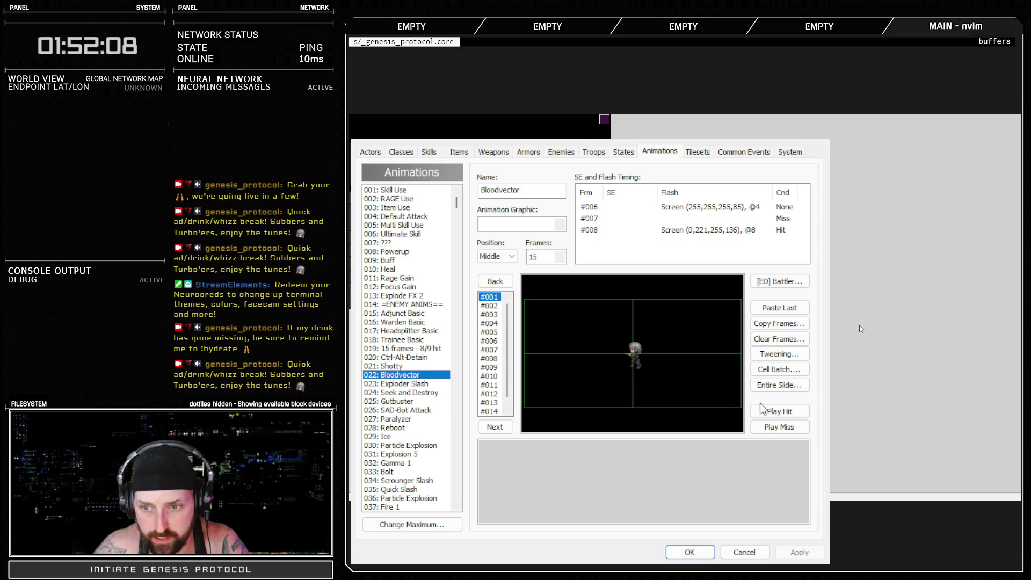
{"action": "left_click", "coordinate": [780, 411]}
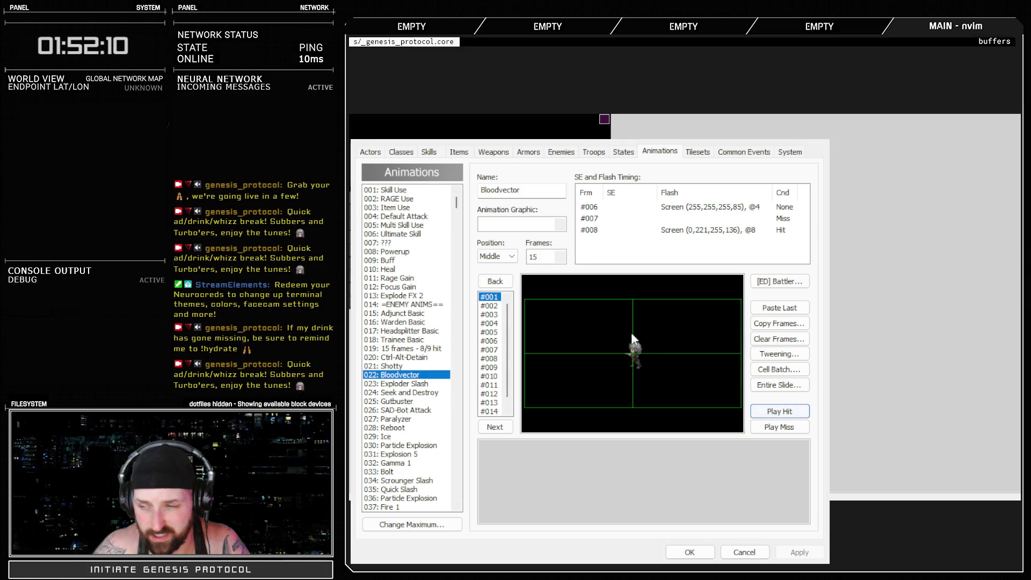
{"action": "left_click", "coordinate": [597, 243]}
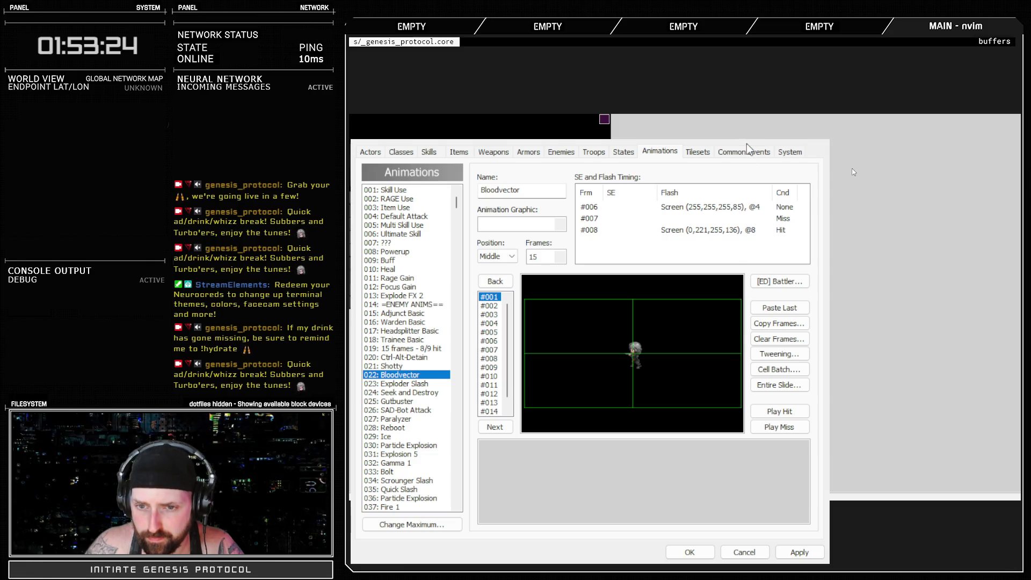
{"action": "left_click", "coordinate": [798, 552]}
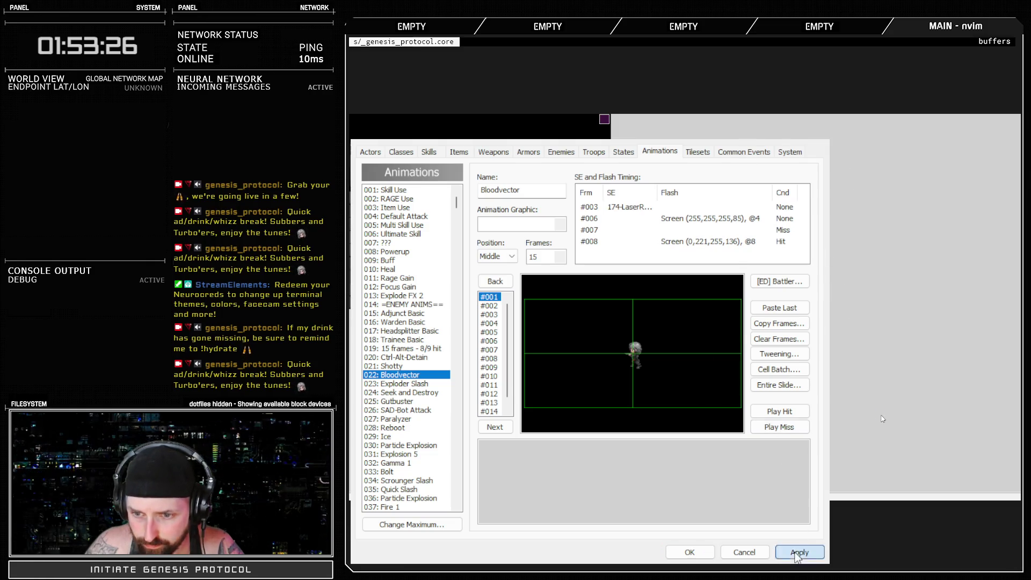
Start a battle test from Troops and have Inaxen shield on the first turn.
{"action": "left_click", "coordinate": [595, 152]}
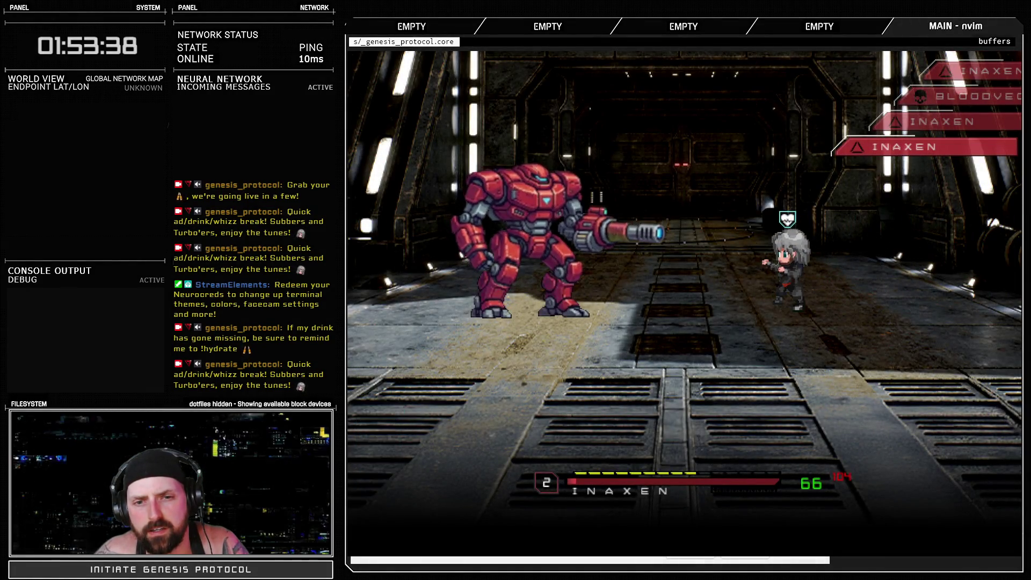
{"action": "key", "text": "Down"}
{"action": "key", "text": "Return"}
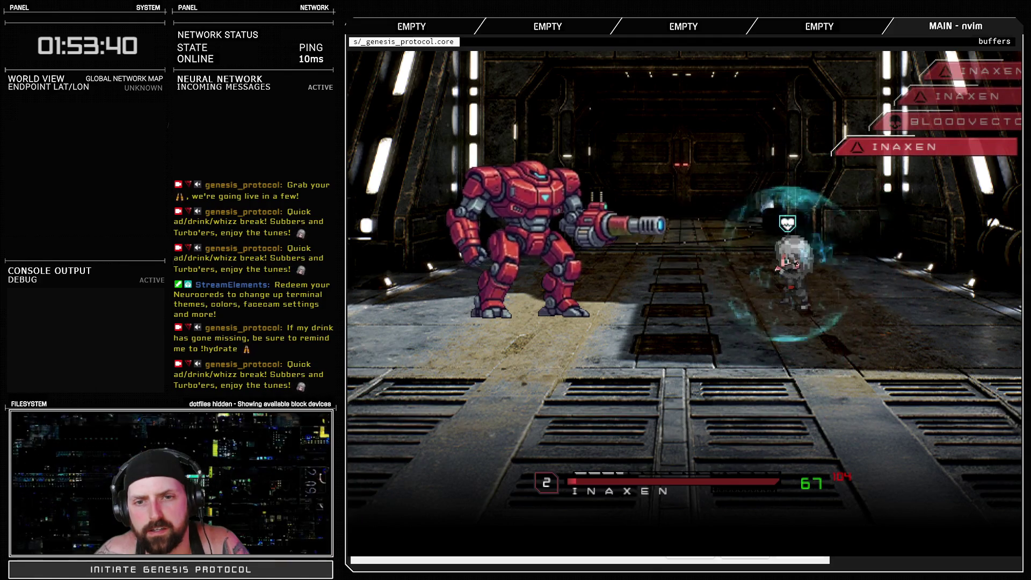
{"action": "key", "text": "Return"}
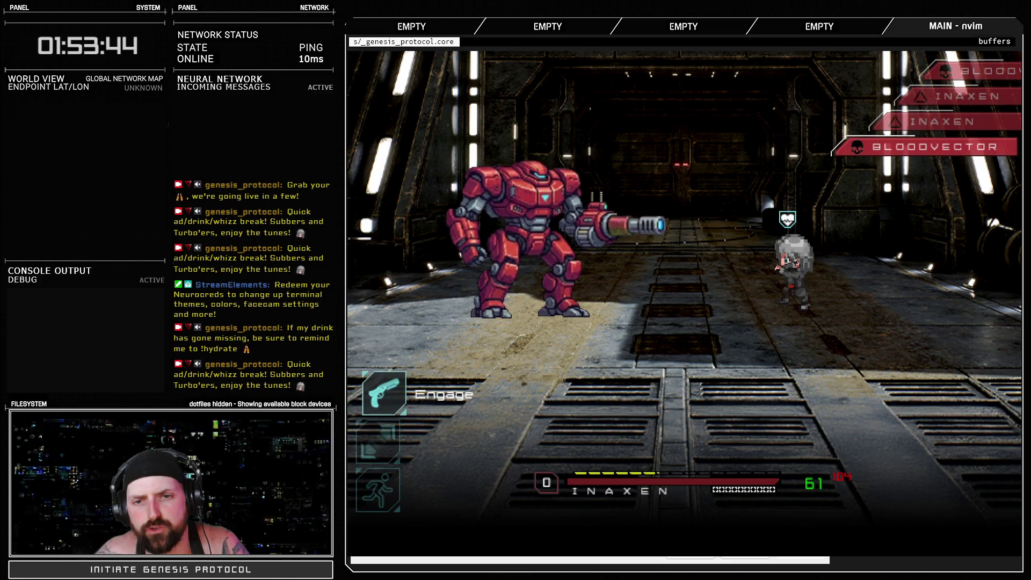
{"action": "key", "text": "Return"}
{"action": "key", "text": "Return"}
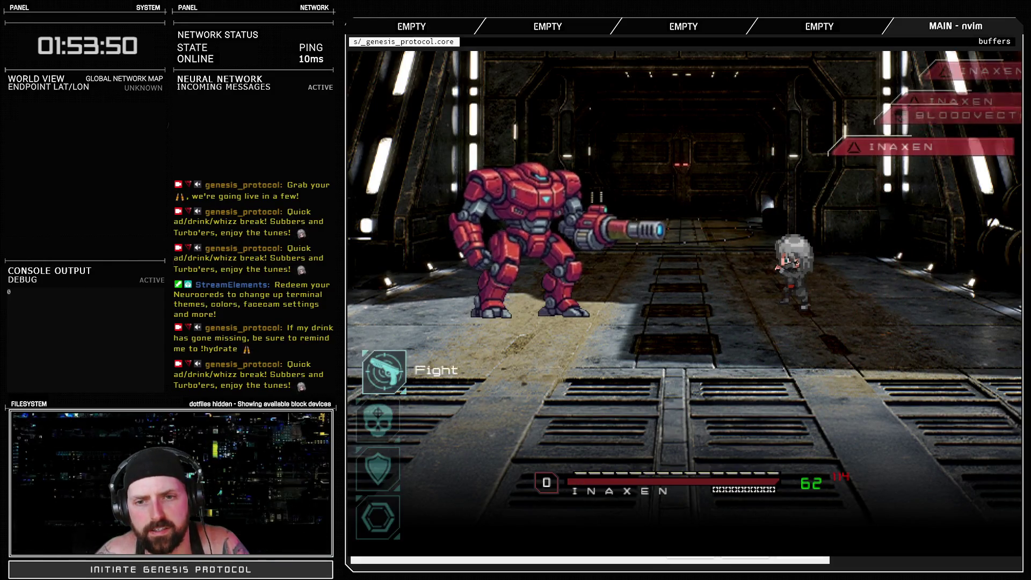
Attack Bloodvector with Inaxen, then close the test window with Alt+F4.
{"action": "key", "text": "Down"}
{"action": "key", "text": "Return"}
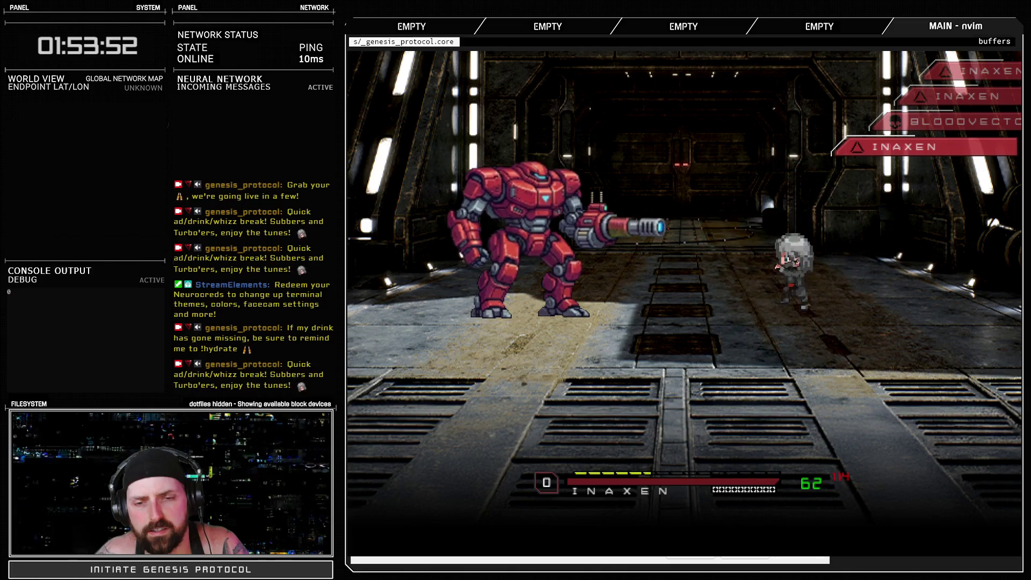
{"action": "key", "text": "Return"}
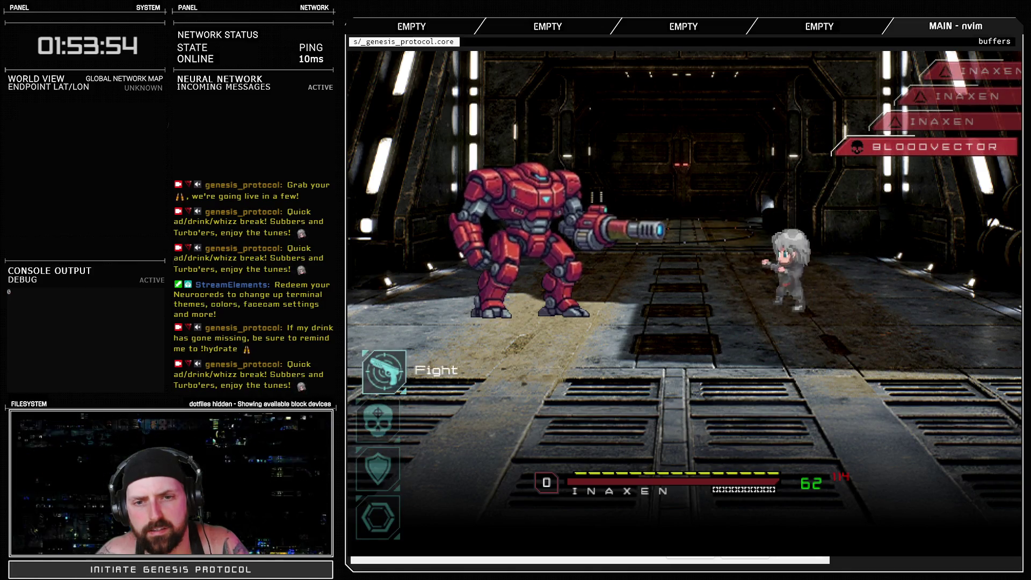
{"action": "key", "text": "Return"}
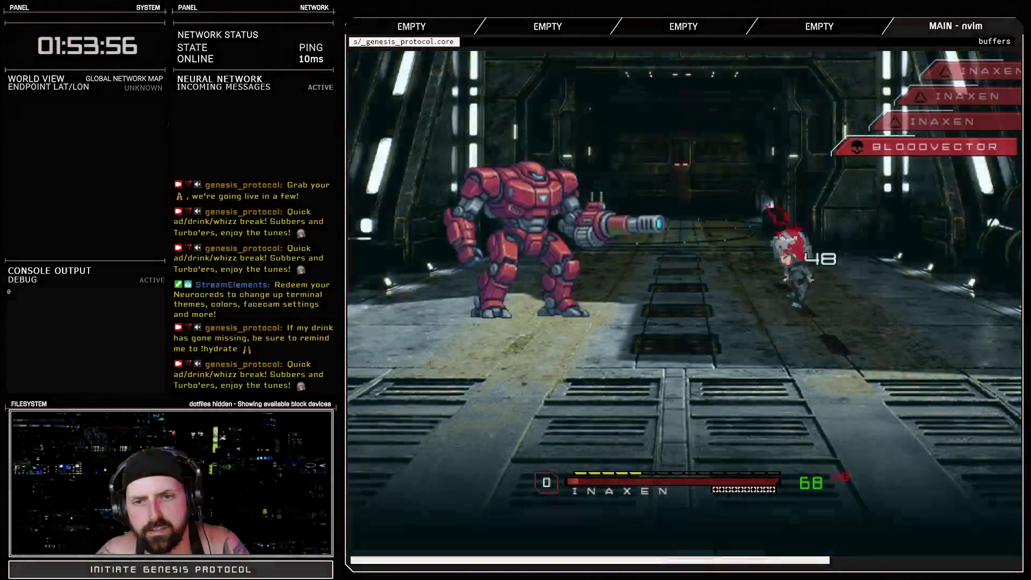
{"action": "key", "text": "Down"}
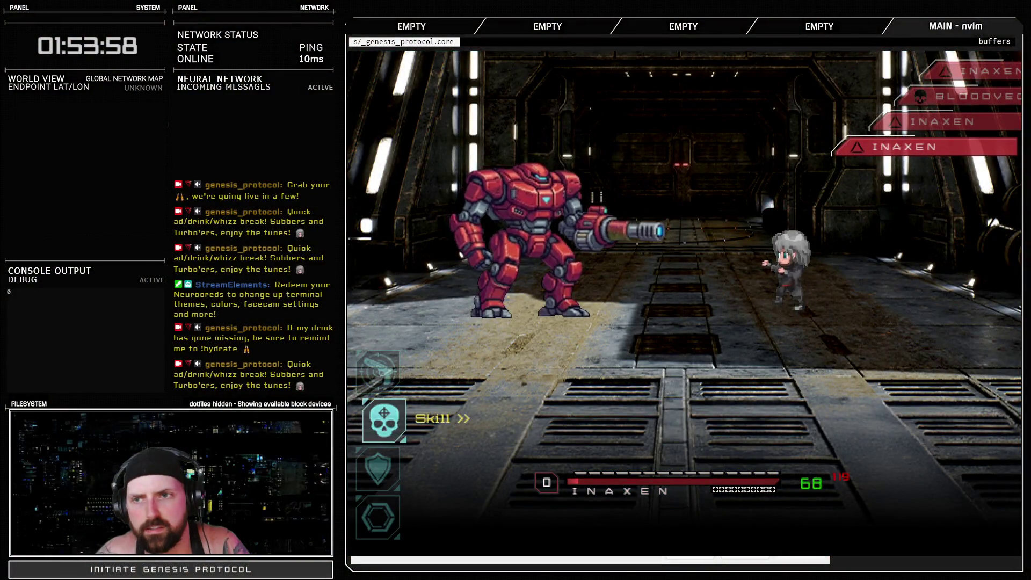
{"action": "key", "text": "alt+F4"}
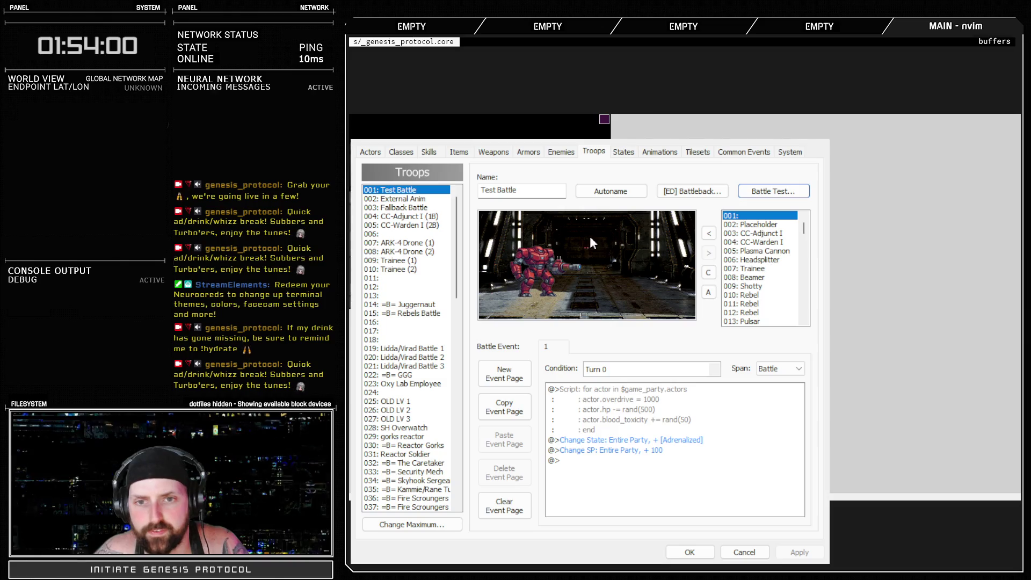
Nudge Bloodvector in the troop, then retime 174-LaserR to frame #004 and preview the hit.
{"action": "left_click_drag", "start_coordinate": [541, 278], "coordinate": [536, 287]}
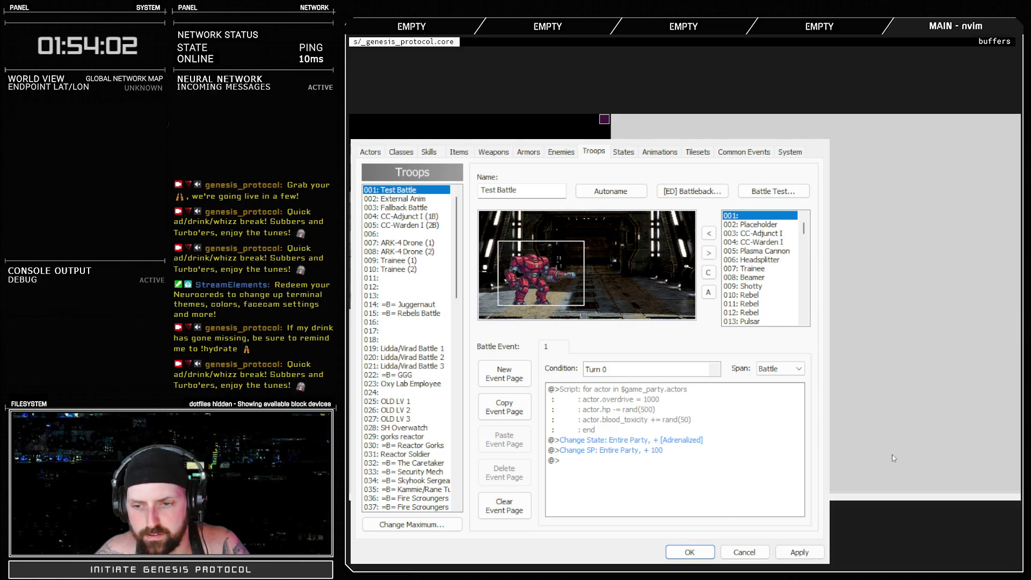
{"action": "left_click", "coordinate": [799, 553]}
{"action": "left_click", "coordinate": [666, 150]}
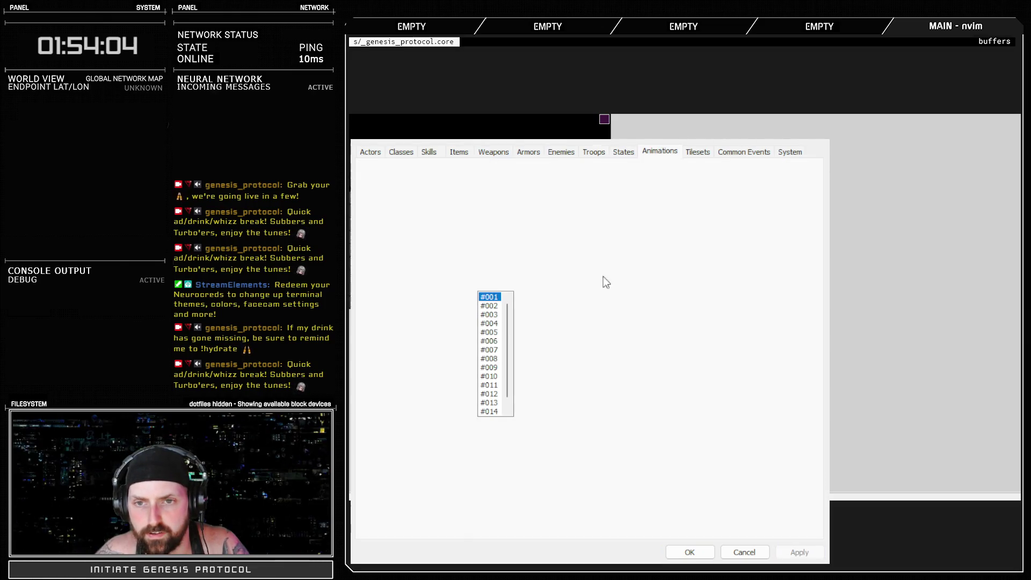
{"action": "left_click", "coordinate": [630, 208]}
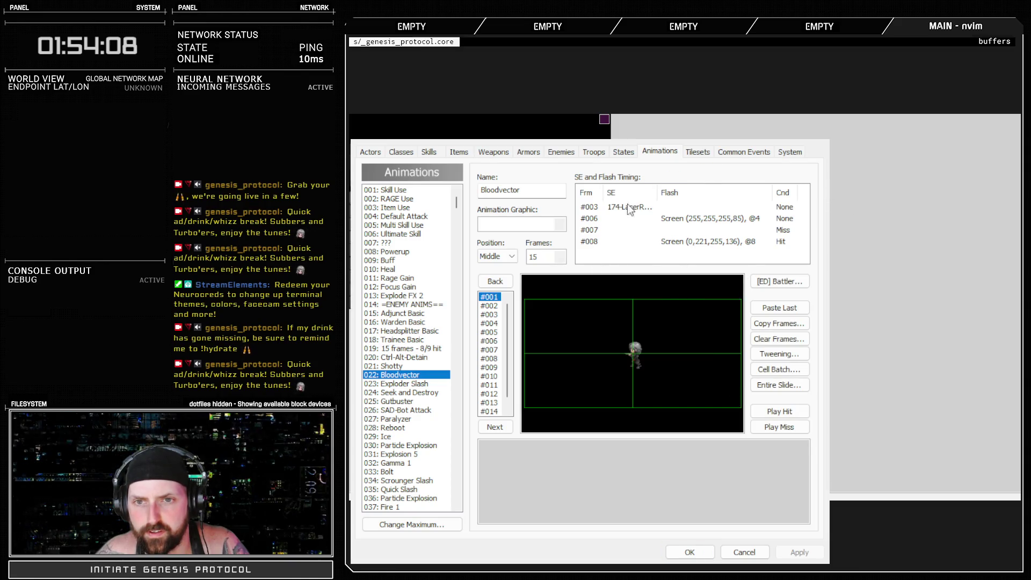
{"action": "left_click", "coordinate": [780, 412]}
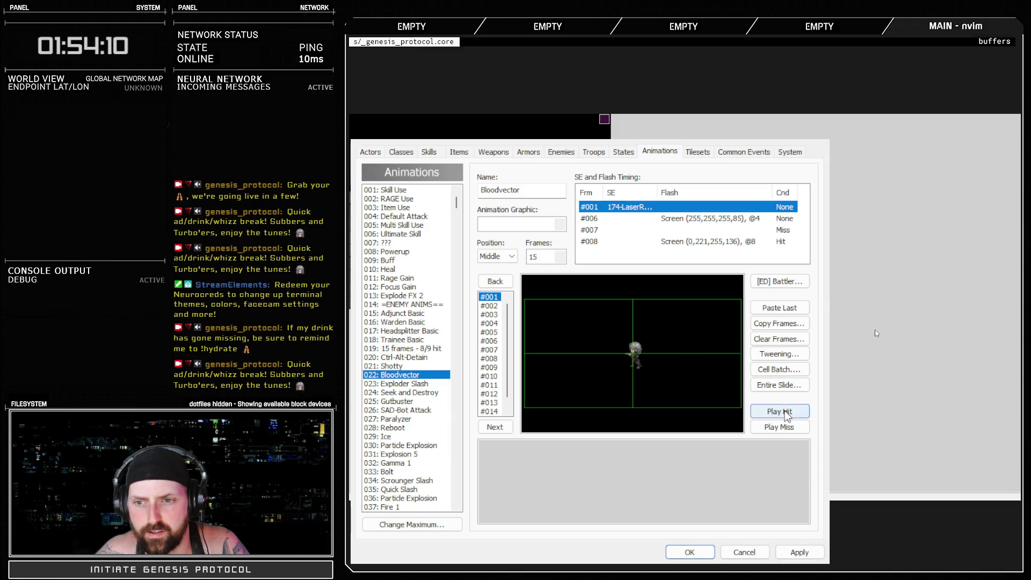
{"action": "left_click", "coordinate": [799, 553]}
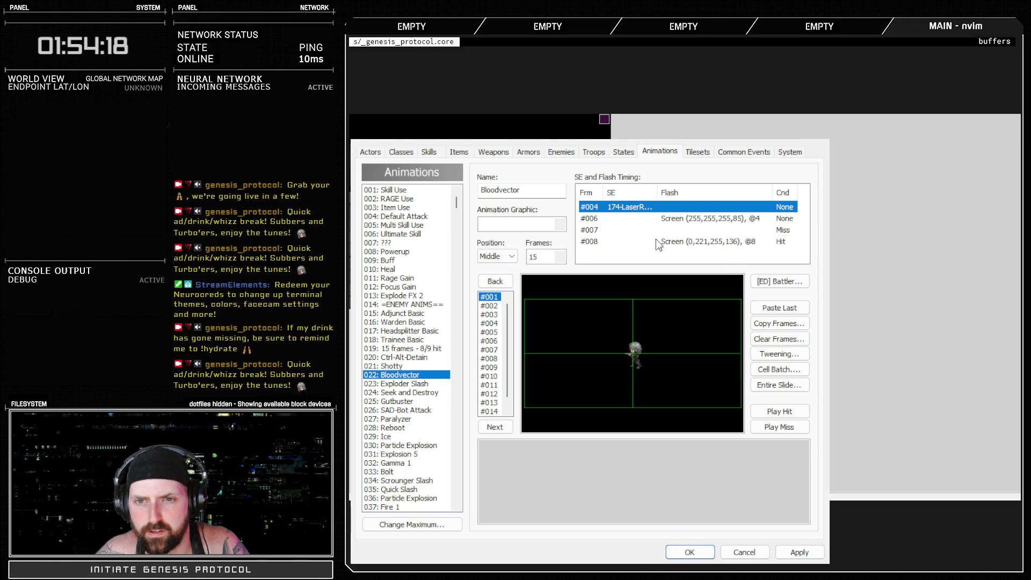
{"action": "left_click", "coordinate": [786, 411]}
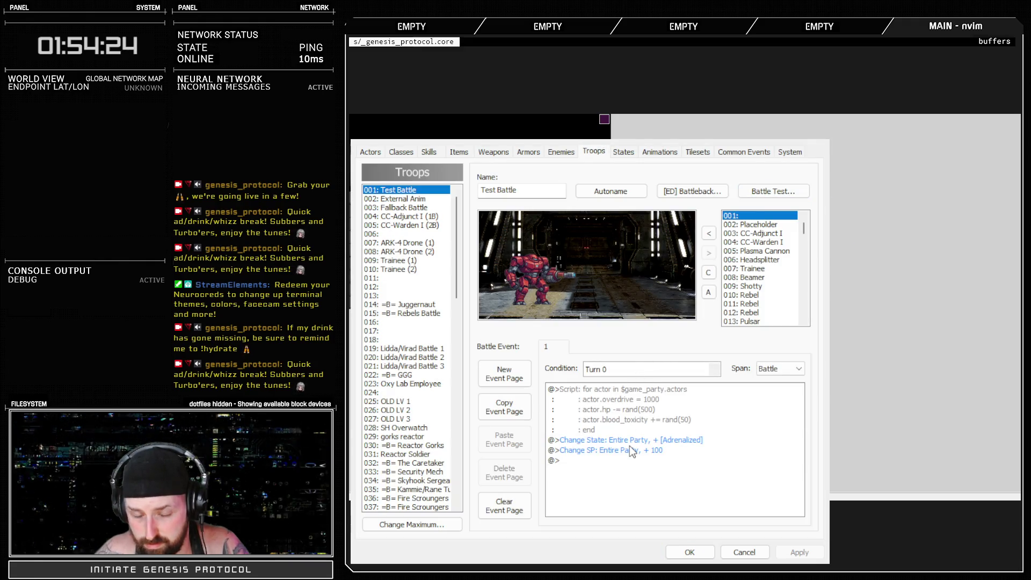
{"action": "key", "text": "Escape"}
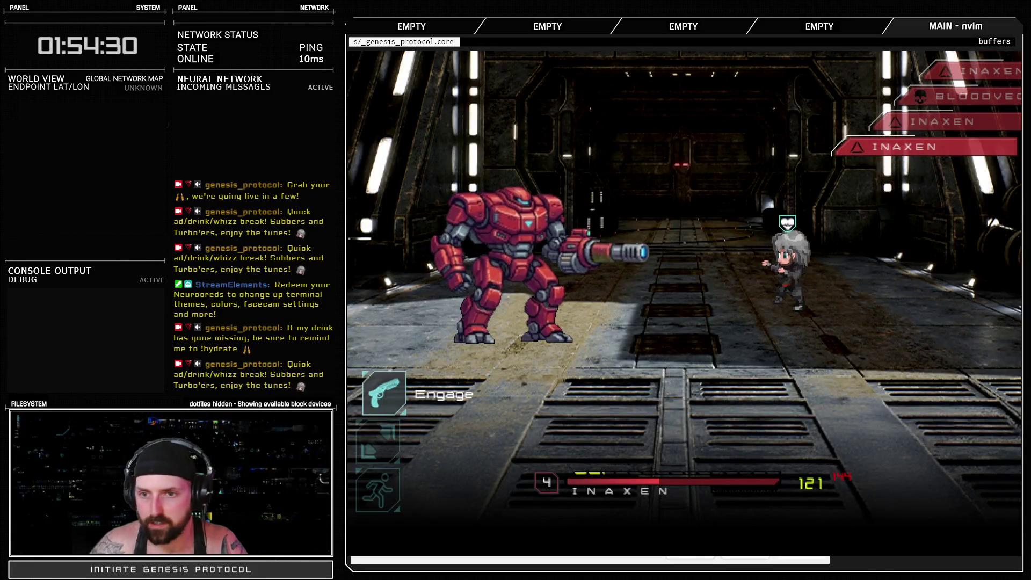
{"action": "key", "text": "Down"}
{"action": "key", "text": "Down"}
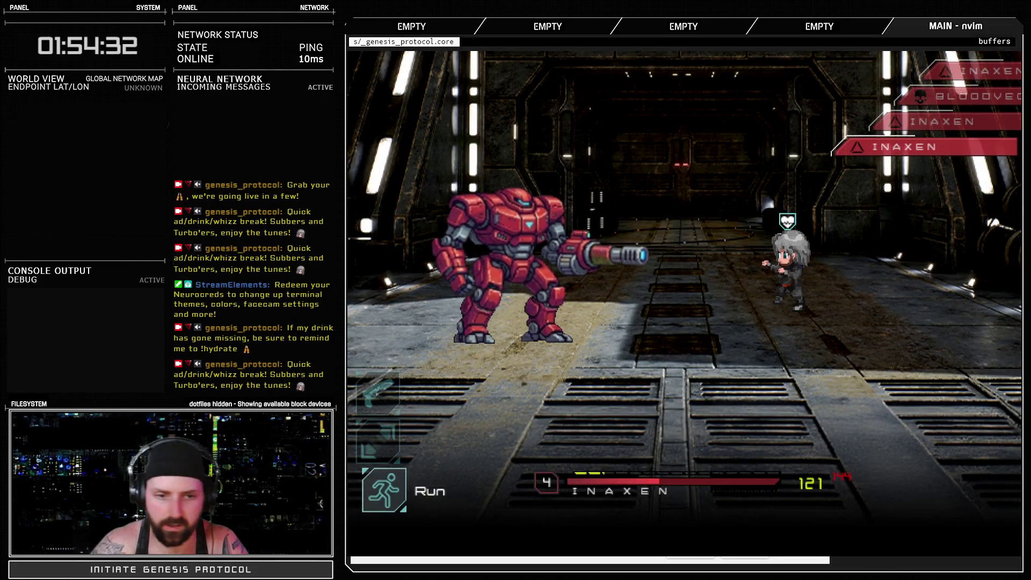
{"action": "key", "text": "Down"}
{"action": "key", "text": "Return"}
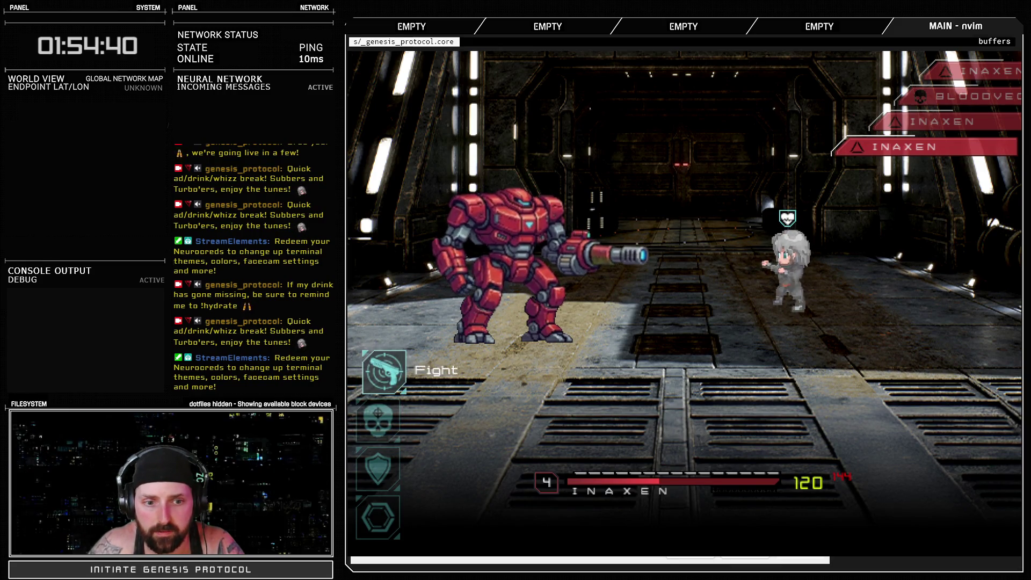
{"action": "key", "text": "Return"}
{"action": "key", "text": "Return"}
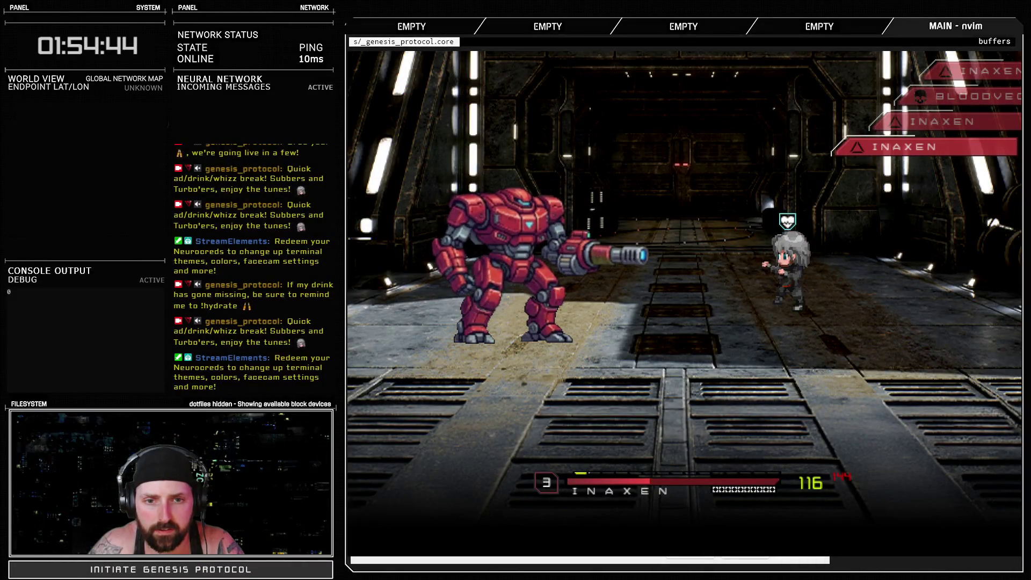
{"action": "key", "text": "Return"}
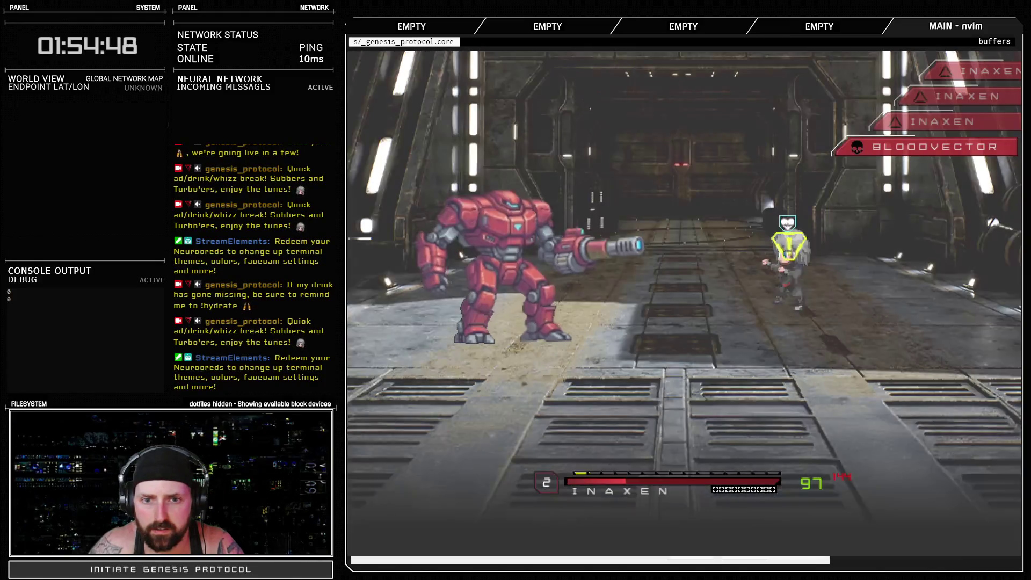
{"action": "key", "text": "Return"}
{"action": "key", "text": "Return"}
{"action": "key", "text": "Return"}
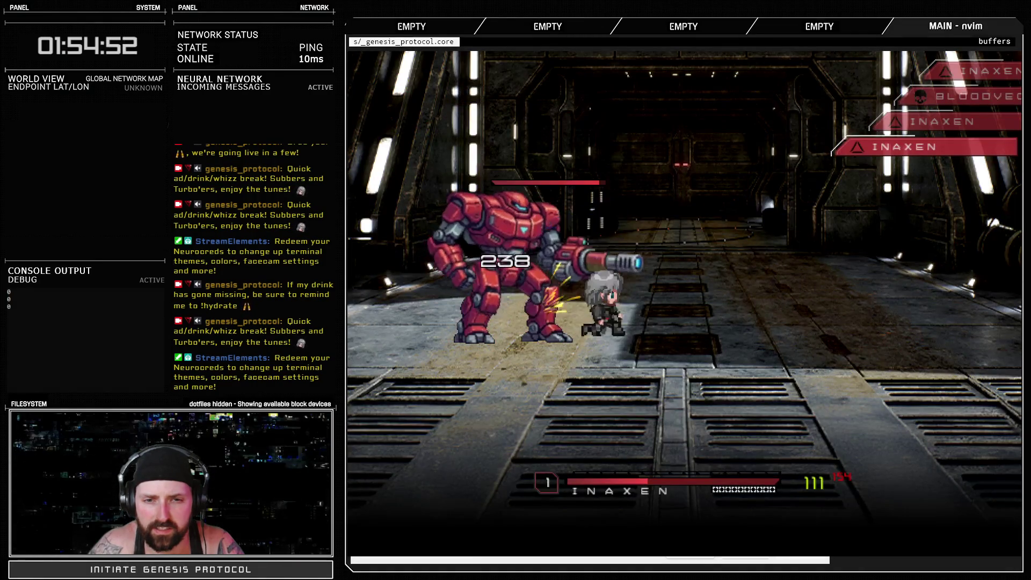
{"action": "key", "text": "Return"}
{"action": "key", "text": "Return"}
{"action": "key", "text": "Return"}
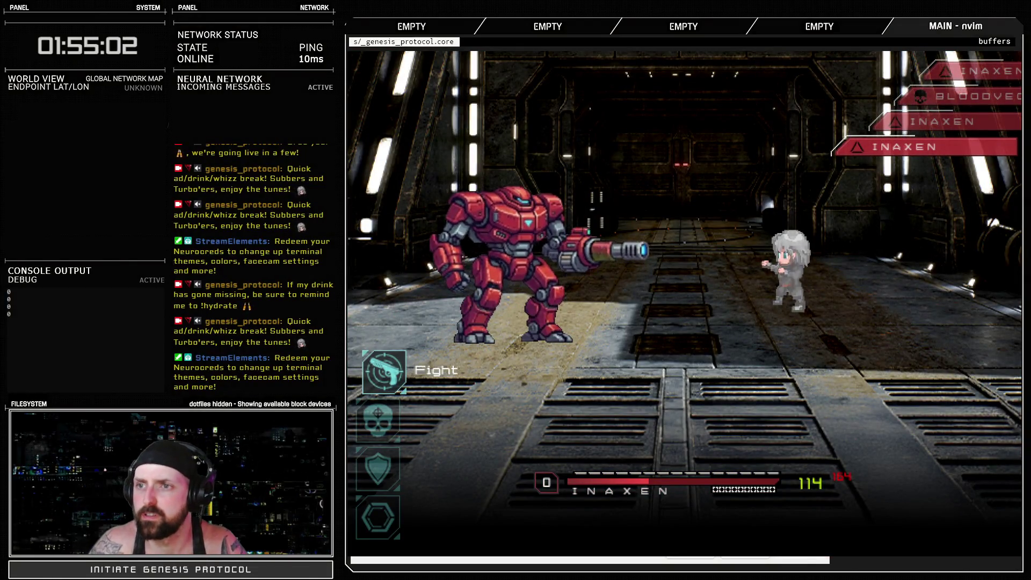
{"action": "key", "text": "alt+F4"}
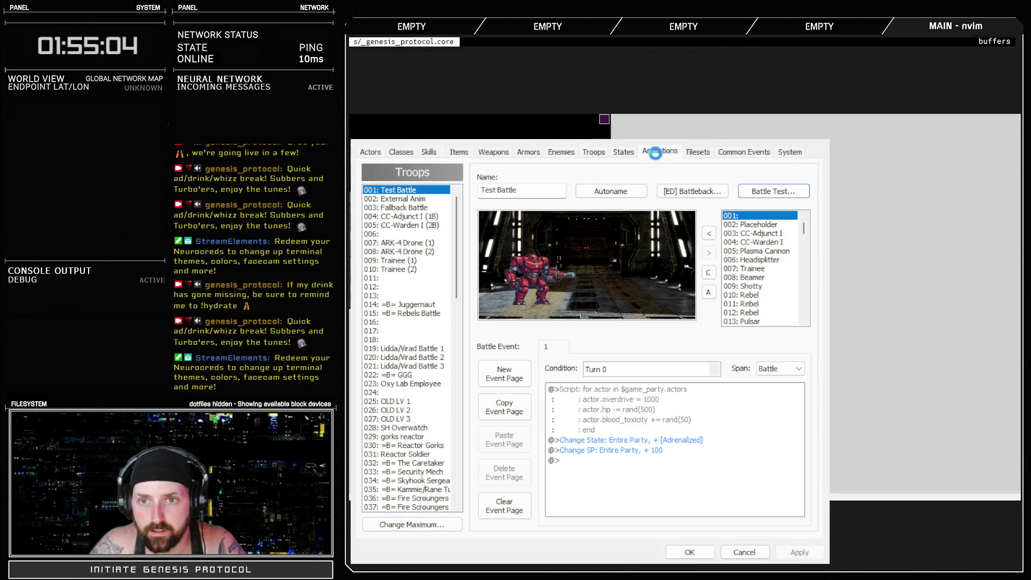
Add 174-LaserR to Bloodvector's frame #006 timing, delete the frame #004 entry, and apply.
{"action": "left_click", "coordinate": [656, 152]}
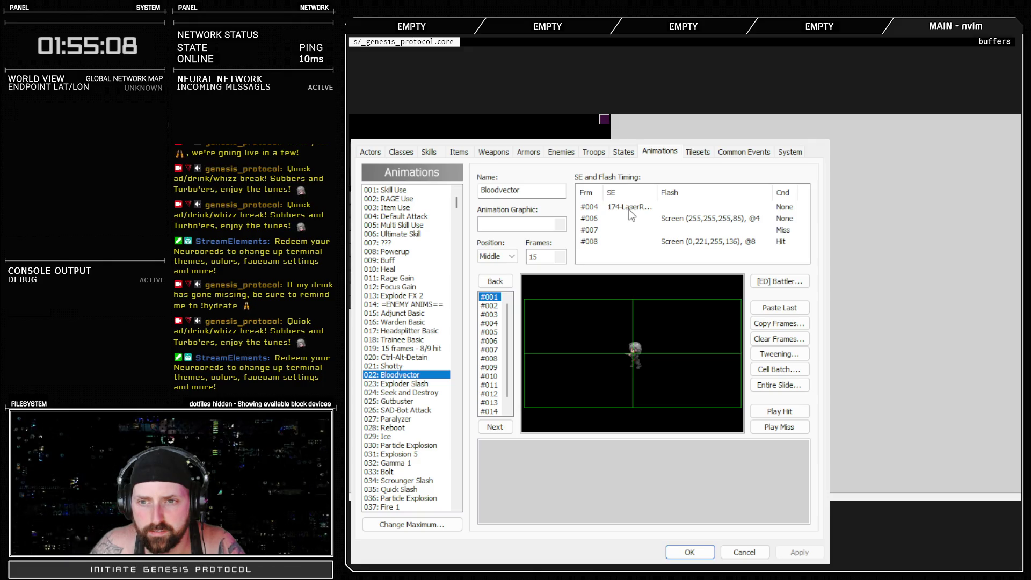
{"action": "left_click", "coordinate": [629, 209]}
{"action": "double_click", "coordinate": [664, 258]}
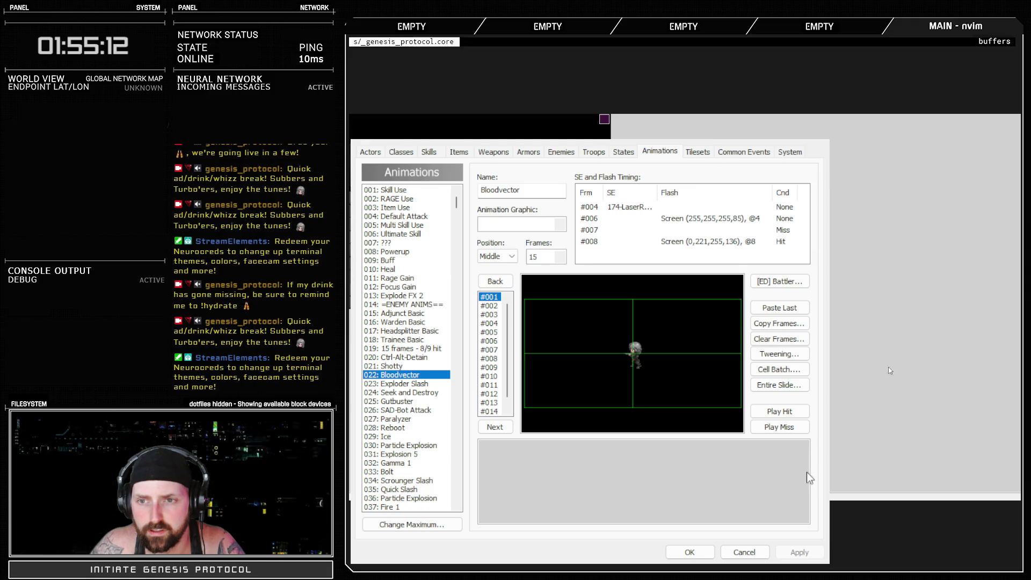
{"action": "left_click", "coordinate": [629, 207]}
{"action": "left_click", "coordinate": [630, 220]}
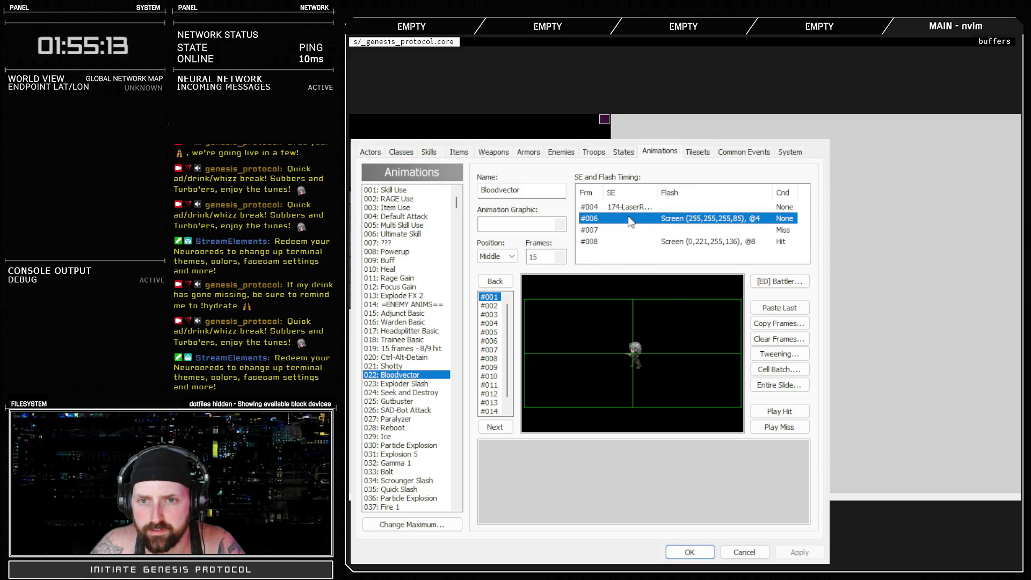
{"action": "double_click", "coordinate": [658, 222]}
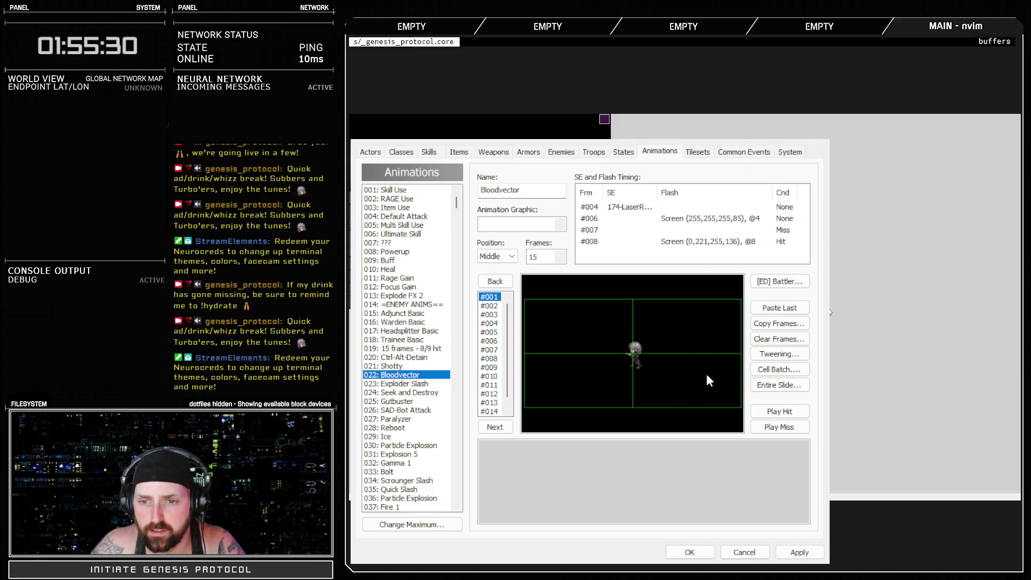
{"action": "left_click", "coordinate": [624, 218]}
{"action": "left_click", "coordinate": [623, 209]}
{"action": "key", "text": "Delete"}
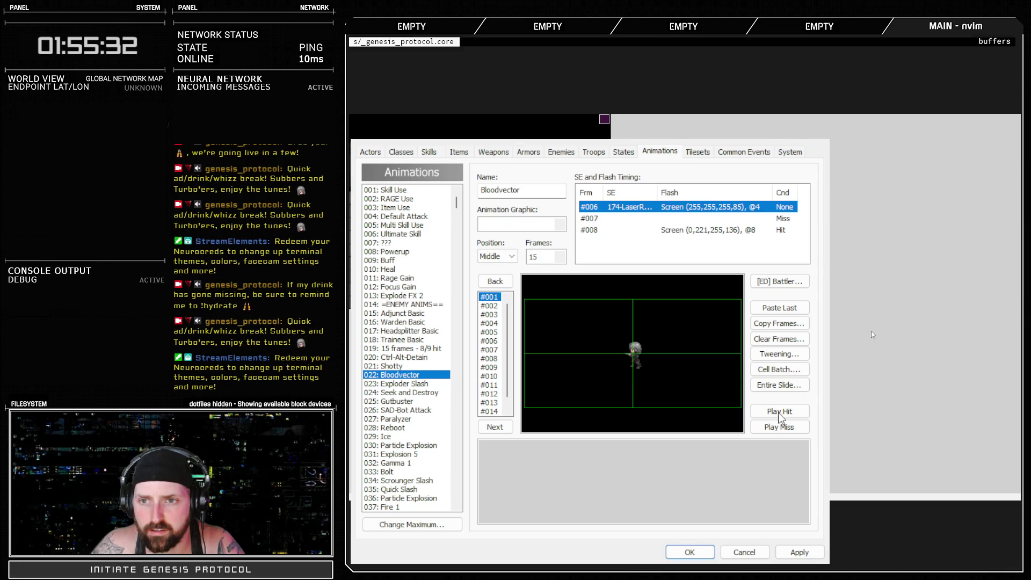
{"action": "left_click", "coordinate": [794, 556]}
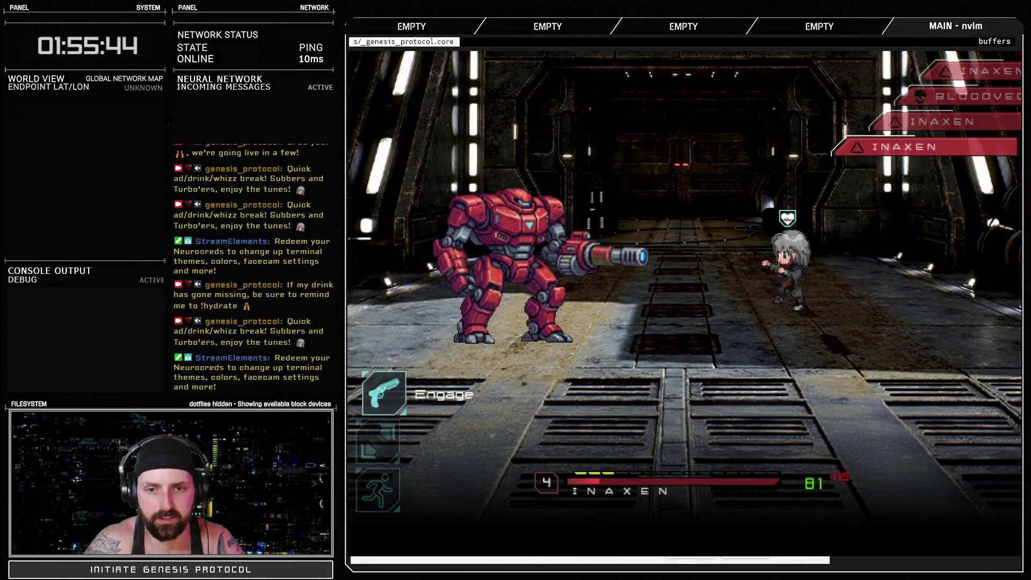
Attack Bloodvector twice, then use Inaxen's Jawbreaker skill on it for 234 damage.
{"action": "key", "text": "Return"}
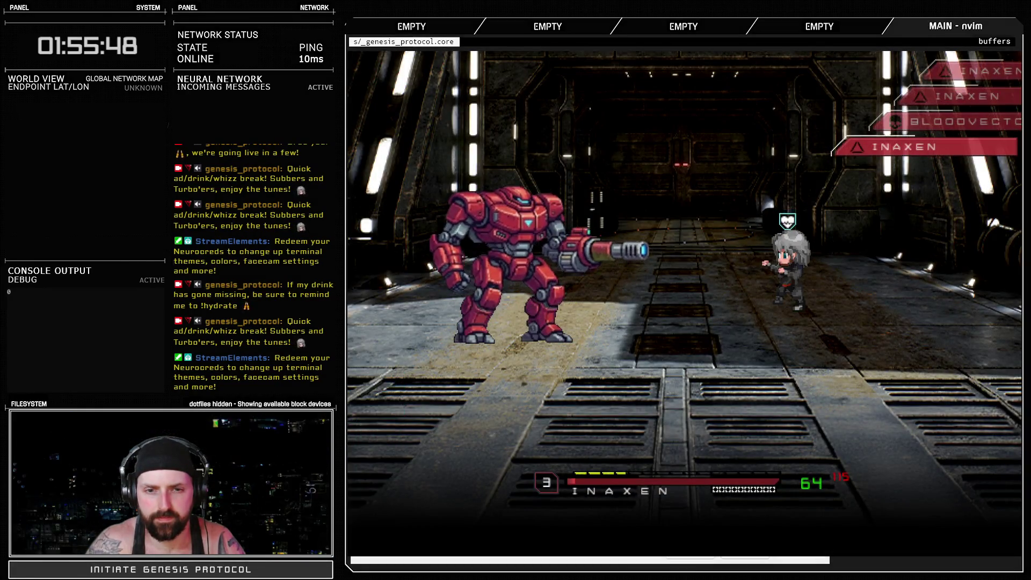
{"action": "key", "text": "Return"}
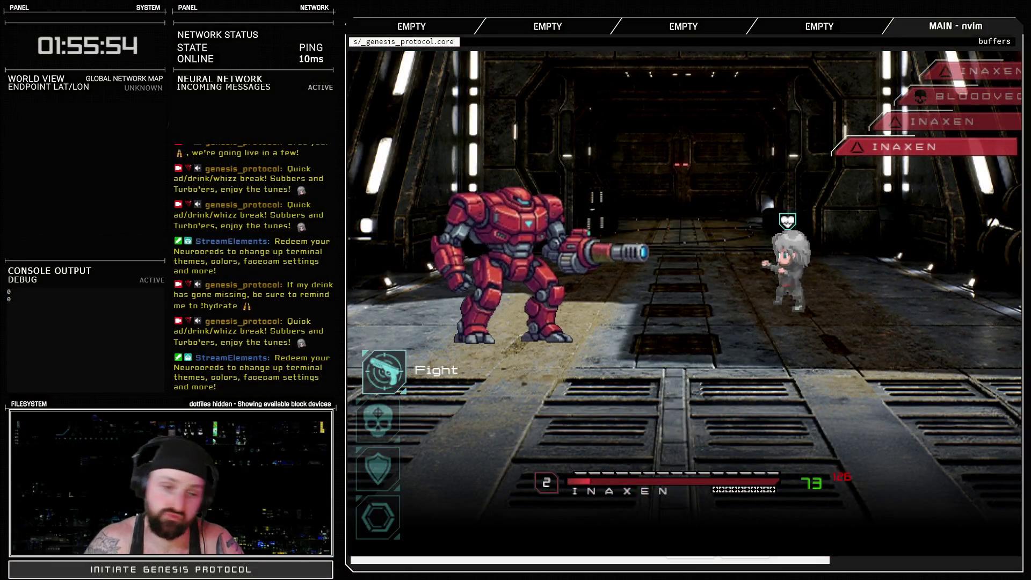
{"action": "key", "text": "Down"}
{"action": "key", "text": "Down"}
{"action": "key", "text": "Return"}
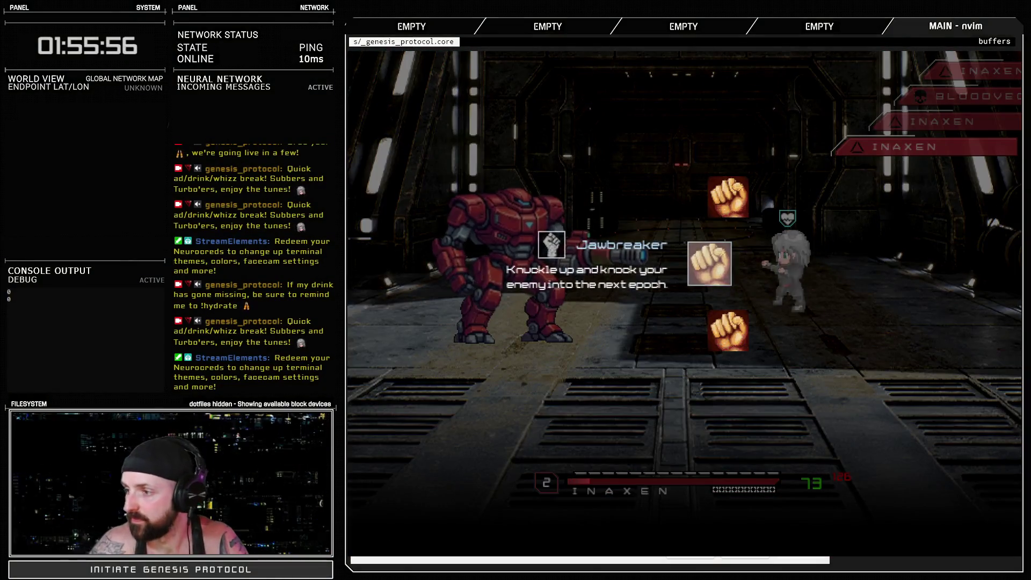
{"action": "key", "text": "Return"}
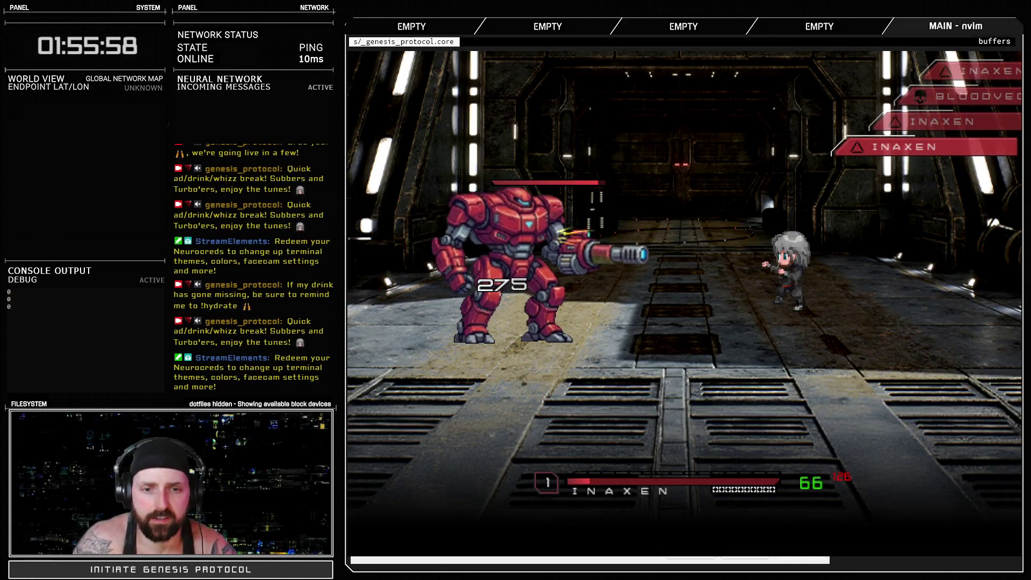
{"action": "key", "text": "Return"}
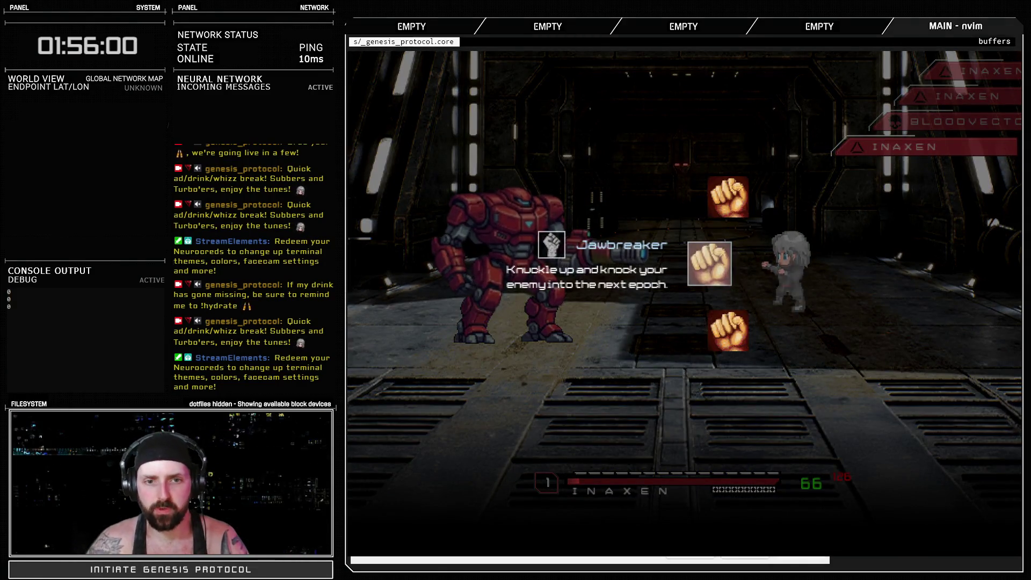
{"action": "key", "text": "Return"}
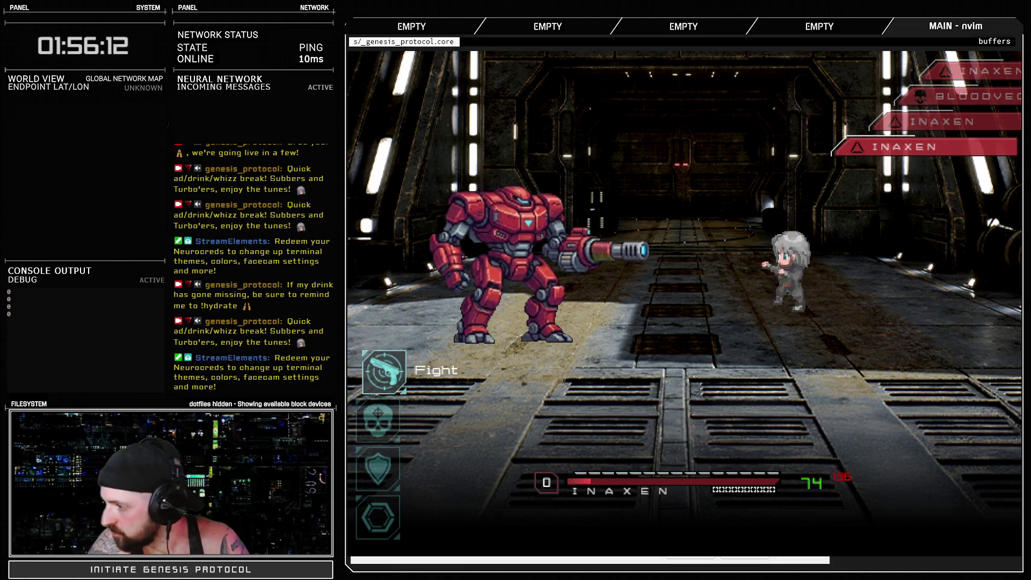
Close the test, check Battle BGM on the System page, apply, and launch a new Bloodvector battle test.
{"action": "left_click", "coordinate": [1017, 54]}
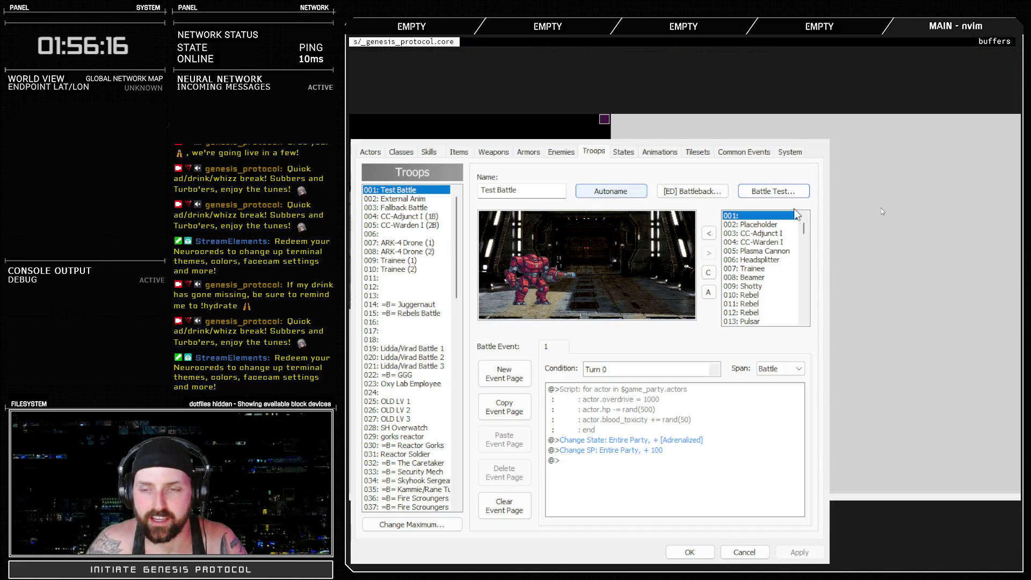
{"action": "left_click", "coordinate": [789, 152]}
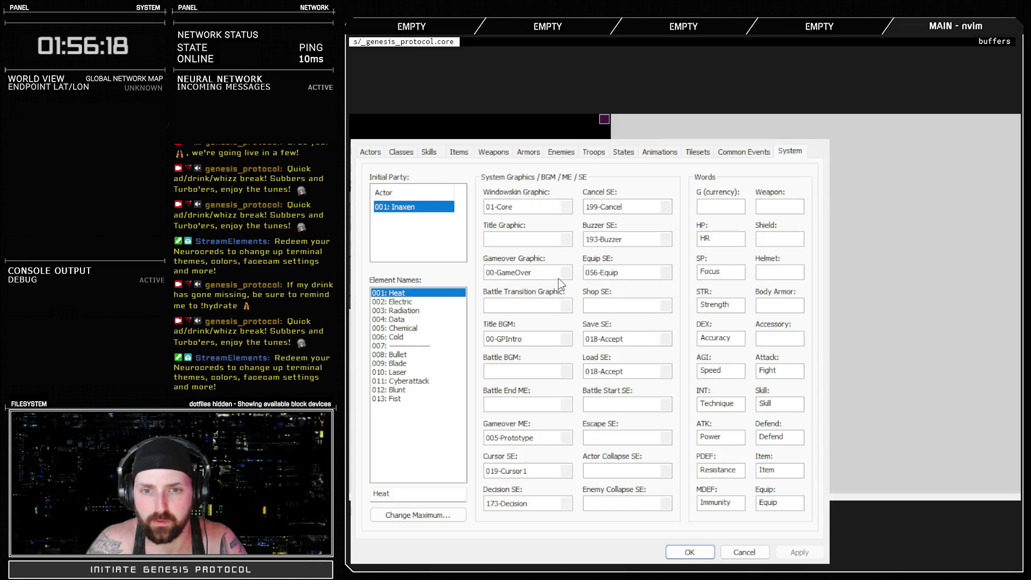
{"action": "left_click", "coordinate": [565, 372]}
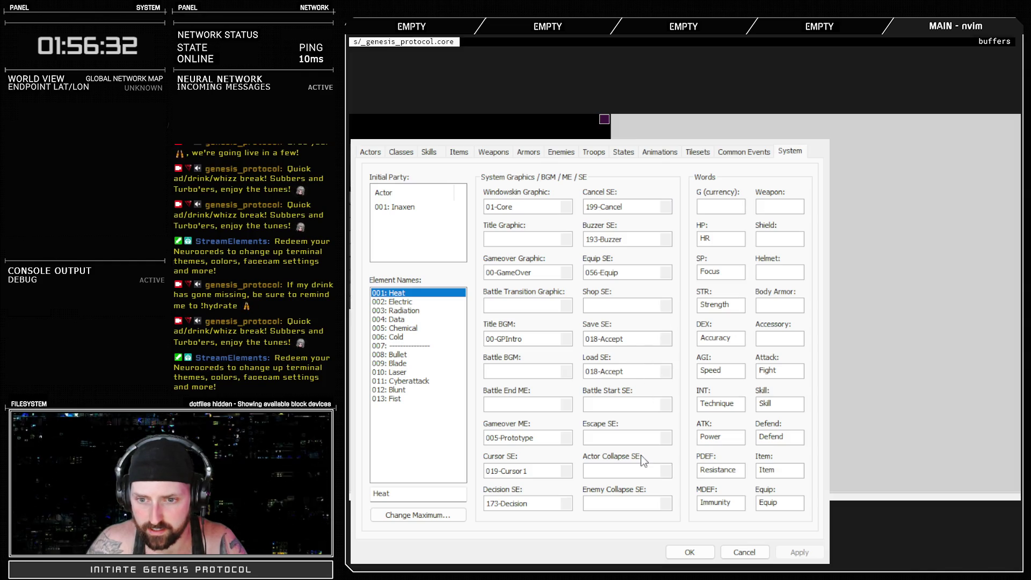
{"action": "left_click", "coordinate": [796, 553]}
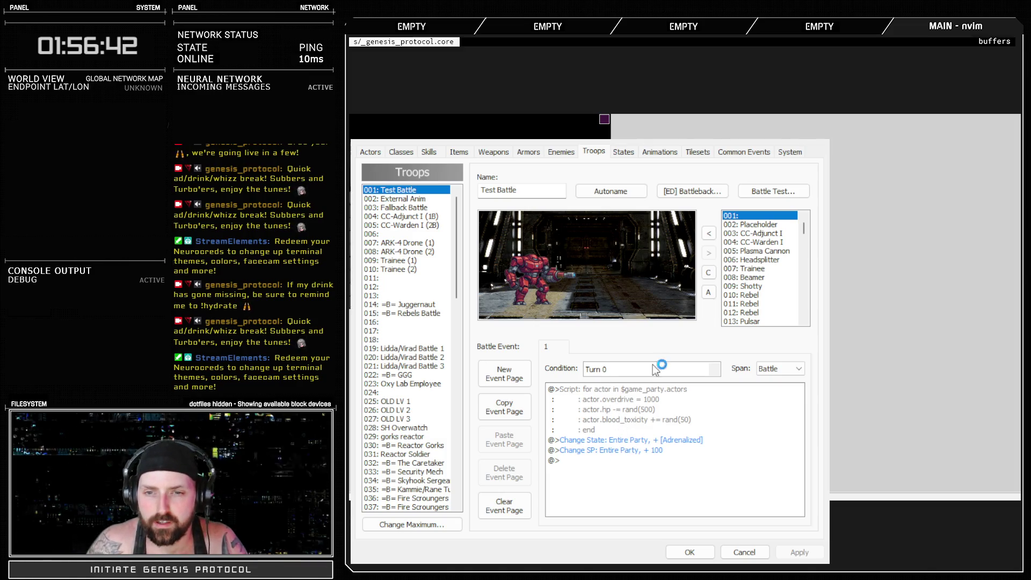
{"action": "left_click", "coordinate": [537, 75]}
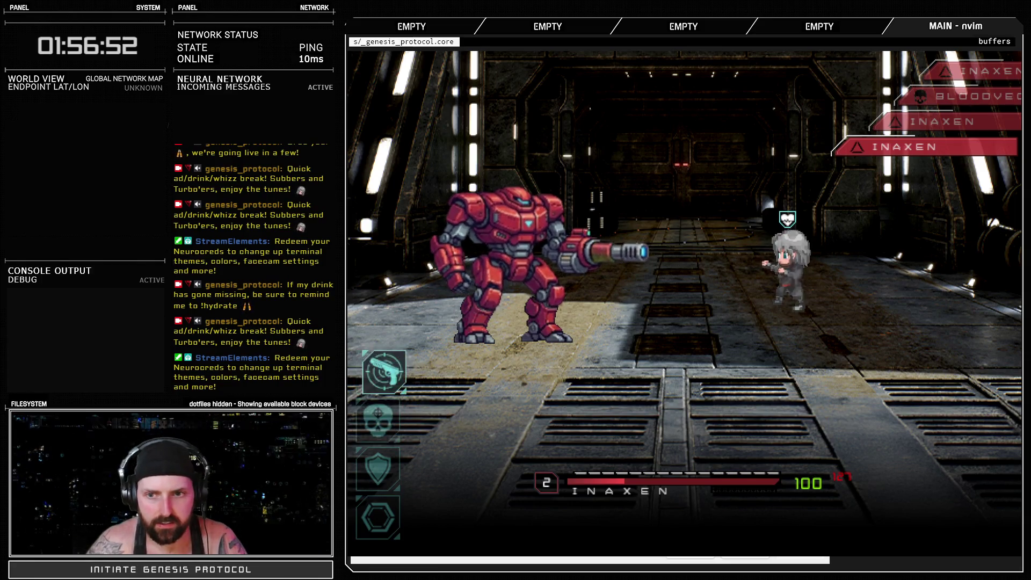
Hit Bloodvector with Inaxen's basic Fight attack on two consecutive turns.
{"action": "key", "text": "Return"}
{"action": "key", "text": "Return"}
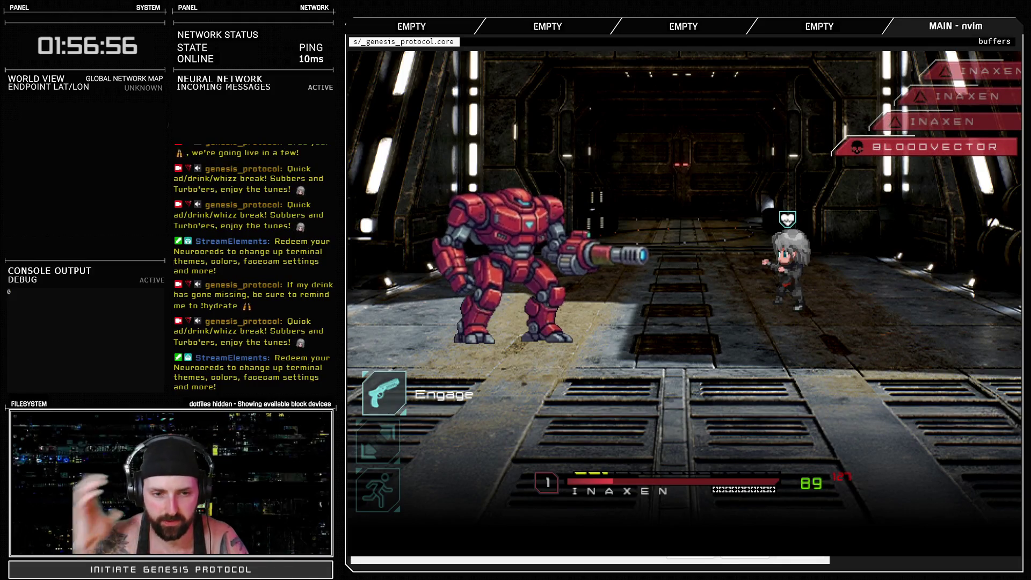
{"action": "key", "text": "Return"}
{"action": "key", "text": "Return"}
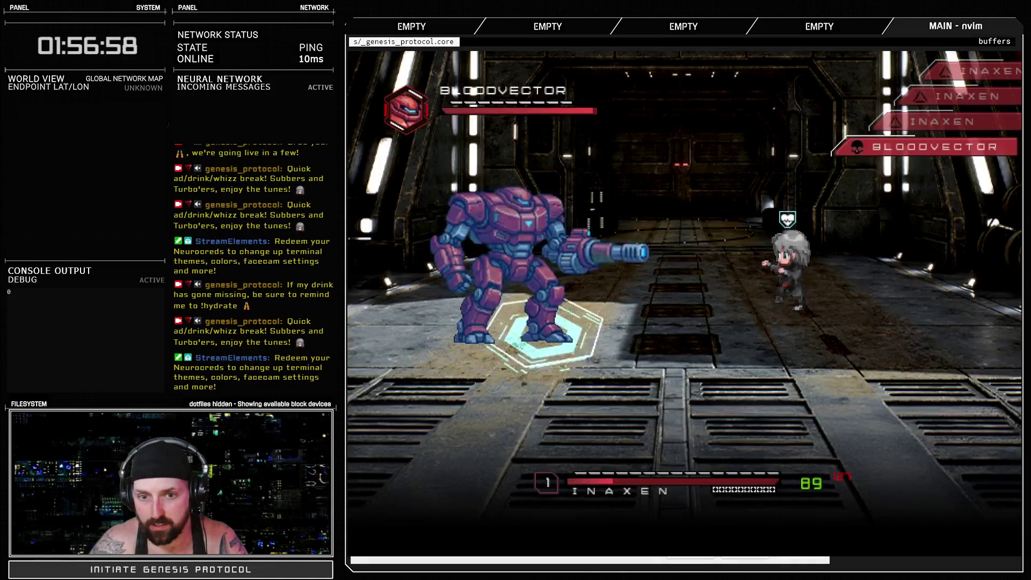
{"action": "key", "text": "Return"}
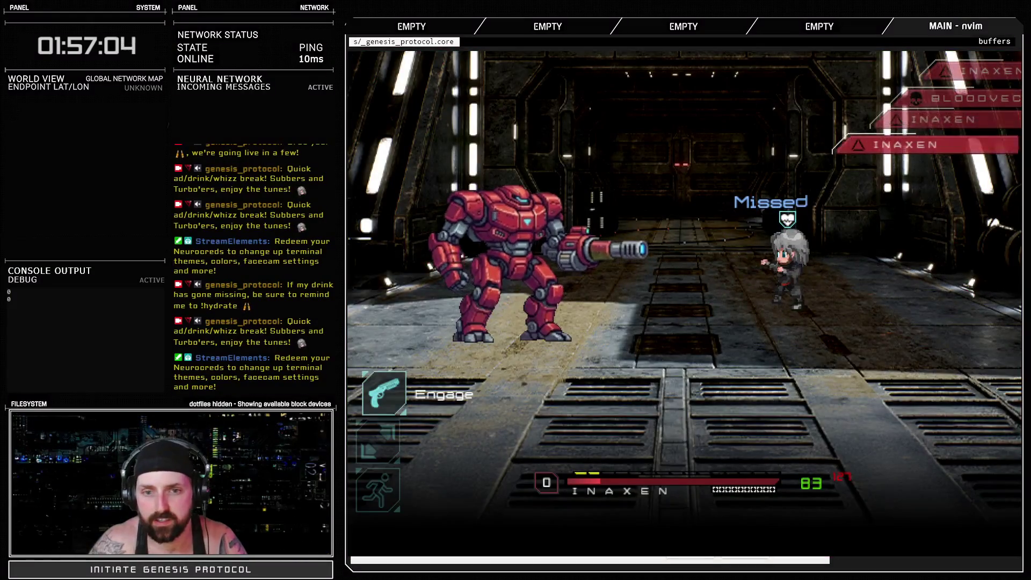
{"action": "key", "text": "Return"}
{"action": "key", "text": "Return"}
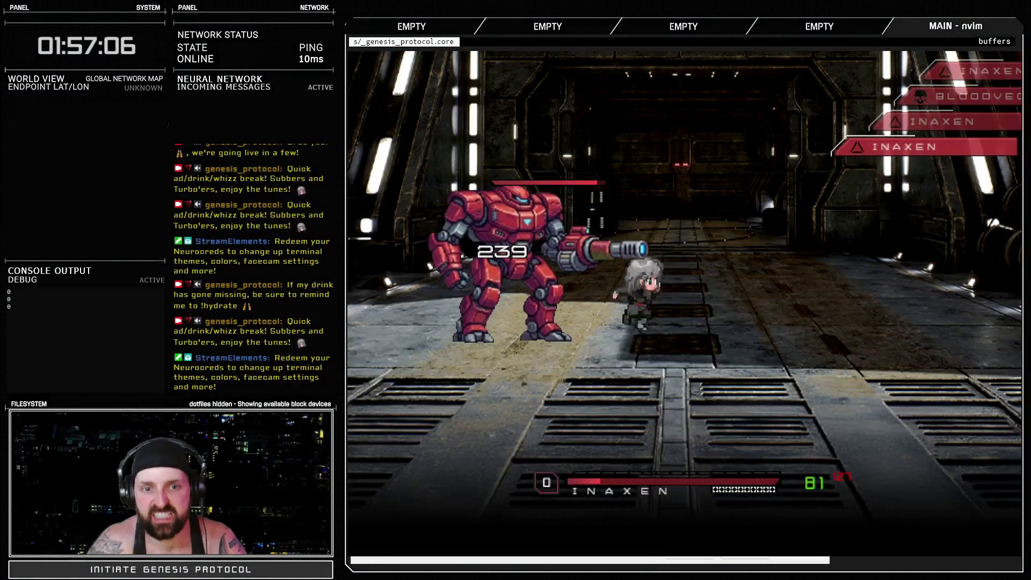
{"action": "key", "text": "Return"}
{"action": "key", "text": "Return"}
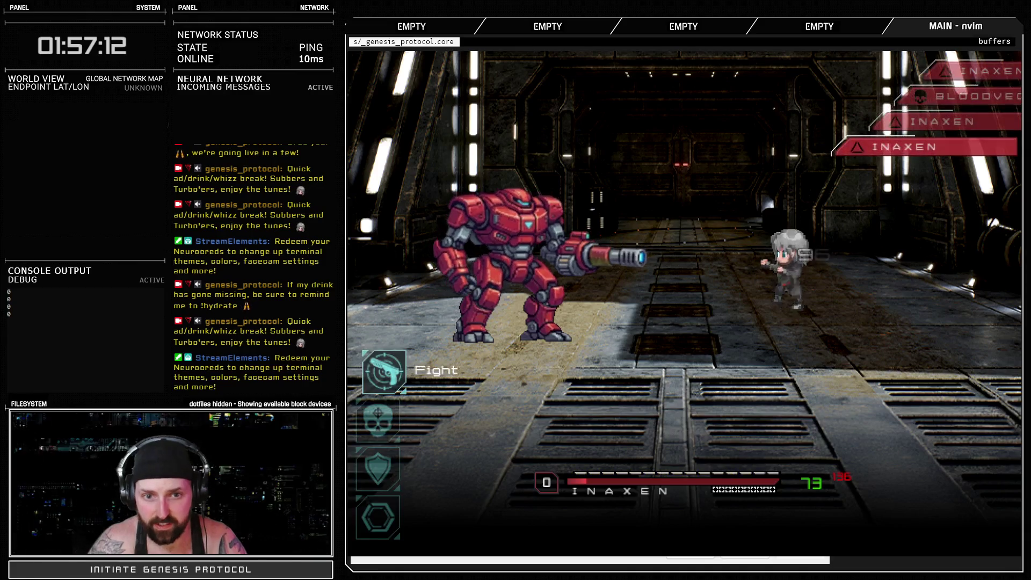
Land a slash attack on Bloodvector, then choose Run to end the test battle.
{"action": "key", "text": "Down"}
{"action": "key", "text": "Down"}
{"action": "key", "text": "Up"}
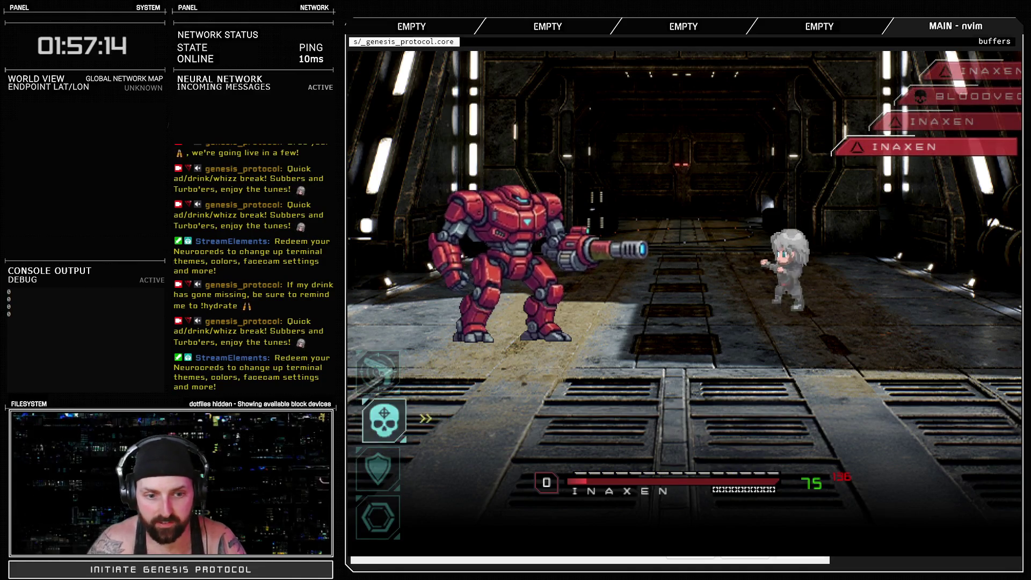
{"action": "key", "text": "Up"}
{"action": "key", "text": "Up"}
{"action": "key", "text": "Down"}
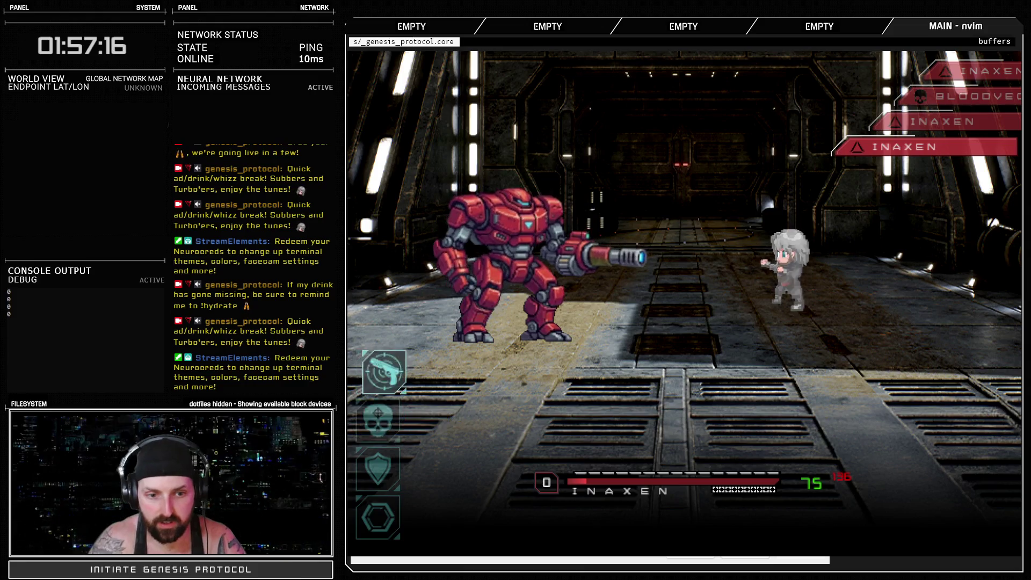
{"action": "key", "text": "Return"}
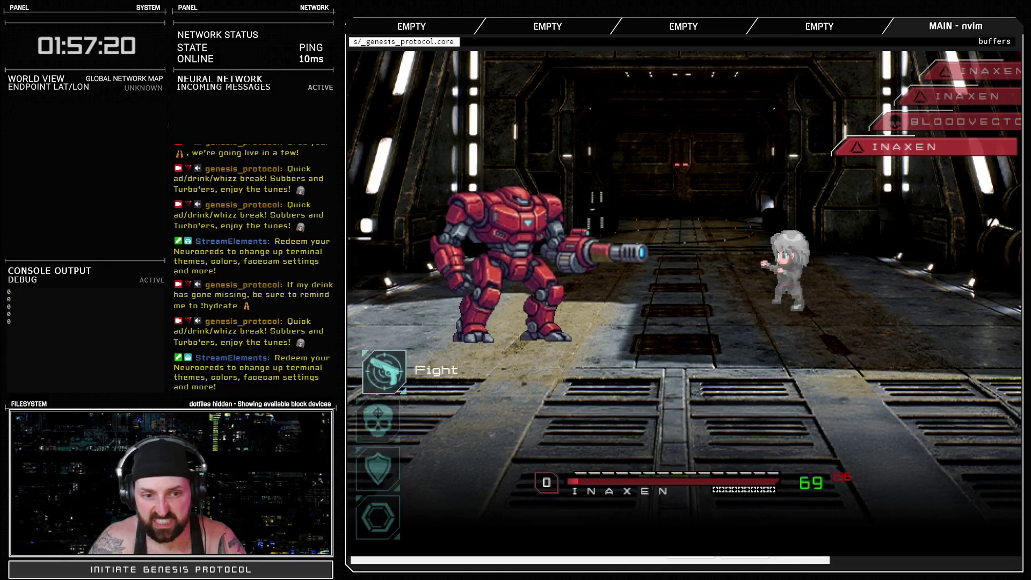
{"action": "key", "text": "Return"}
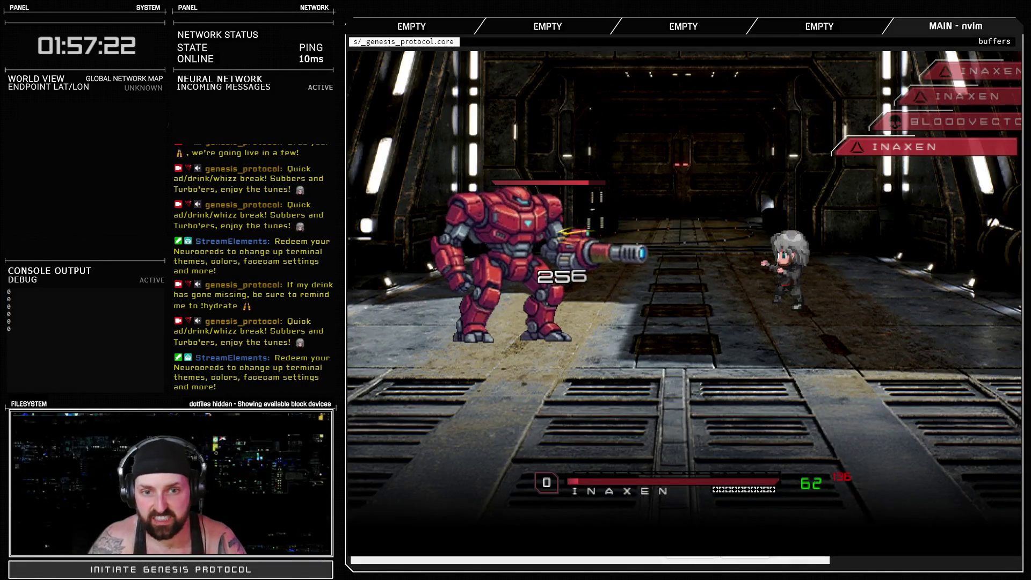
{"action": "key", "text": "Up"}
{"action": "key", "text": "Return"}
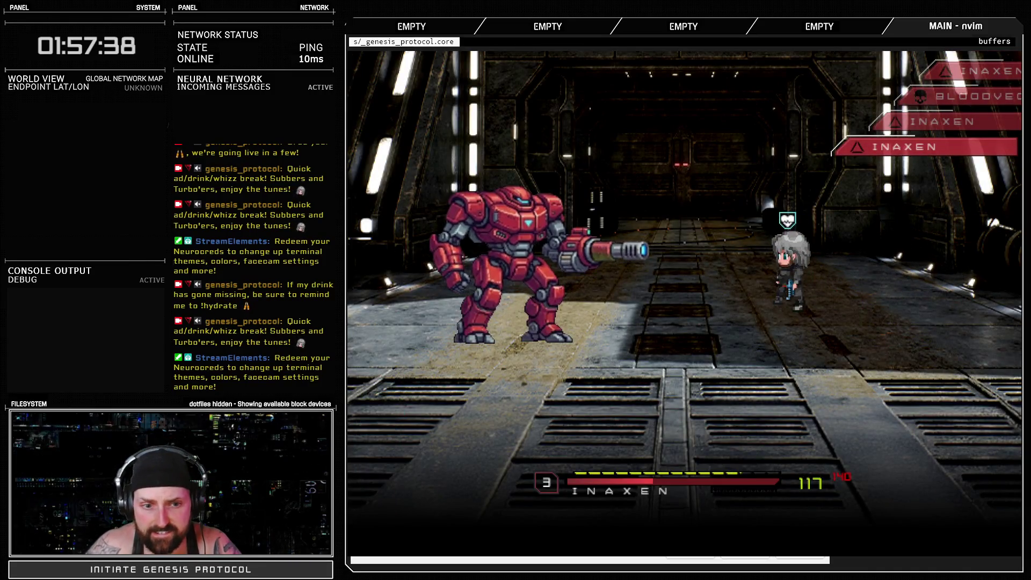
In another test, use Fast Blast, Hyperhuman and Gigaslice on Bloodvector, then Run to close it.
{"action": "key", "text": "Return"}
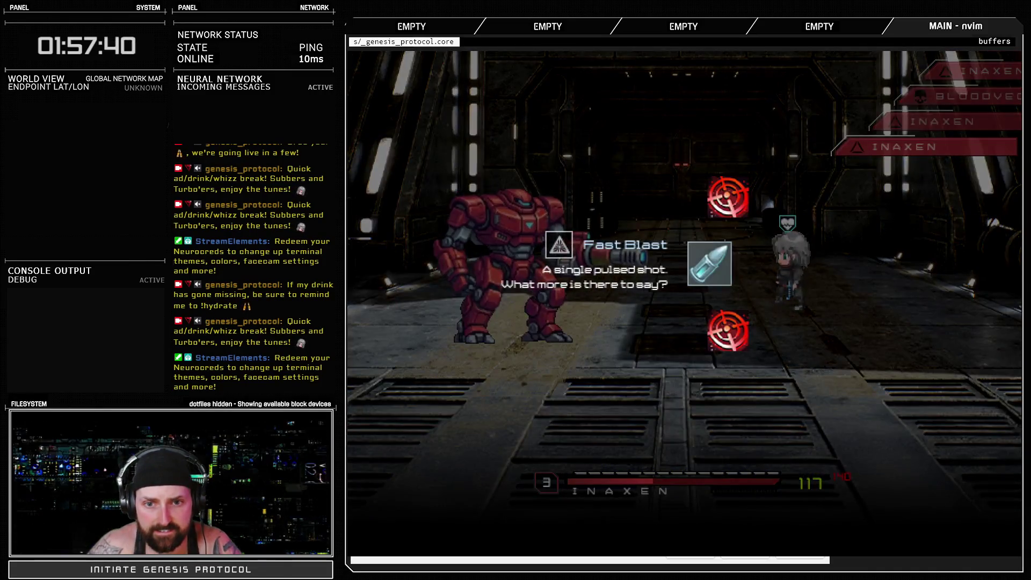
{"action": "key", "text": "Return"}
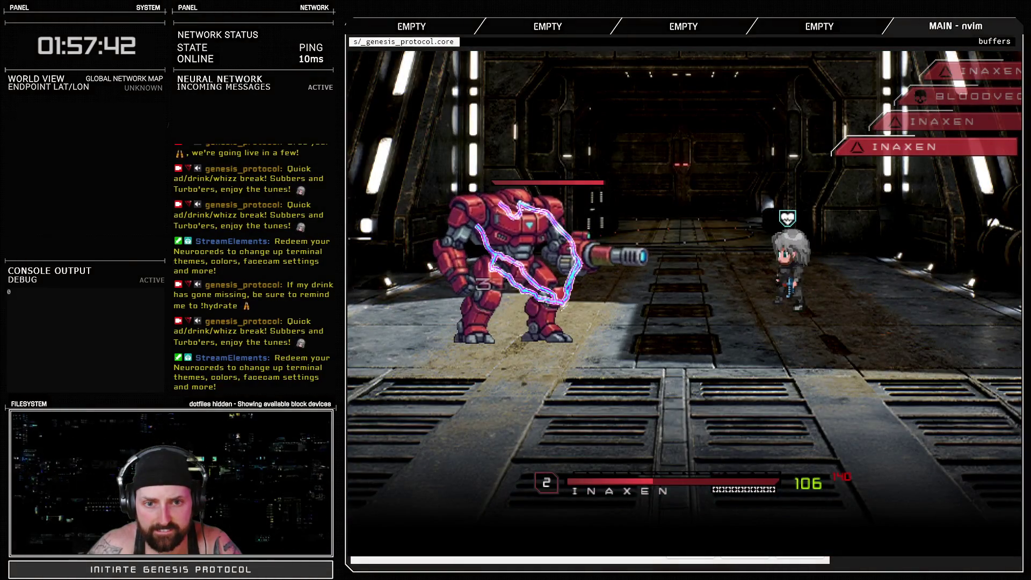
{"action": "key", "text": "Return"}
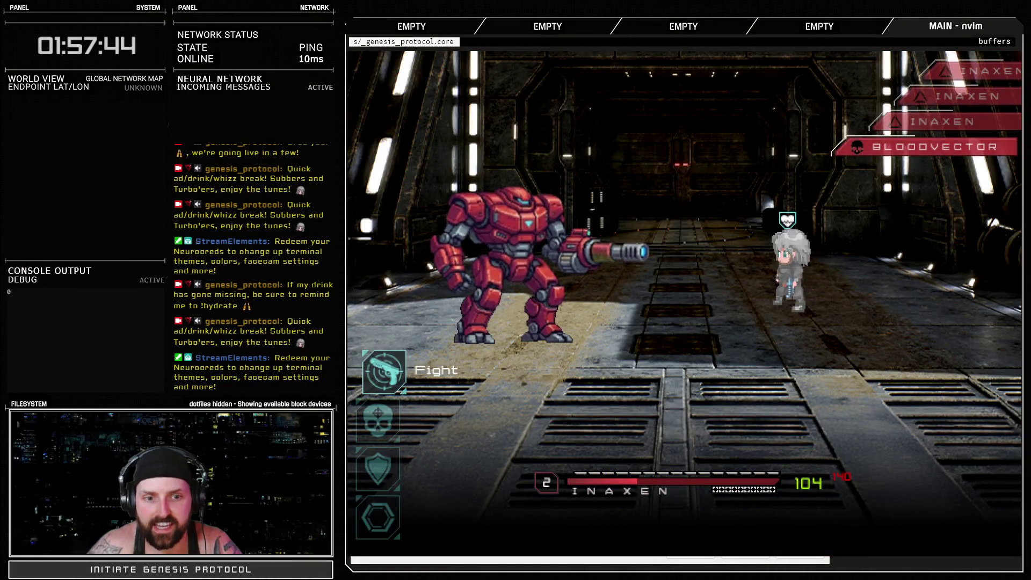
{"action": "key", "text": "Down"}
{"action": "key", "text": "Return"}
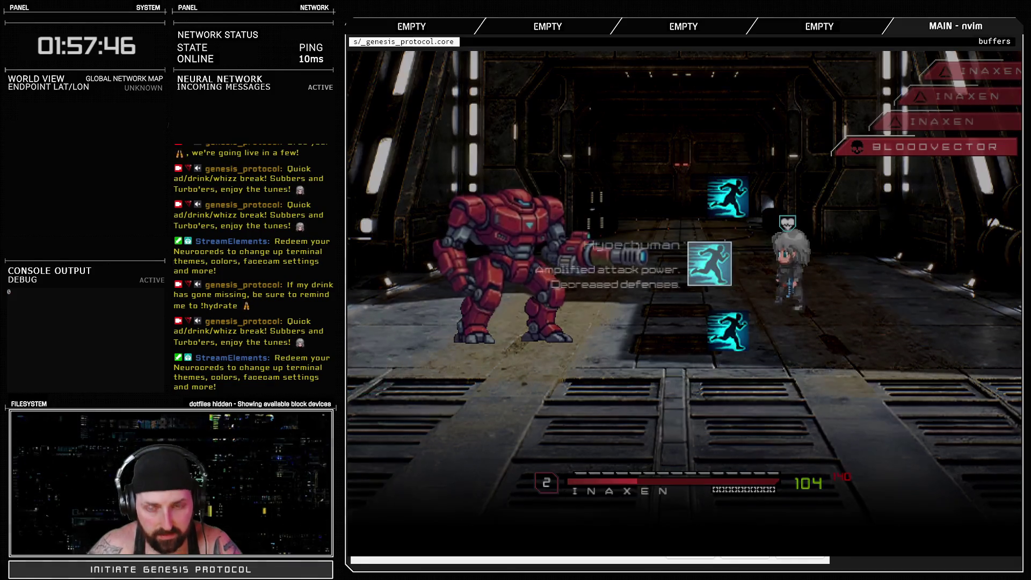
{"action": "key", "text": "Return"}
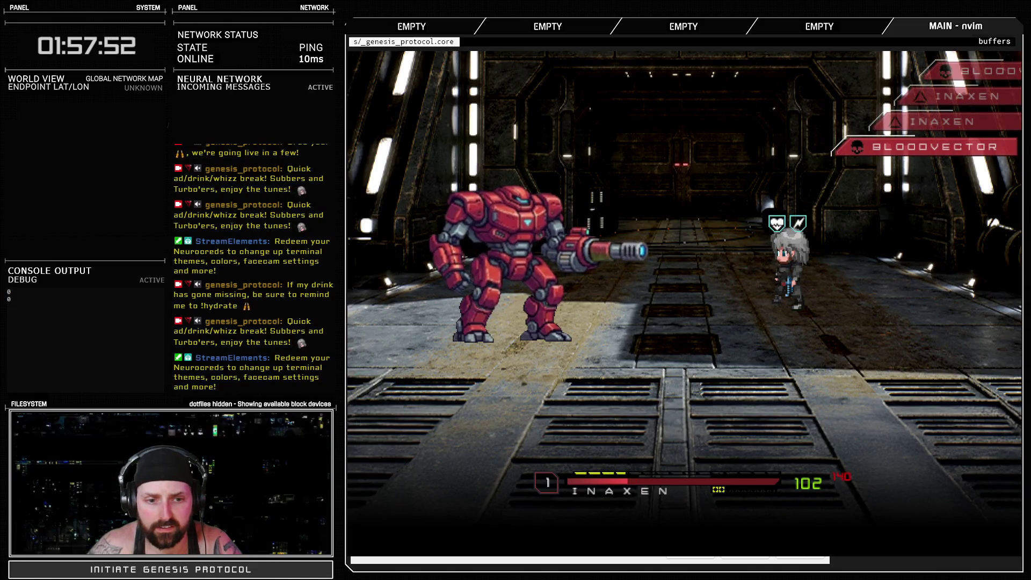
{"action": "key", "text": "Return"}
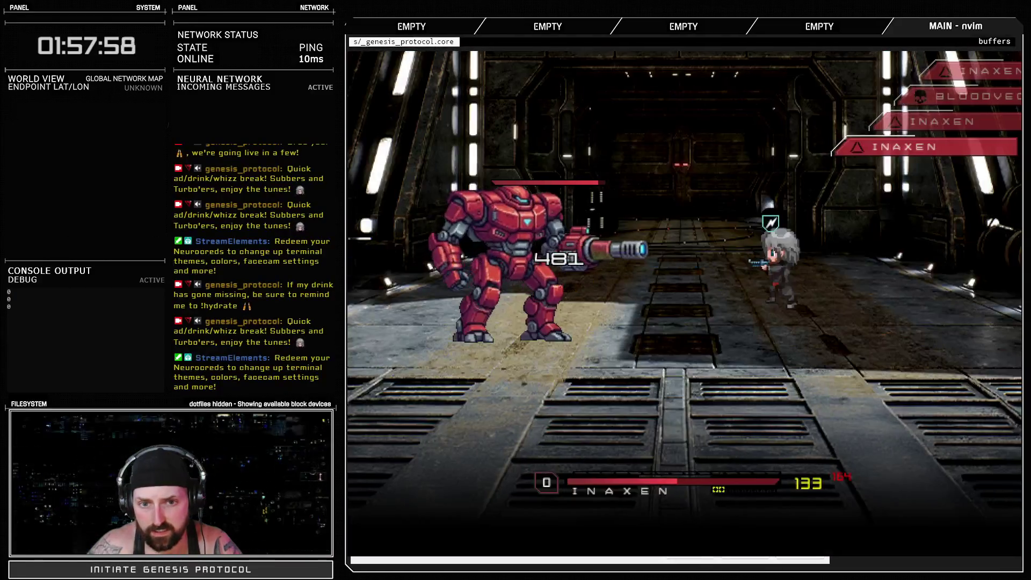
{"action": "key", "text": "Down"}
{"action": "key", "text": "Return"}
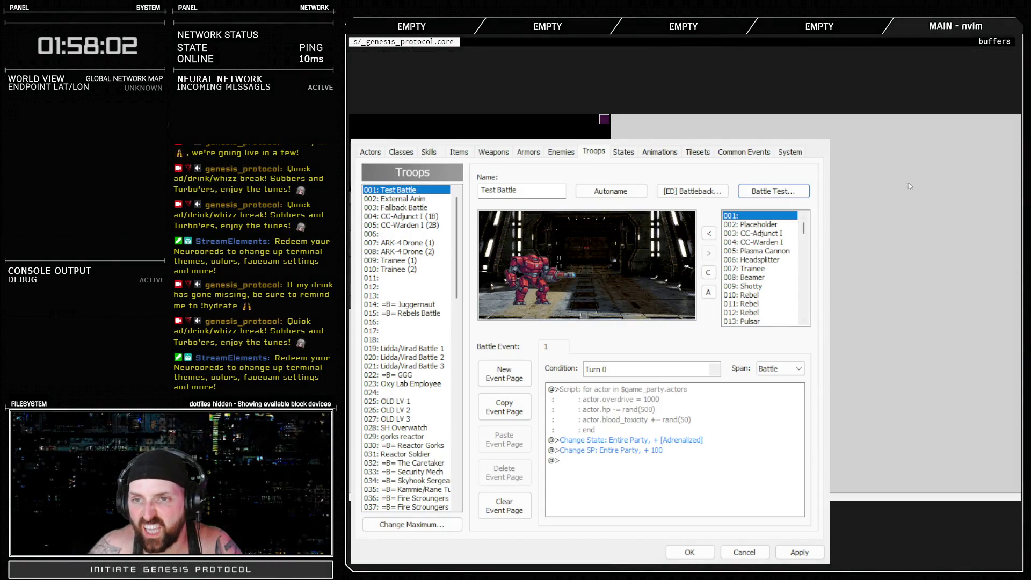
Launch a Battle Test pitting Inaxen, Kivos, Lidda and Virad against Bloodvector.
{"action": "left_click", "coordinate": [790, 153]}
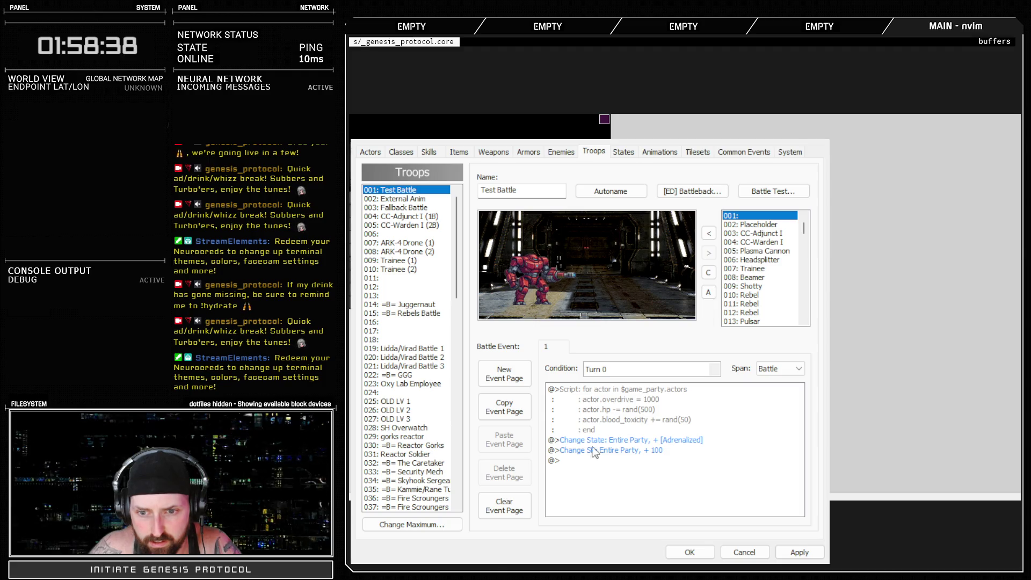
{"action": "key", "text": "alt+Tab"}
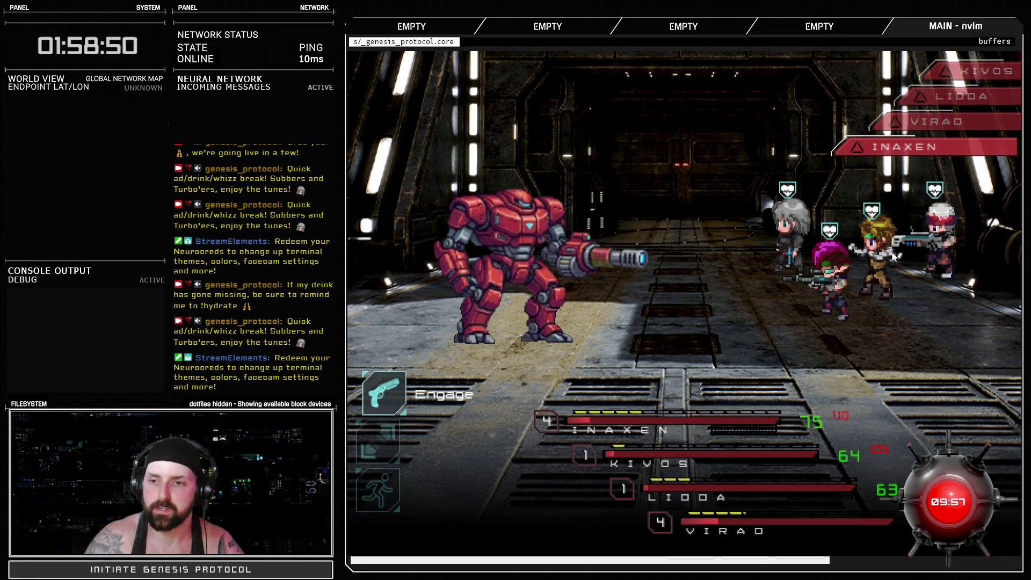
Attack Bloodvector with Fight, then use Lock-N-Load, Endobolt, Kivos's Warcry and Inaxen's Gigapulse.
{"action": "key", "text": "Down"}
{"action": "key", "text": "Return"}
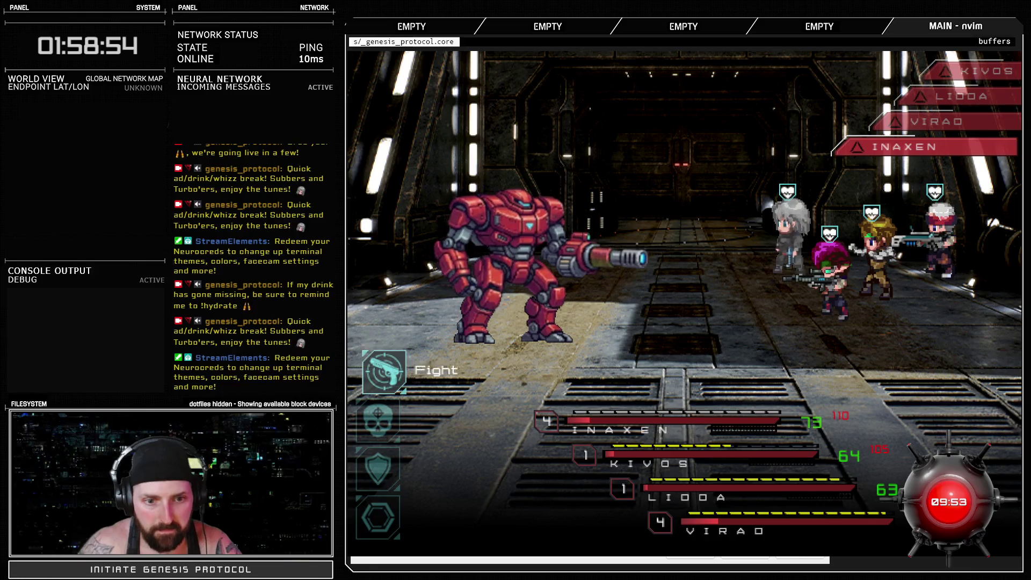
{"action": "key", "text": "Return"}
{"action": "key", "text": "Return"}
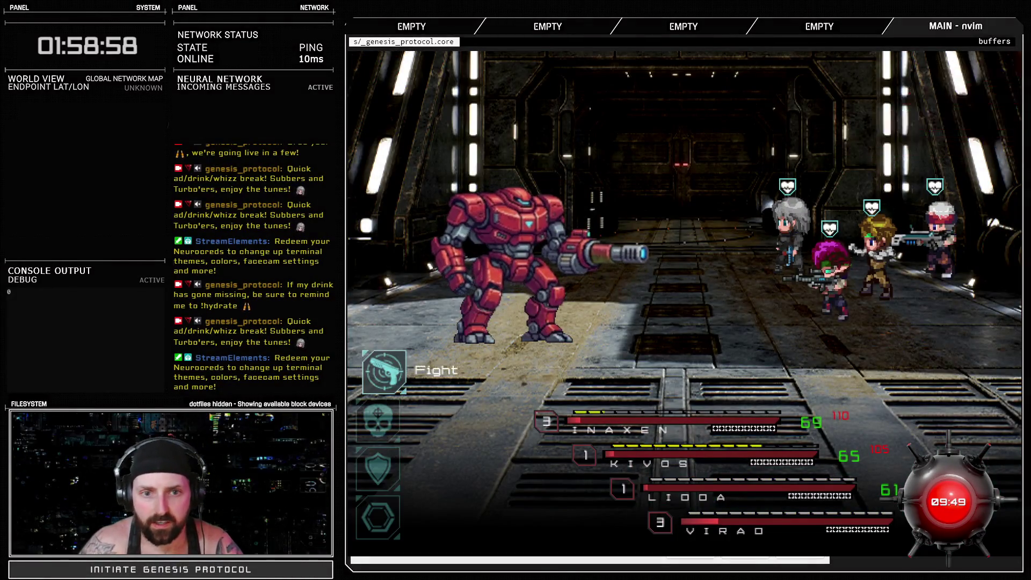
{"action": "key", "text": "Down"}
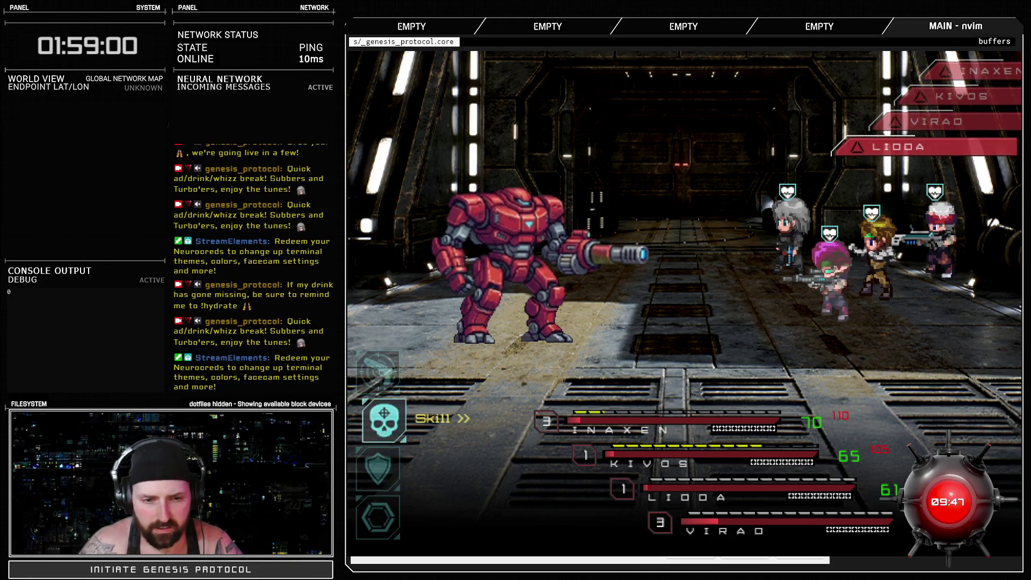
{"action": "key", "text": "Return"}
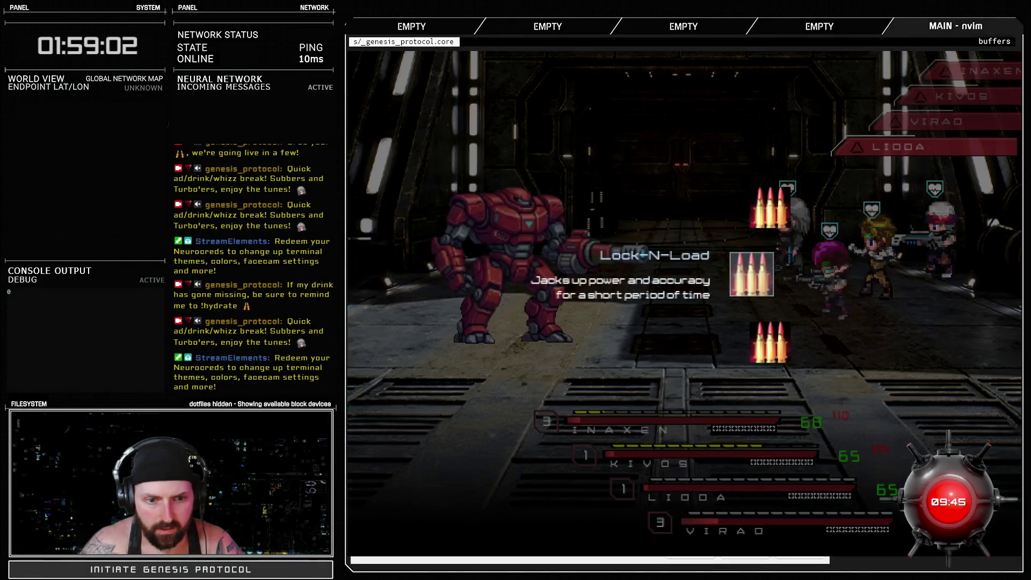
{"action": "key", "text": "Return"}
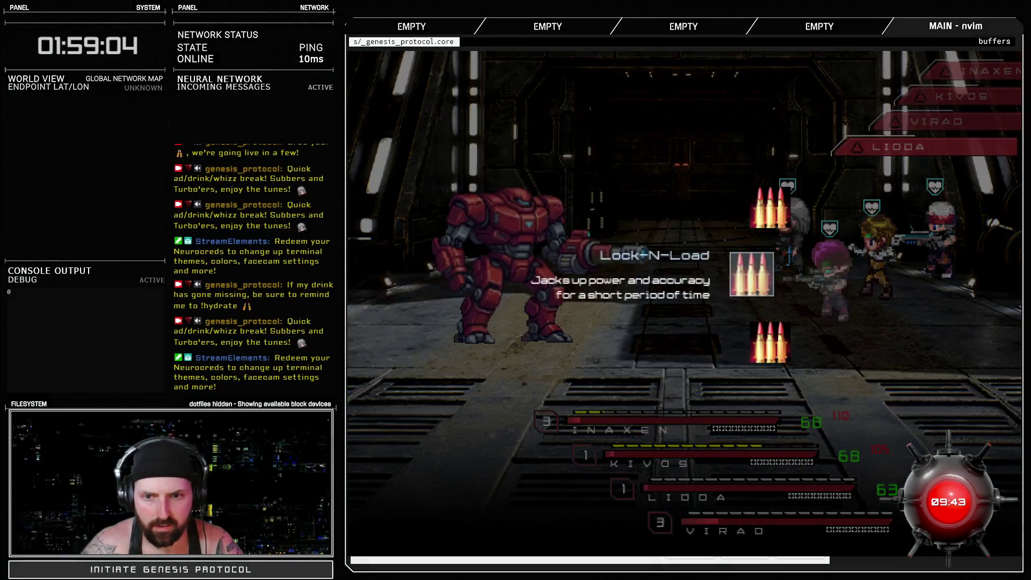
{"action": "key", "text": "Return"}
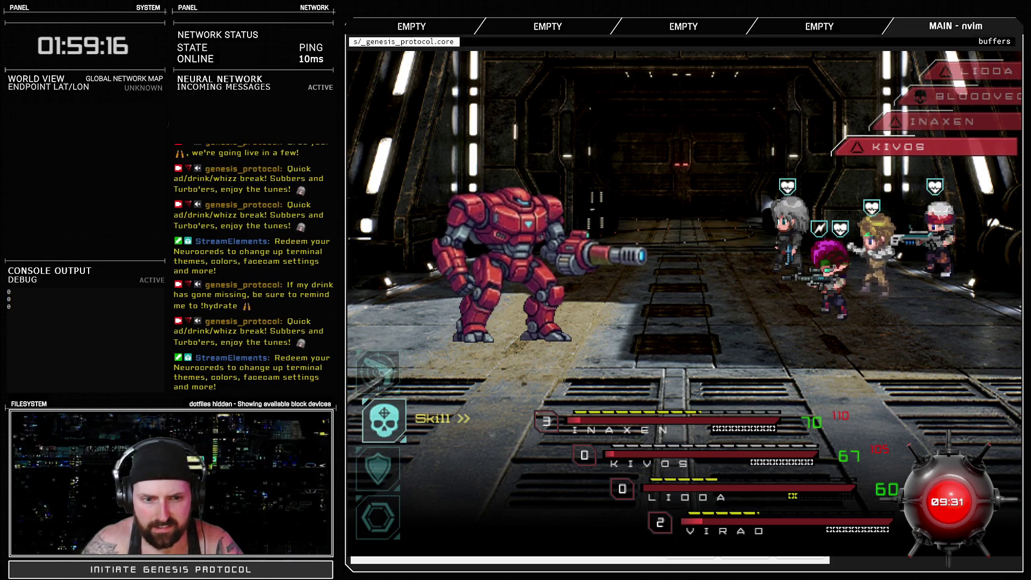
{"action": "key", "text": "Return"}
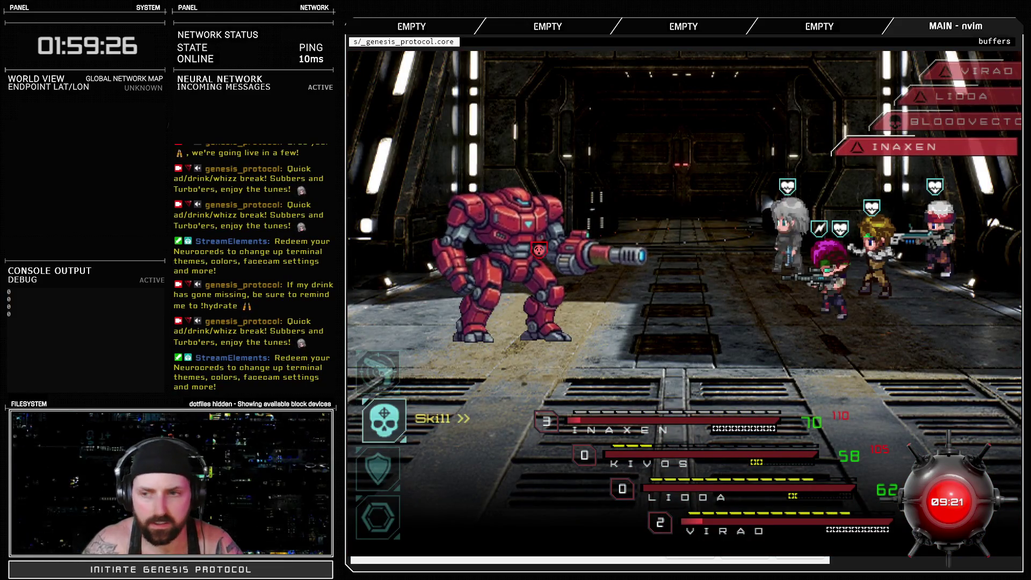
{"action": "key", "text": "Return"}
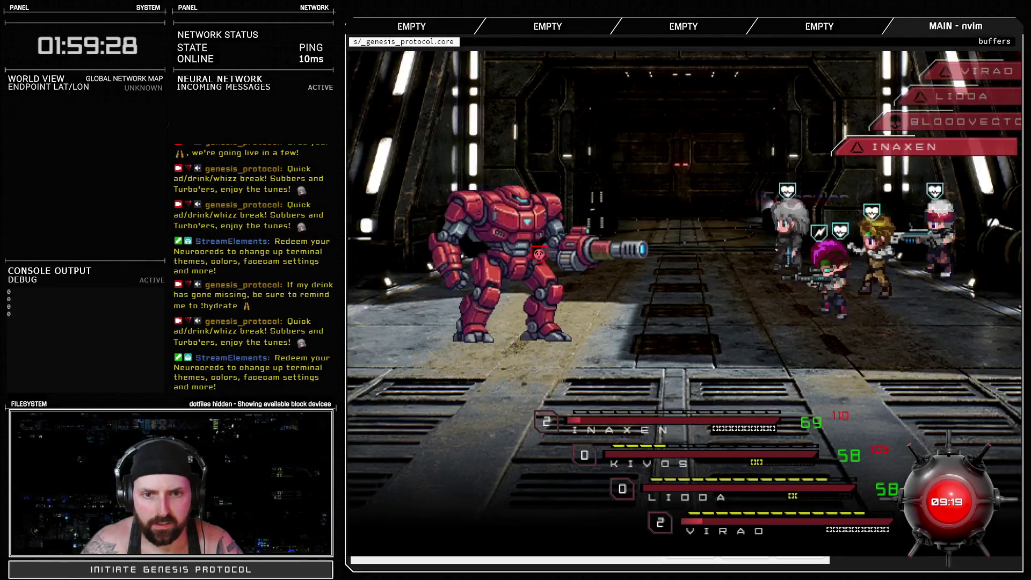
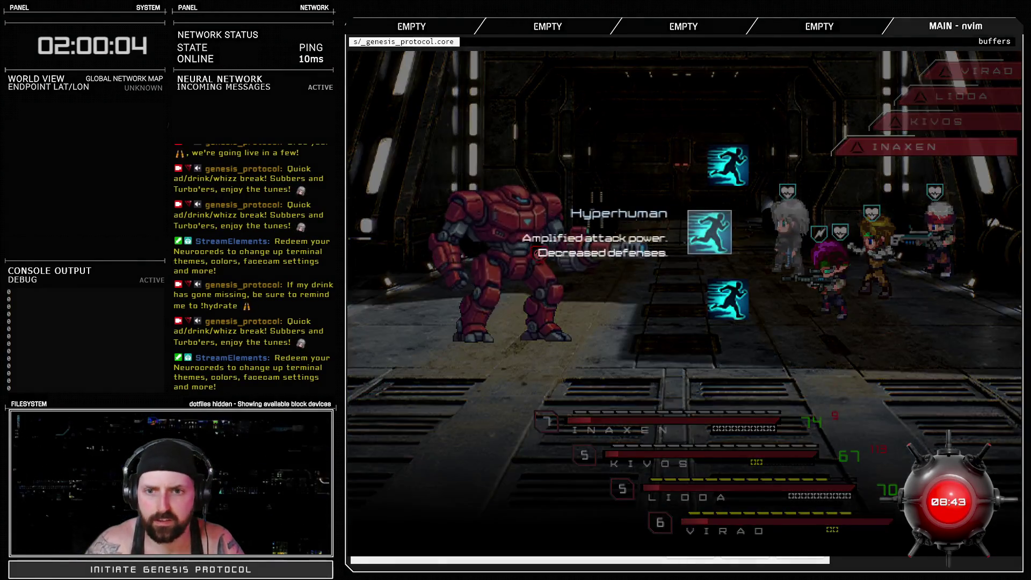
Buff the party with Hyperhuman, then browse Lidoa's Burst Fire options.
{"action": "key", "text": "Down"}
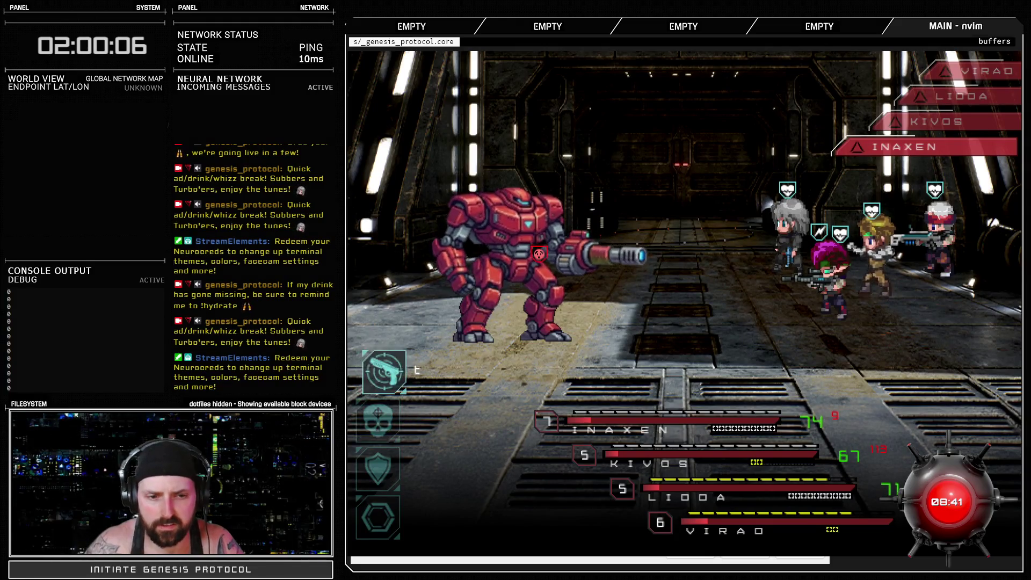
{"action": "key", "text": "Return"}
{"action": "key", "text": "Return"}
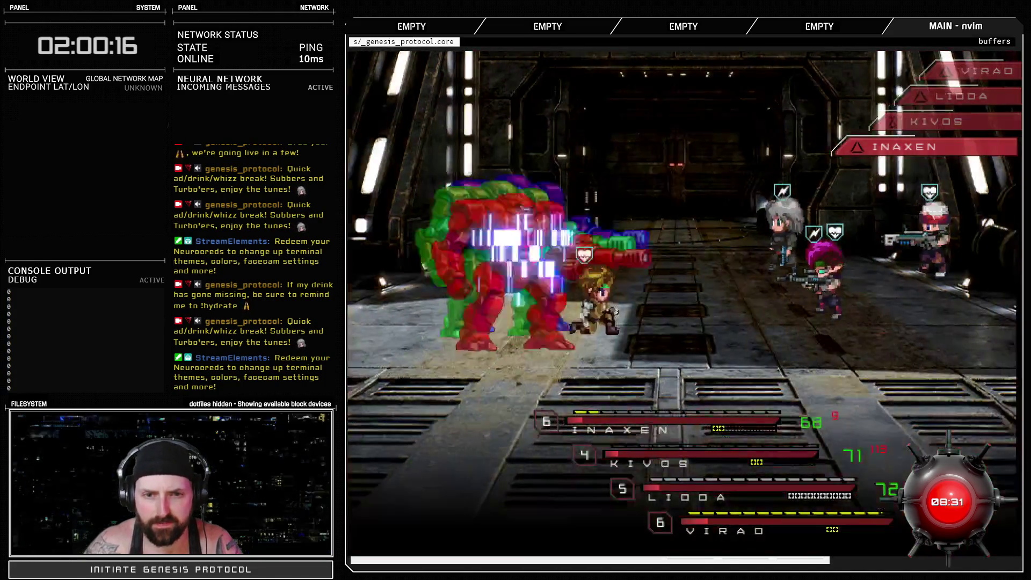
{"action": "key", "text": "Down"}
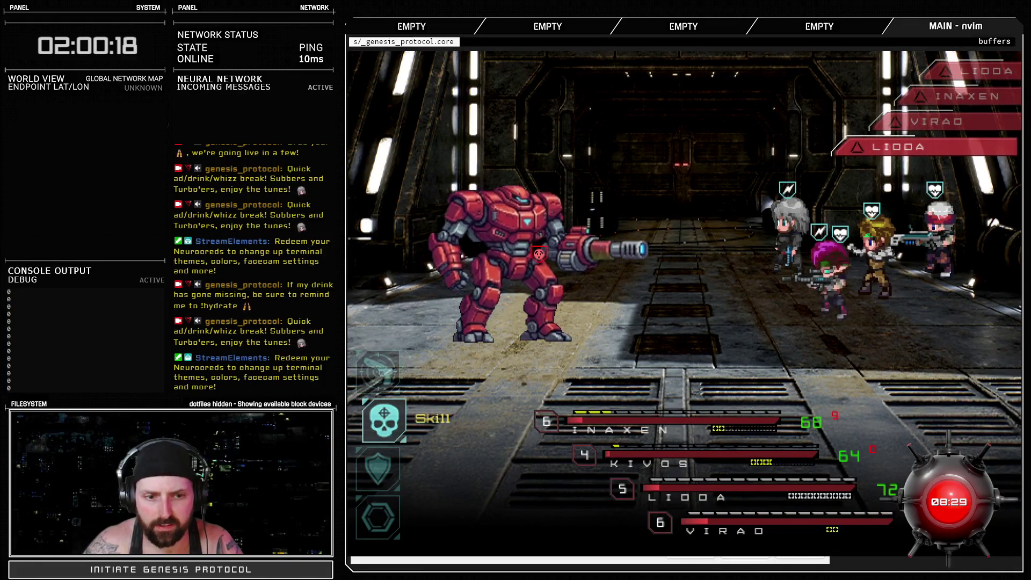
{"action": "key", "text": "Return"}
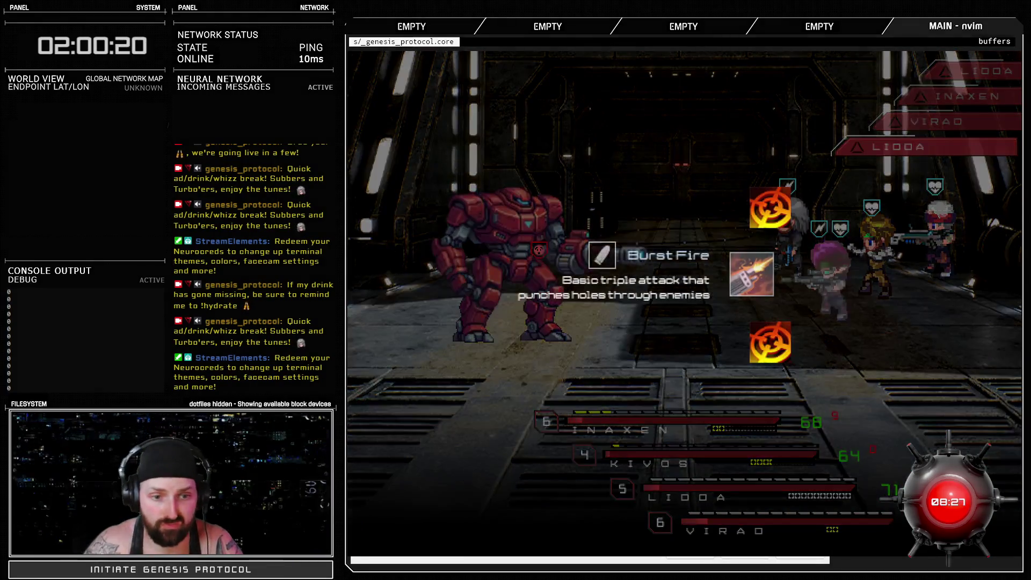
{"action": "key", "text": "Return"}
{"action": "key", "text": "Escape"}
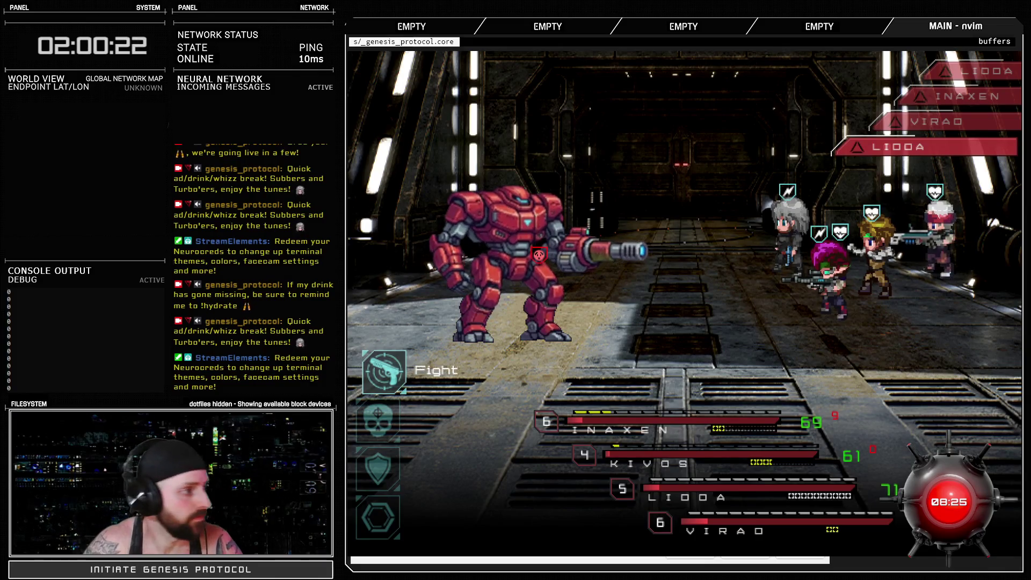
Back out of Burst Fire again and bring up the Endobolt skill options.
{"action": "key", "text": "Return"}
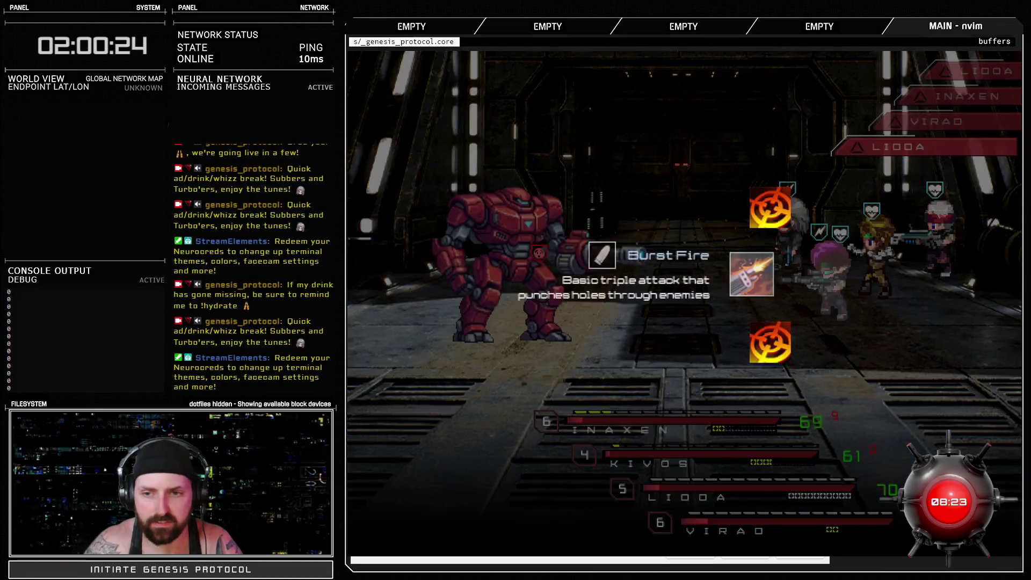
{"action": "key", "text": "Return"}
{"action": "key", "text": "Escape"}
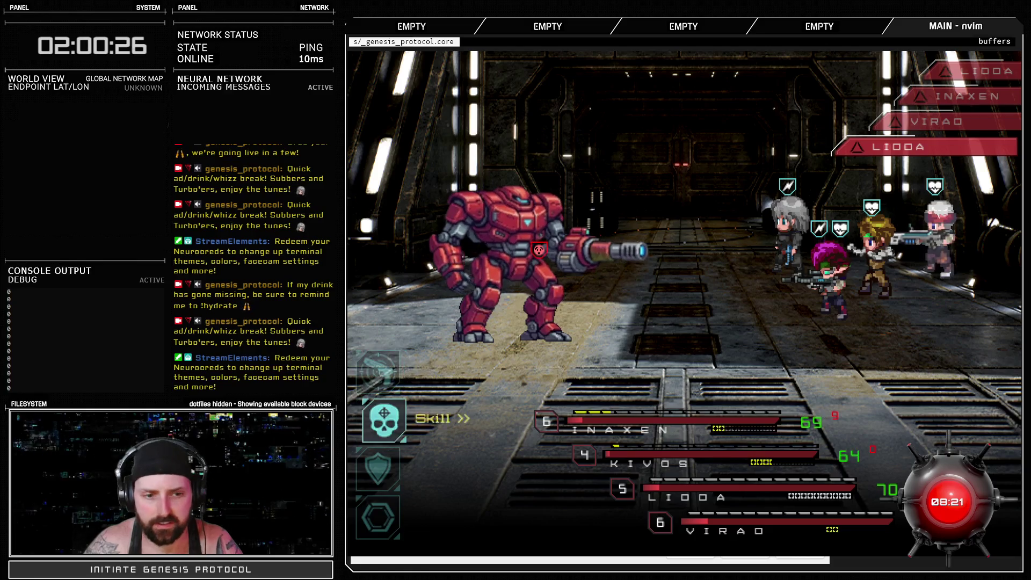
{"action": "key", "text": "Return"}
{"action": "key", "text": "Return"}
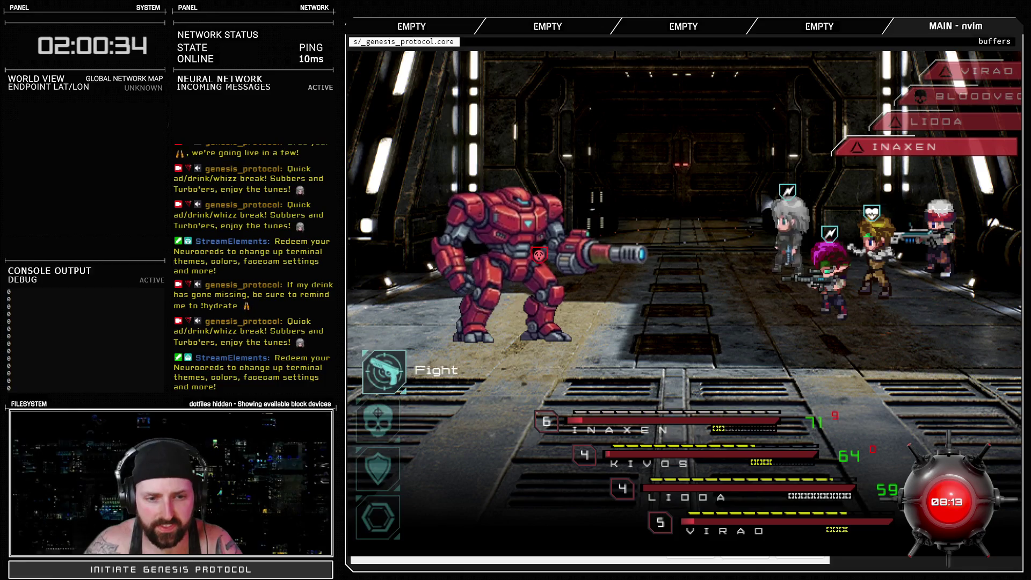
Fire Fast Blast at Bloodvector and return the next command choice to Fight.
{"action": "key", "text": "Down"}
{"action": "key", "text": "Return"}
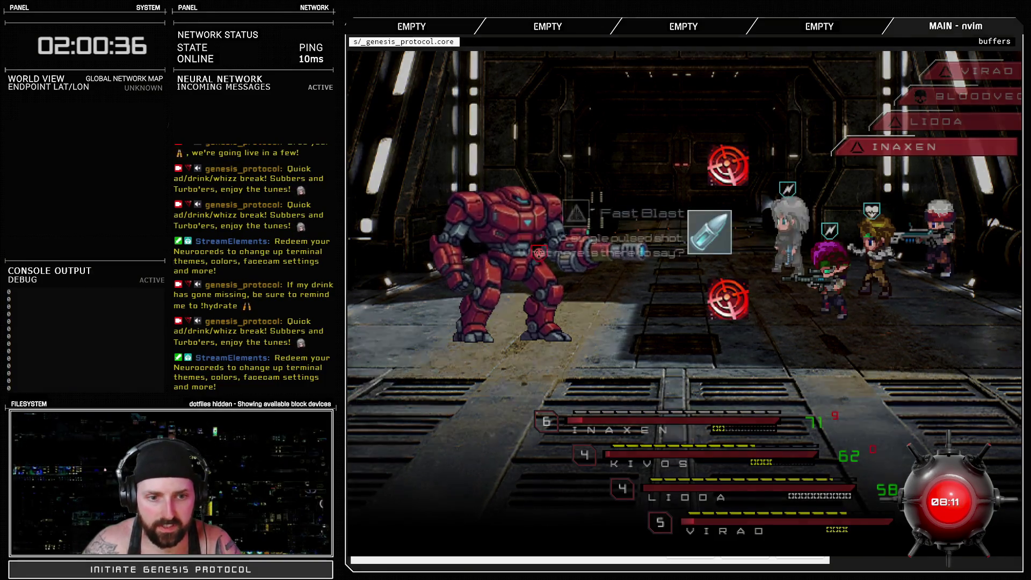
{"action": "key", "text": "Return"}
{"action": "key", "text": "Return"}
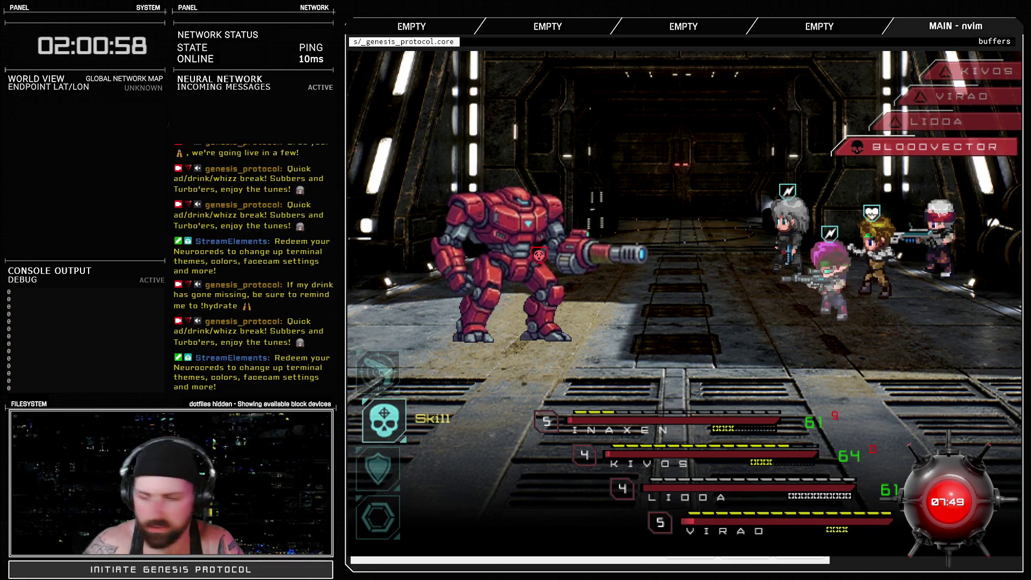
{"action": "key", "text": "Down"}
{"action": "key", "text": "Up"}
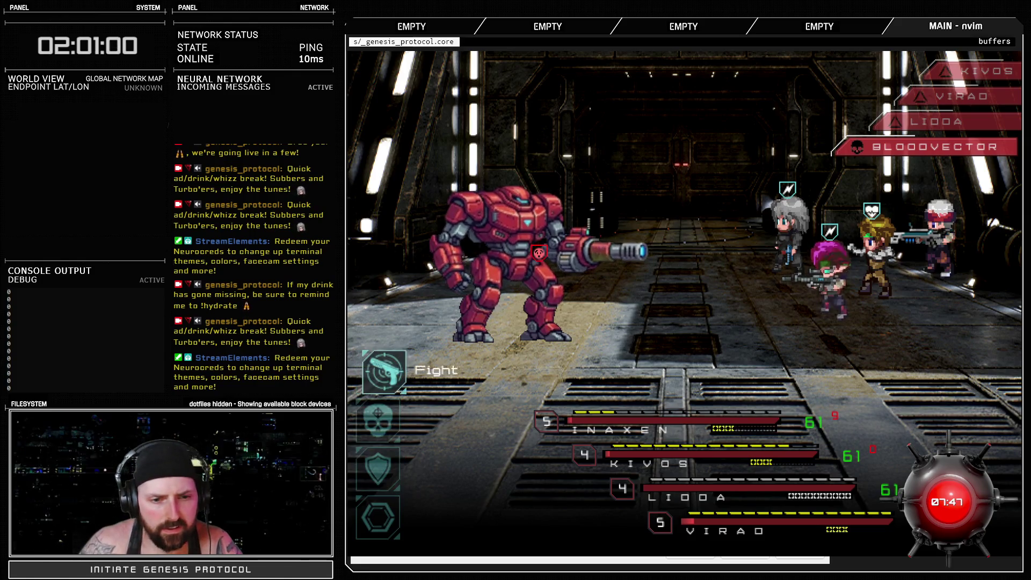
Cancel Burst Fire and Raging Fist, then use a Rage skill against Bloodvector.
{"action": "key", "text": "Return"}
{"action": "key", "text": "Escape"}
{"action": "key", "text": "Return"}
{"action": "key", "text": "Escape"}
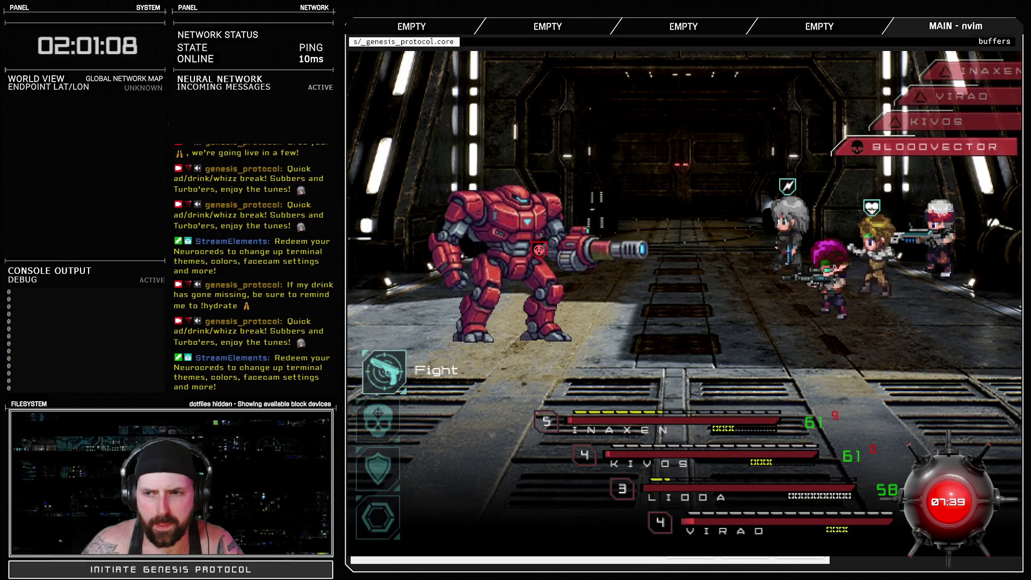
{"action": "key", "text": "Down"}
{"action": "key", "text": "Up"}
{"action": "key", "text": "Return"}
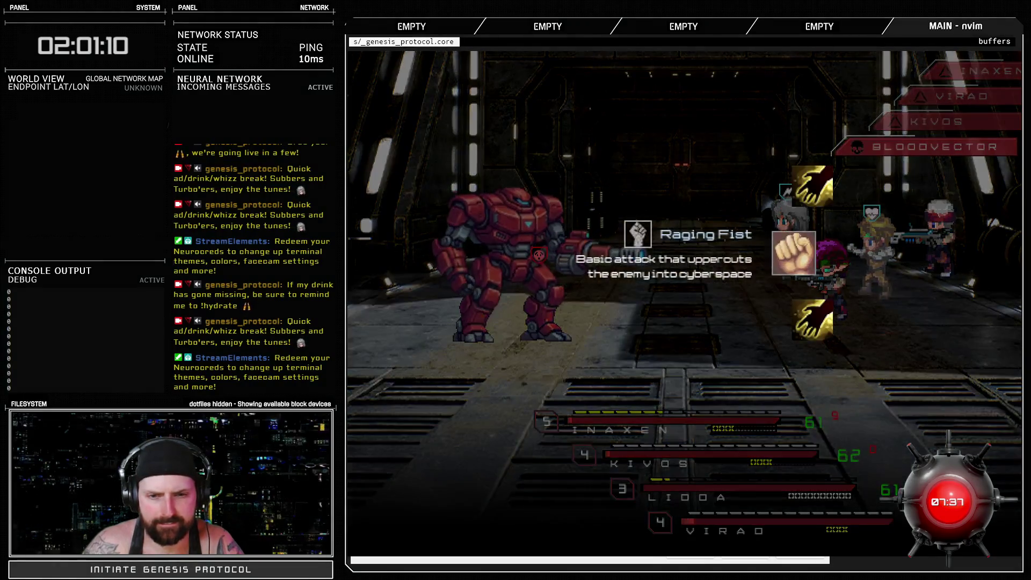
{"action": "key", "text": "Escape"}
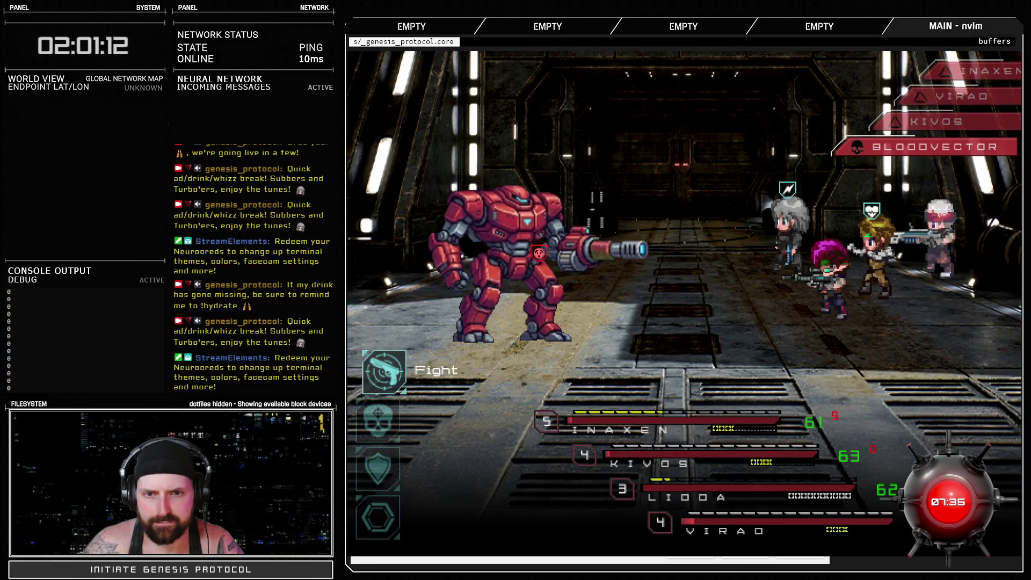
{"action": "key", "text": "Down"}
{"action": "key", "text": "Return"}
{"action": "key", "text": "Return"}
{"action": "key", "text": "Return"}
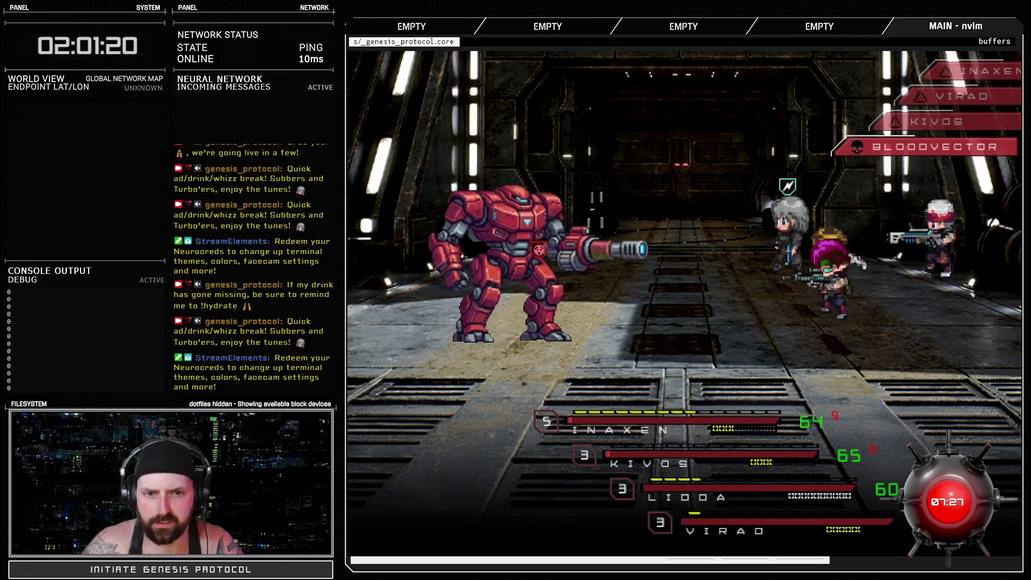
Clear every arrow prompt of the mech's Thermolyze combo.
{"action": "key", "text": "Right"}
{"action": "key", "text": "Right"}
{"action": "key", "text": "Down"}
{"action": "key", "text": "Down"}
{"action": "key", "text": "Down"}
{"action": "key", "text": "Left"}
{"action": "key", "text": "Down"}
{"action": "key", "text": "Right"}
{"action": "key", "text": "Left"}
{"action": "key", "text": "Down"}
{"action": "key", "text": "Up"}
{"action": "key", "text": "Right"}
{"action": "key", "text": "Up"}
{"action": "key", "text": "Up"}
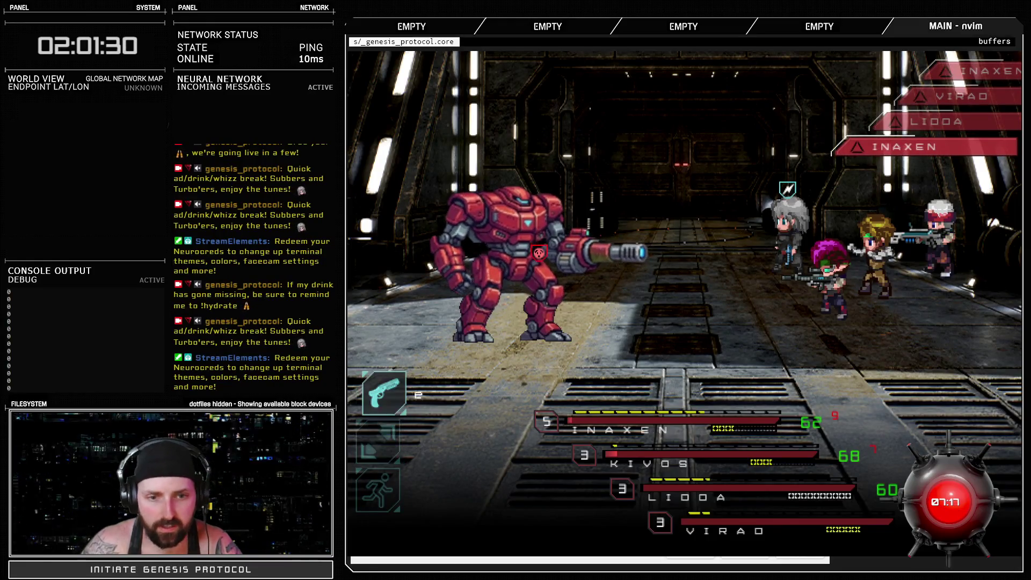
Have Inaxen attack the mech, then aim Lidoa's Endobolt at Bloodvector.
{"action": "key", "text": "Return"}
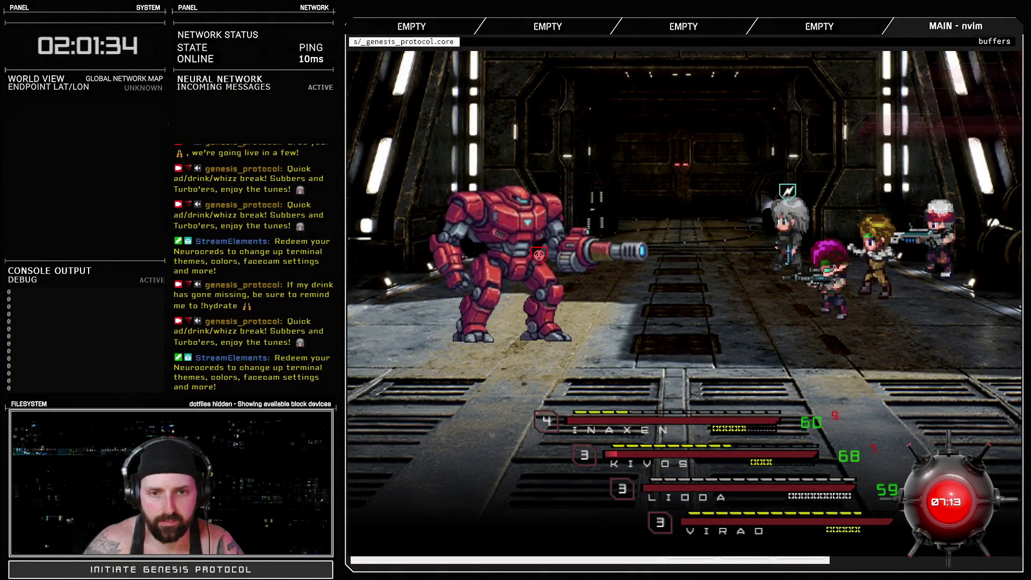
{"action": "key", "text": "Down"}
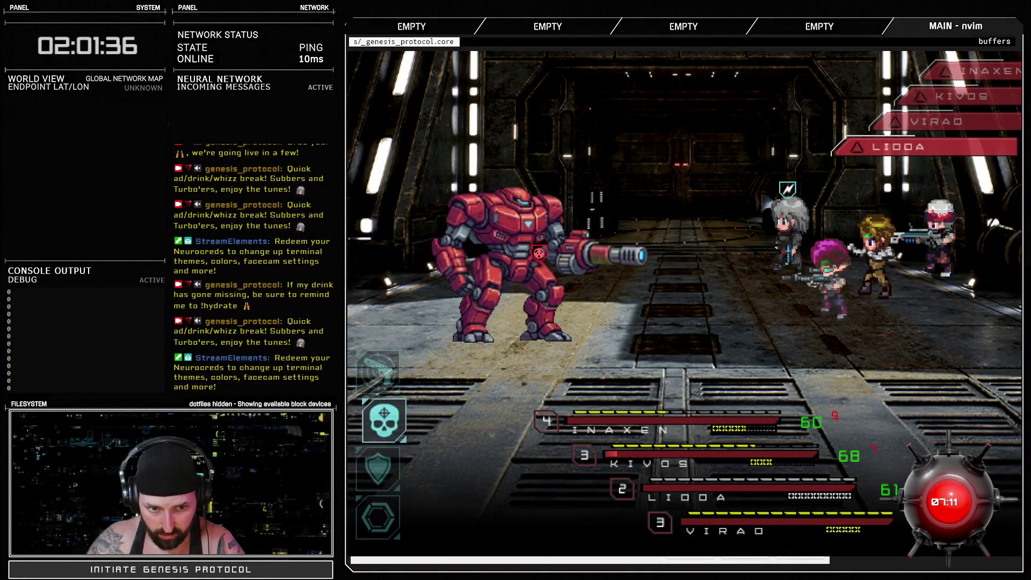
{"action": "key", "text": "Up"}
{"action": "key", "text": "Return"}
{"action": "key", "text": "Return"}
{"action": "key", "text": "Escape"}
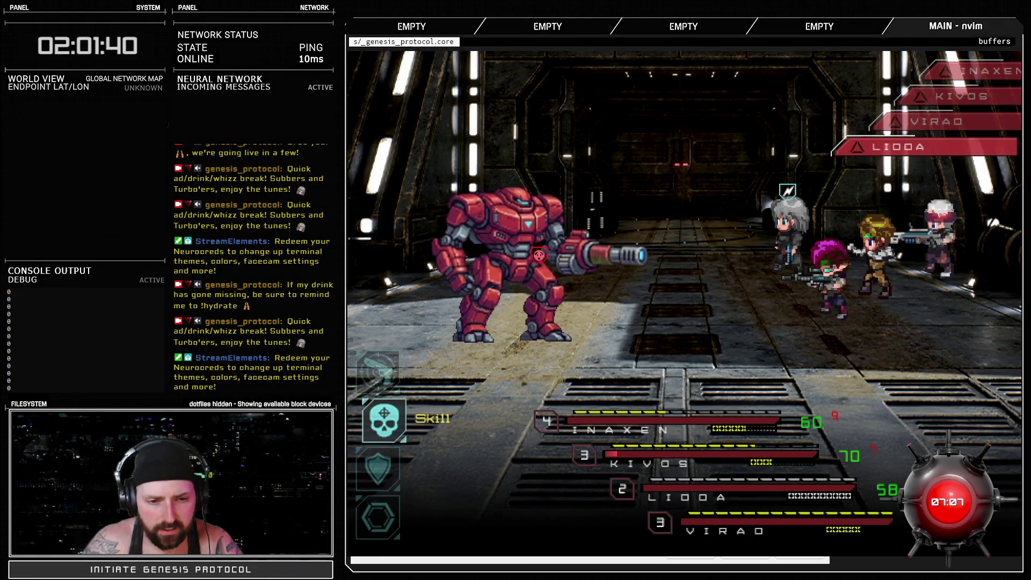
{"action": "key", "text": "Return"}
{"action": "key", "text": "Return"}
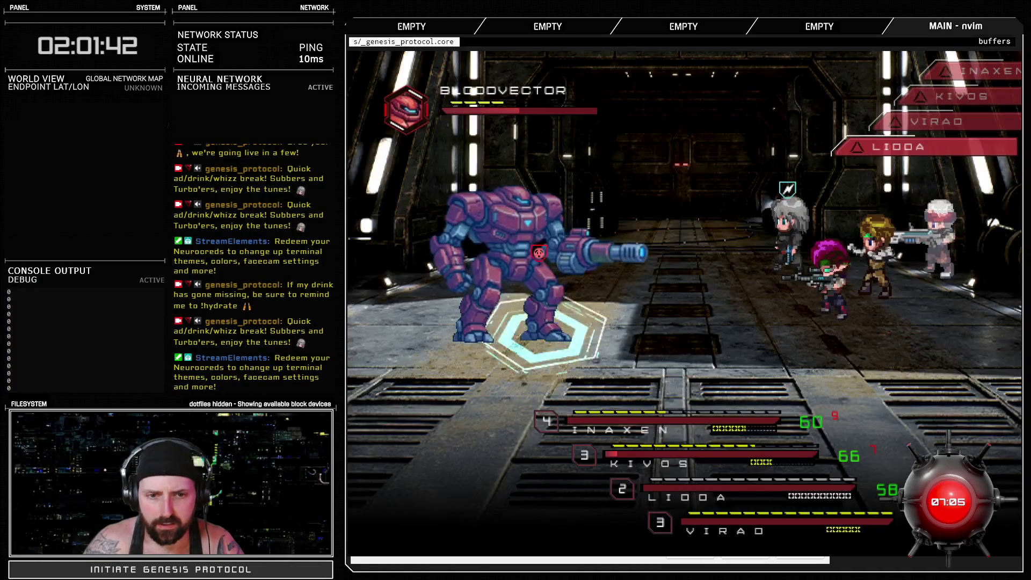
{"action": "key", "text": "Escape"}
{"action": "key", "text": "Return"}
{"action": "key", "text": "Return"}
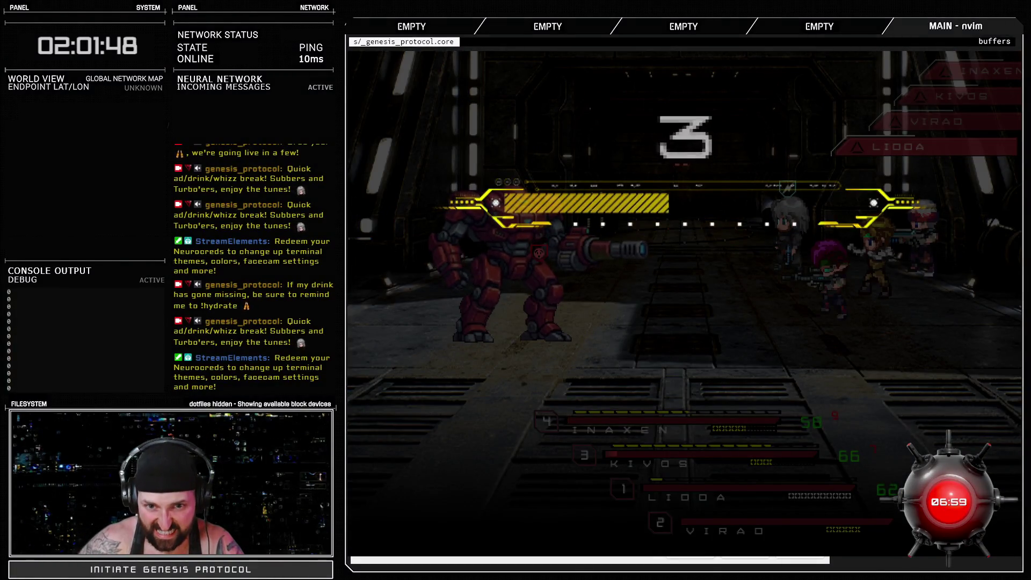
Hit the timing prompt during the mech's attack, then launch Raging Fist.
{"action": "key", "text": "space"}
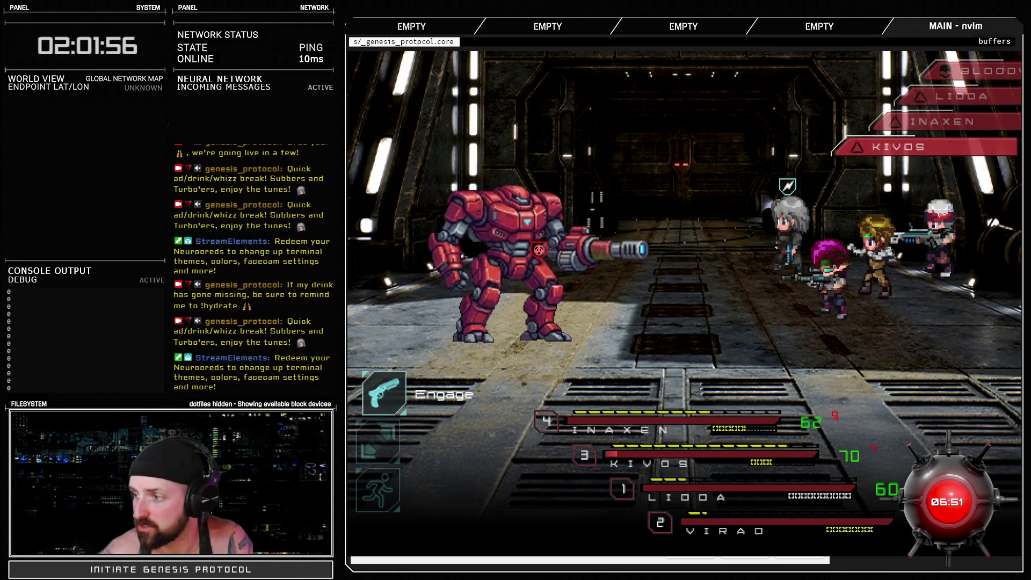
{"action": "key", "text": "Down"}
{"action": "key", "text": "Up"}
{"action": "key", "text": "space"}
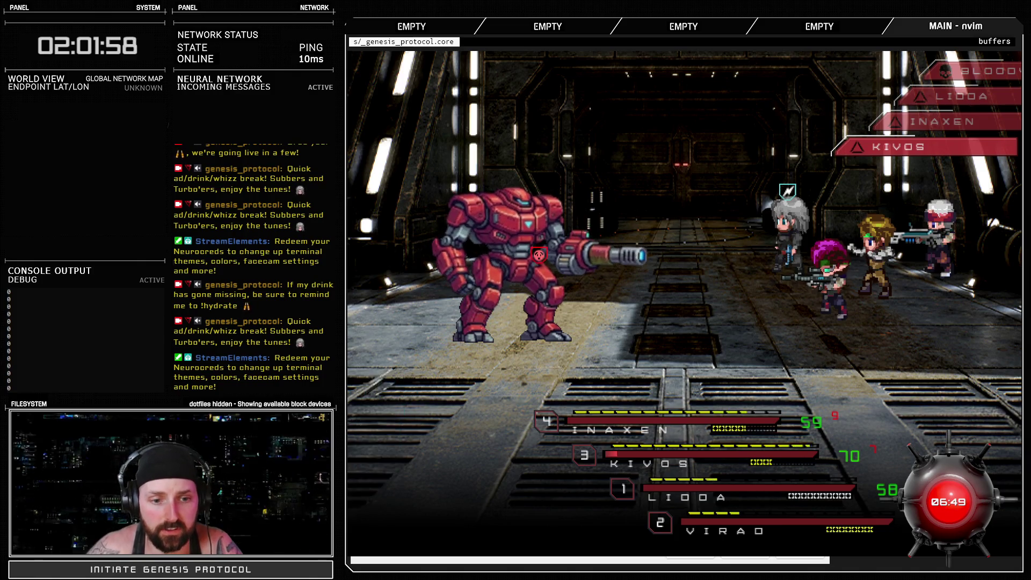
{"action": "key", "text": "Down"}
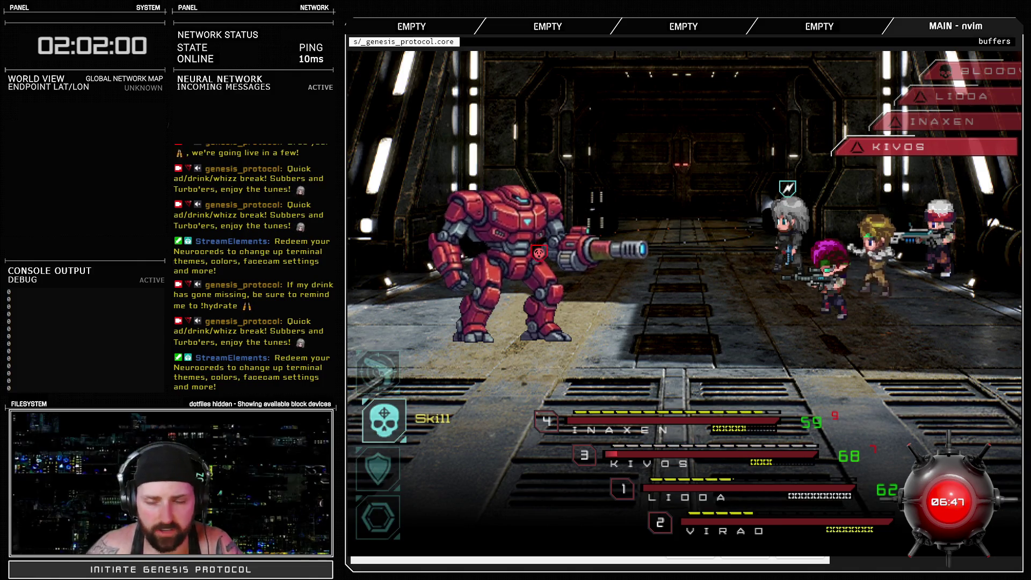
{"action": "key", "text": "space"}
{"action": "key", "text": "Escape"}
{"action": "key", "text": "Up"}
{"action": "key", "text": "space"}
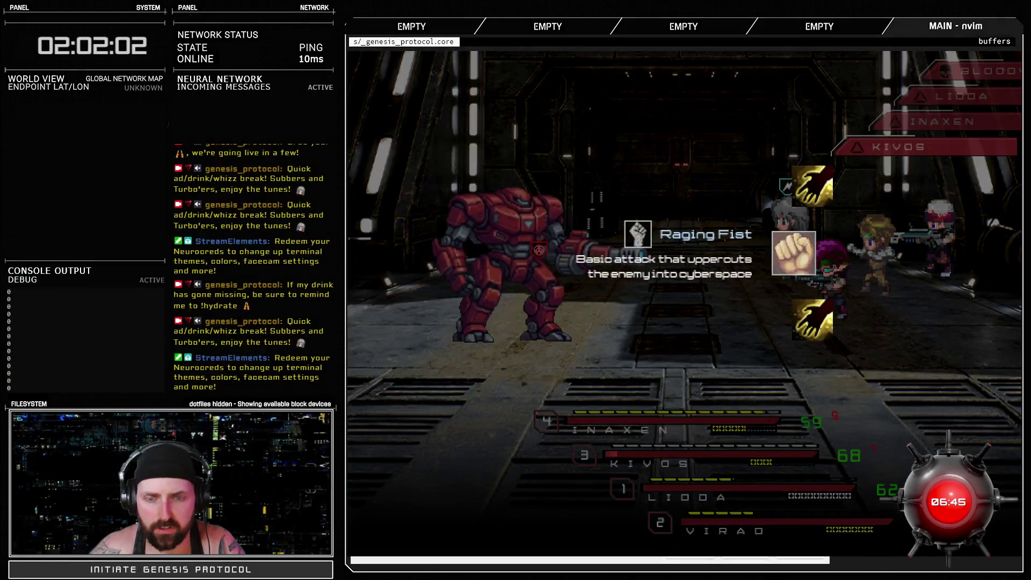
{"action": "key", "text": "space"}
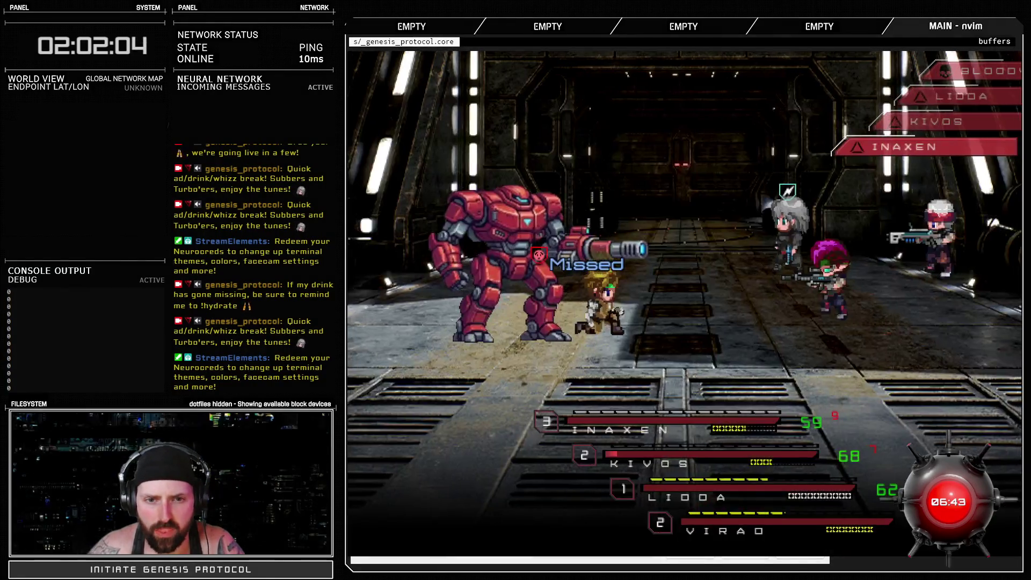
Aim Crackshot at Bloodvector and fire Burst Fire at the mech.
{"action": "key", "text": "space"}
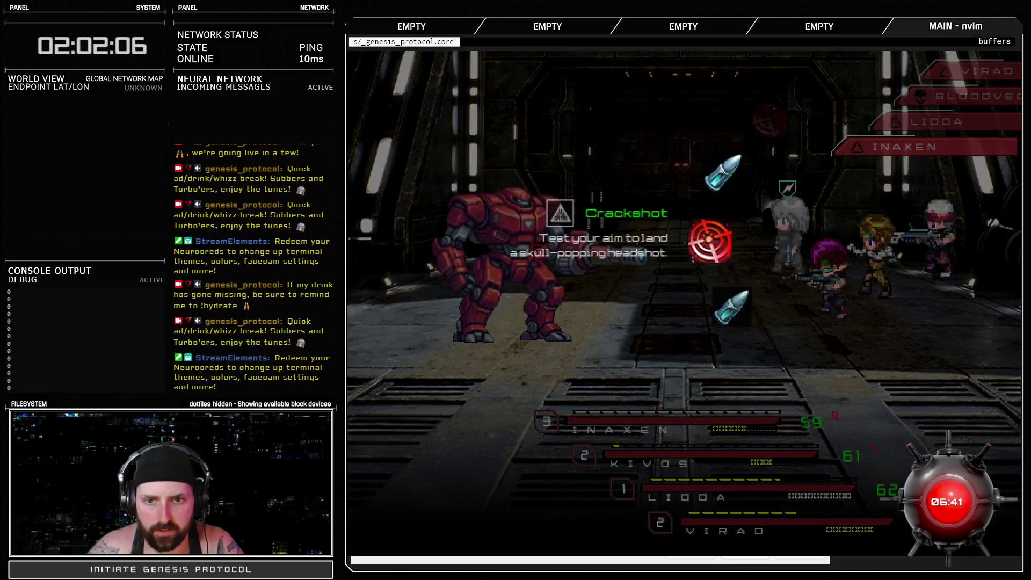
{"action": "key", "text": "space"}
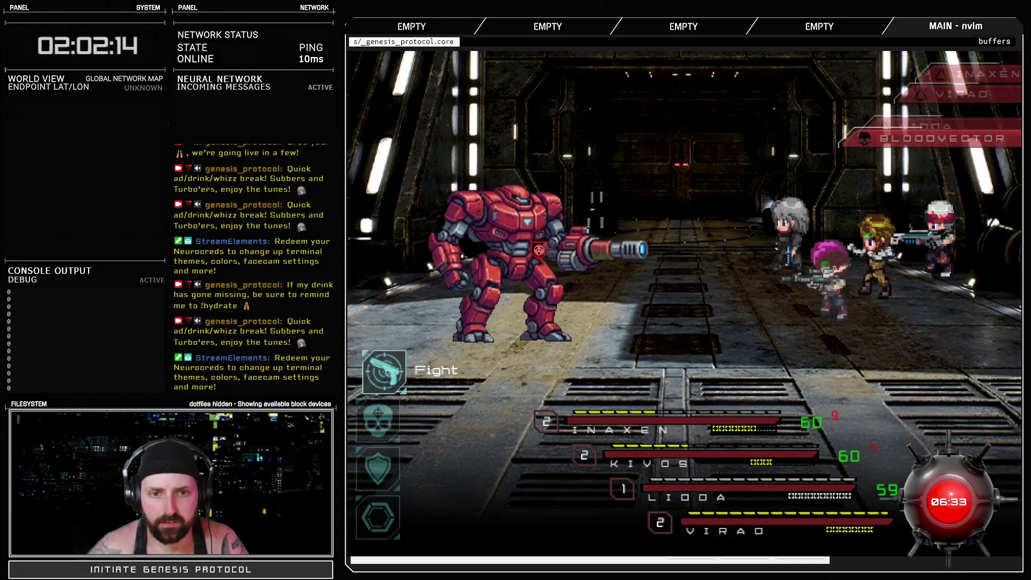
{"action": "key", "text": "space"}
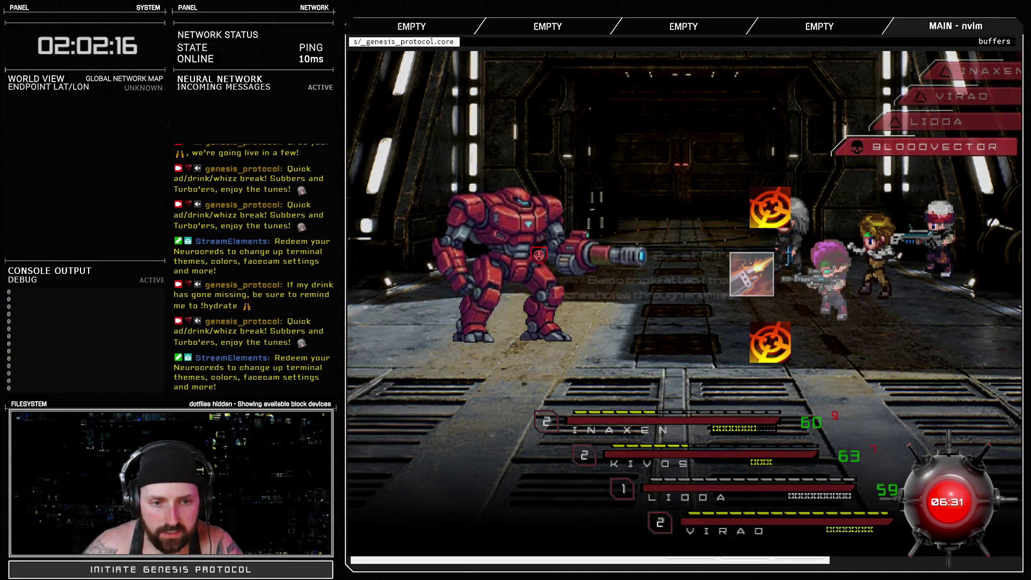
{"action": "key", "text": "space"}
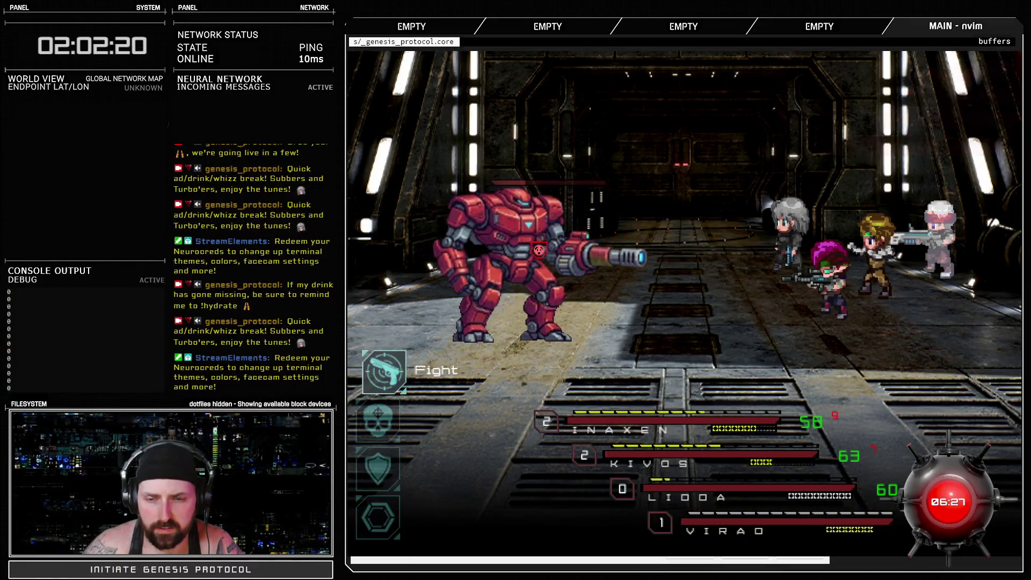
Switch the next member's attack to Cryocharger and target Bloodvector.
{"action": "key", "text": "space"}
{"action": "key", "text": "Down"}
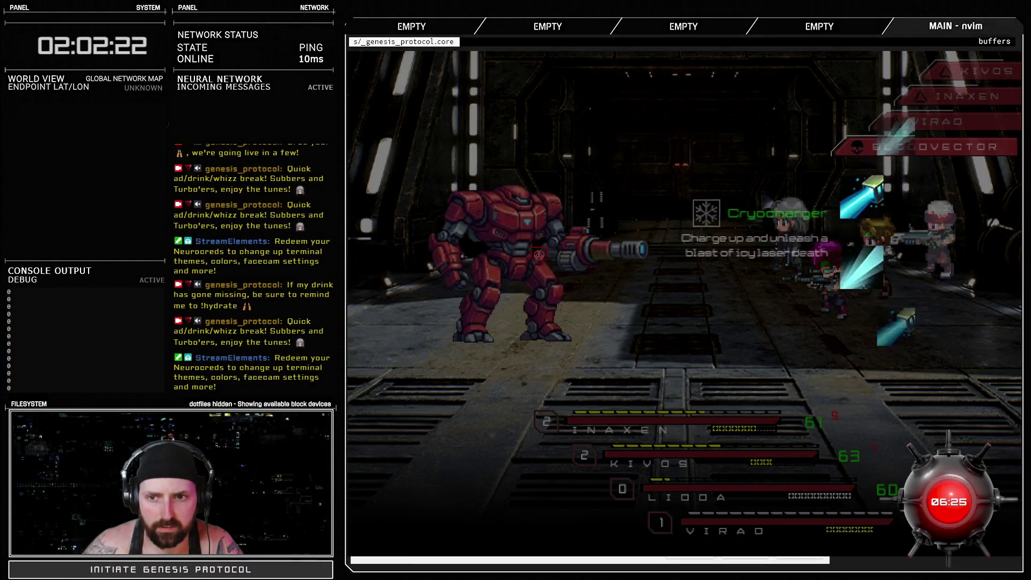
{"action": "key", "text": "space"}
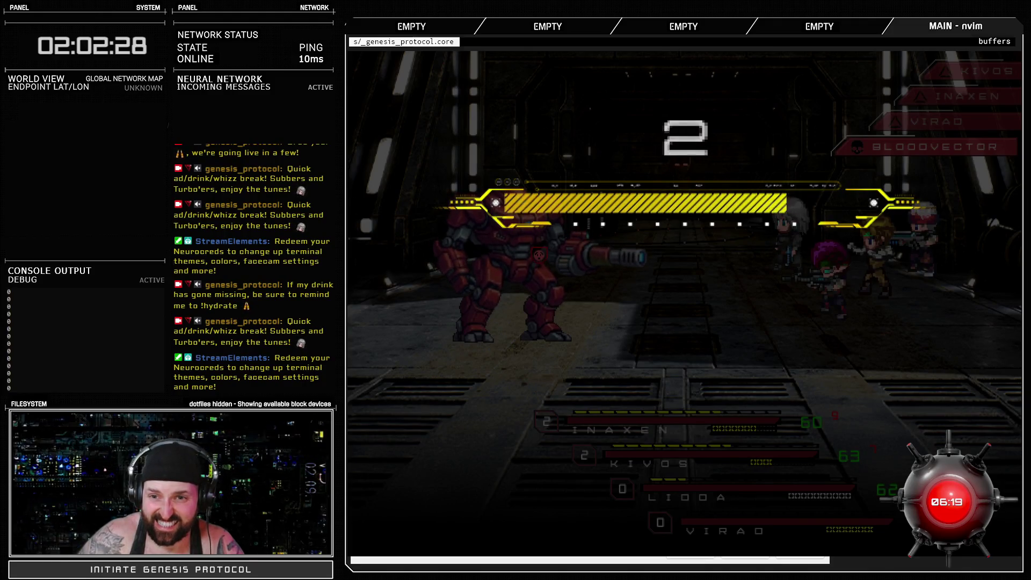
Score a GREAT timing hit, then have INAXEN attack and KIVOS use Raging Fist.
{"action": "key", "text": "space"}
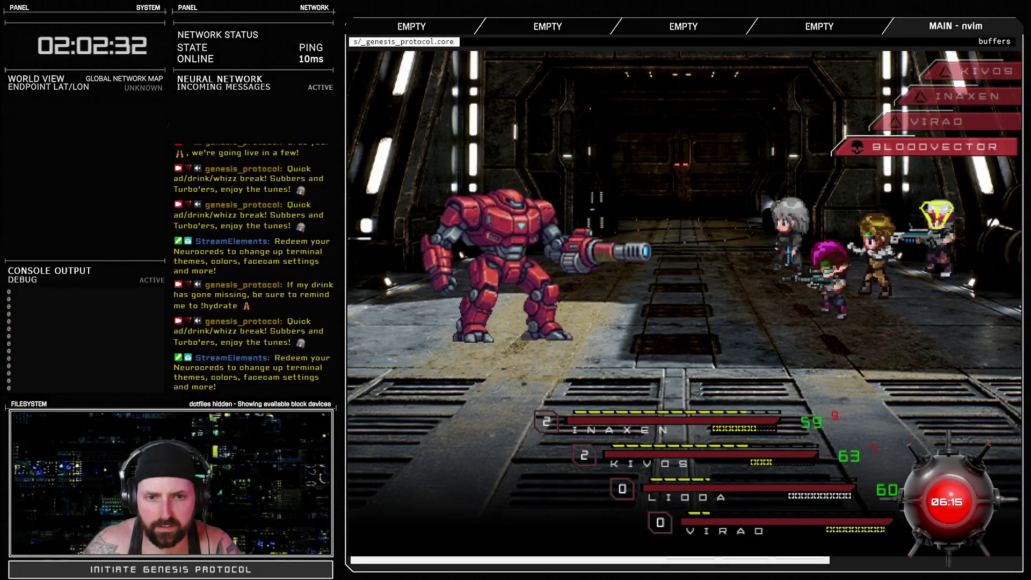
{"action": "key", "text": "Return"}
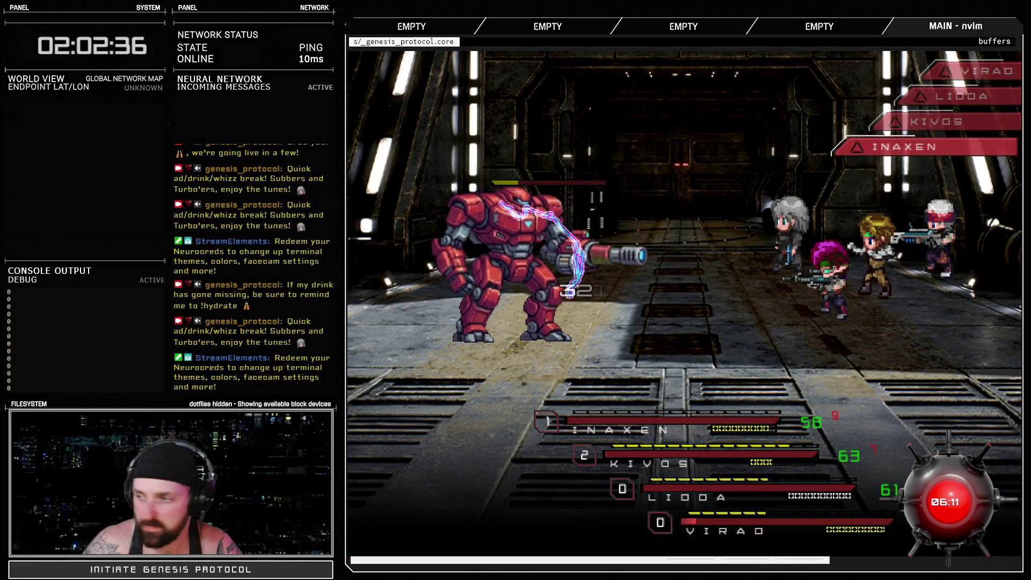
{"action": "key", "text": "Return"}
{"action": "key", "text": "Return"}
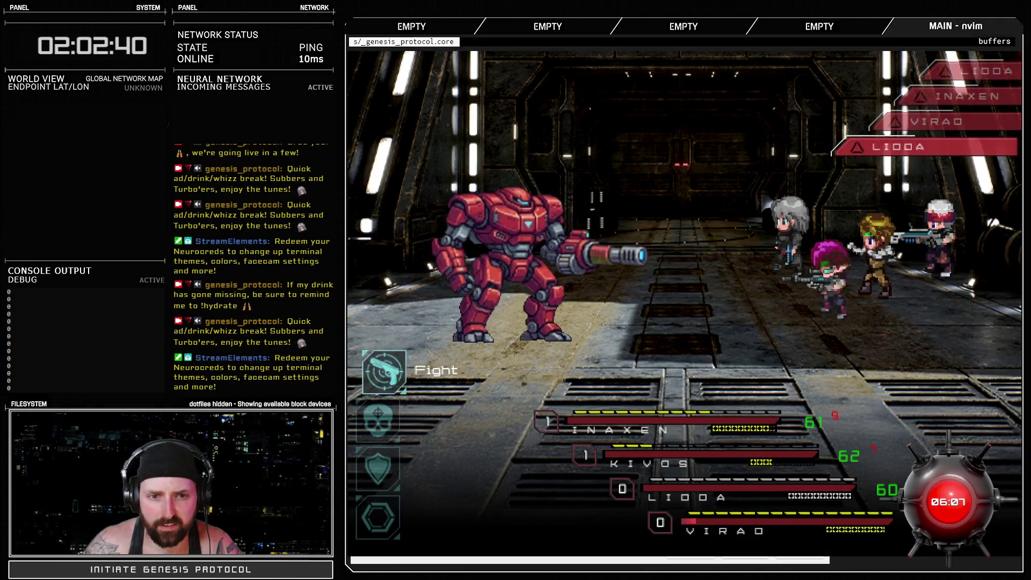
Browse LIODA's skills and targets, then confirm INAXEN's Engage action.
{"action": "key", "text": "Up"}
{"action": "key", "text": "Return"}
{"action": "key", "text": "Return"}
{"action": "key", "text": "Escape"}
{"action": "key", "text": "Escape"}
{"action": "key", "text": "Down"}
{"action": "key", "text": "Return"}
{"action": "key", "text": "Return"}
{"action": "key", "text": "Return"}
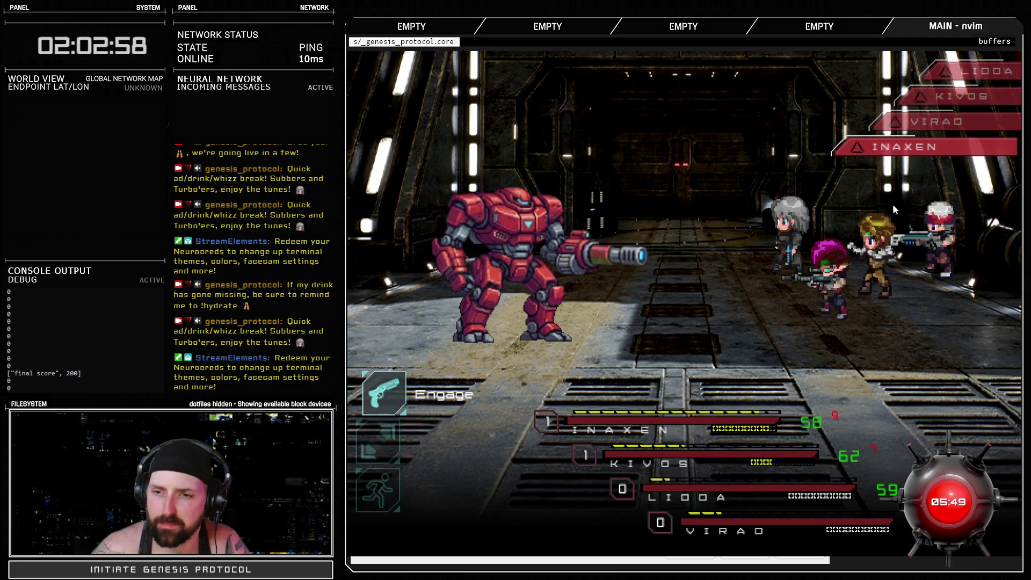
{"action": "key", "text": "Down"}
{"action": "key", "text": "Up"}
{"action": "key", "text": "Return"}
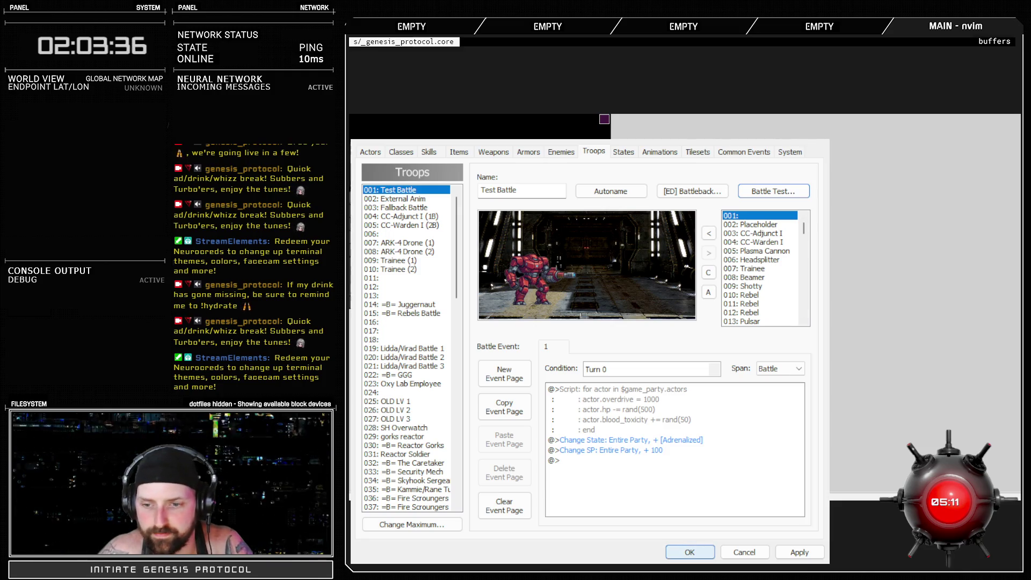
Close the Database discarding troop changes and reopen it on the System tab.
{"action": "left_click", "coordinate": [723, 556]}
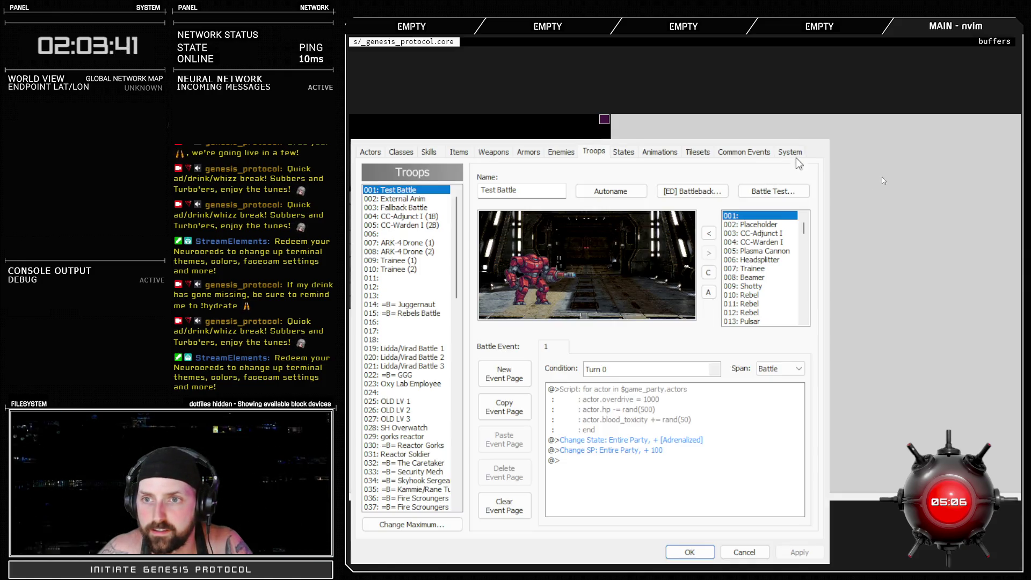
{"action": "left_click", "coordinate": [790, 152]}
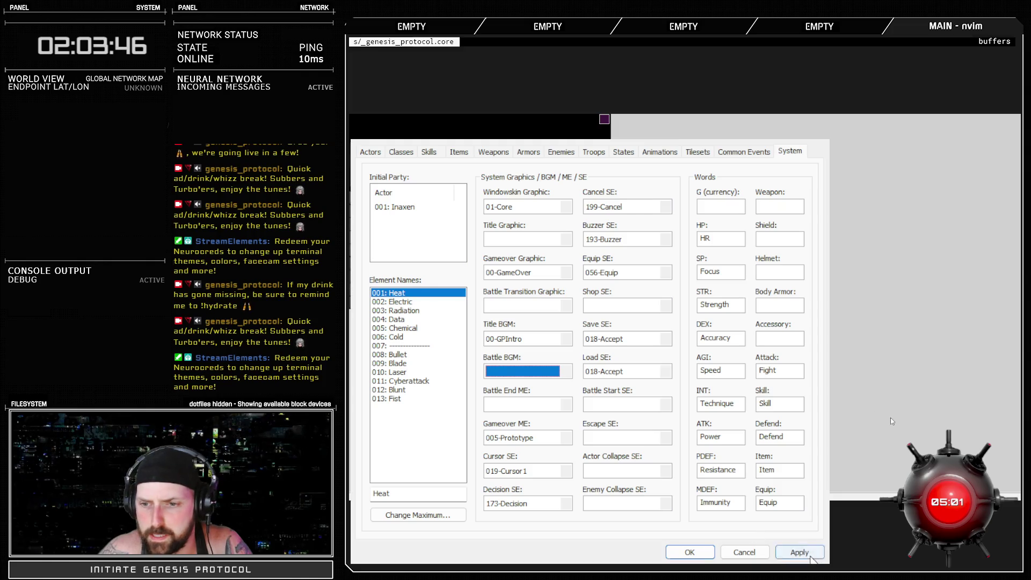
Apply and keep the System changes, then reopen the Database with F9.
{"action": "left_click", "coordinate": [812, 557]}
{"action": "left_click", "coordinate": [698, 552]}
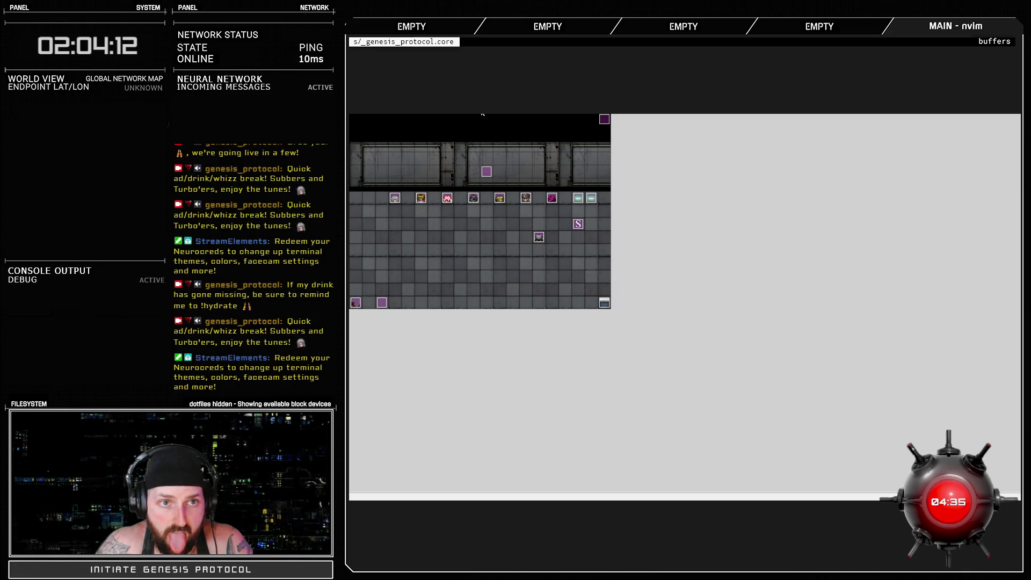
{"action": "key", "text": "F9"}
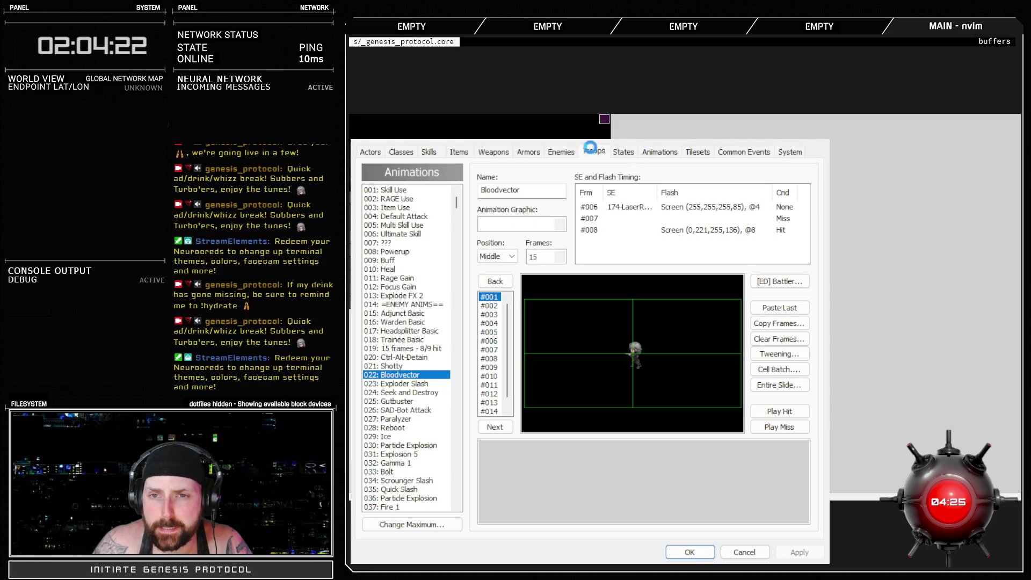
Replace the red mech in the Test Battle troop with 013: Pulsar and apply.
{"action": "left_click", "coordinate": [533, 268]}
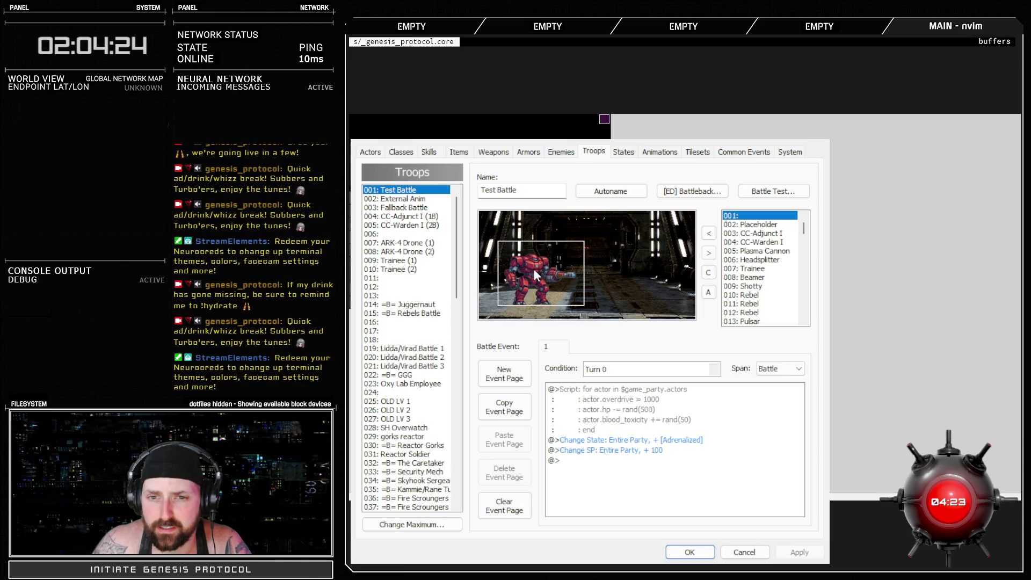
{"action": "left_click", "coordinate": [709, 253]}
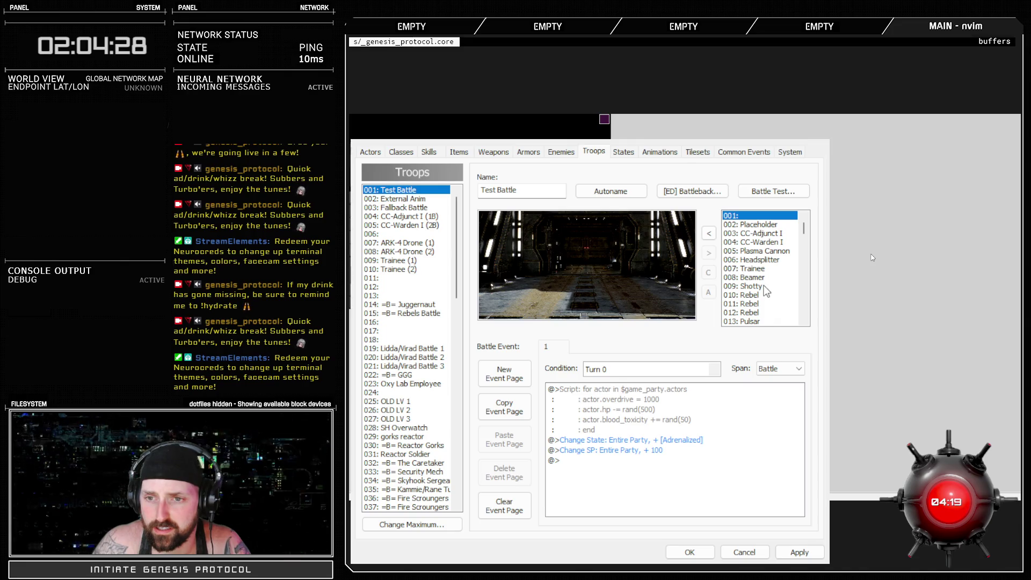
{"action": "scroll", "coordinate": [764, 290], "scroll_direction": "down", "scroll_amount": 2}
{"action": "left_click", "coordinate": [750, 269]}
{"action": "left_click", "coordinate": [709, 233]}
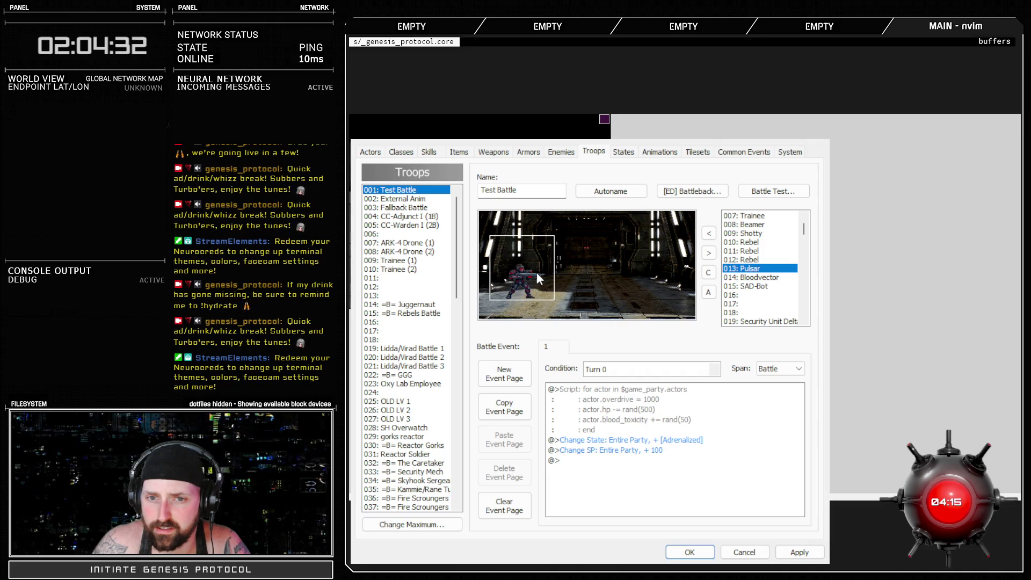
{"action": "left_click", "coordinate": [799, 552]}
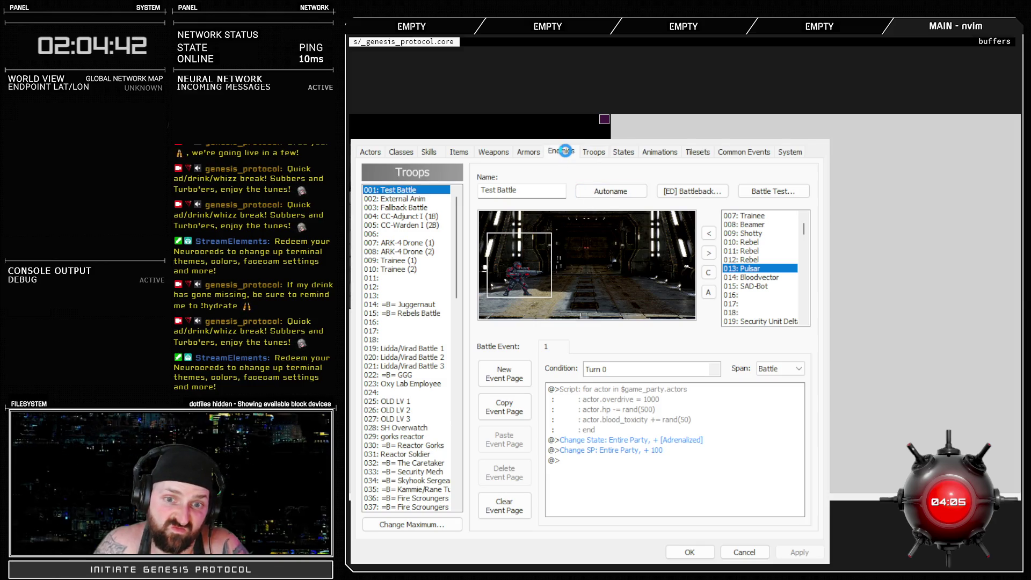
{"action": "key", "text": "Up"}
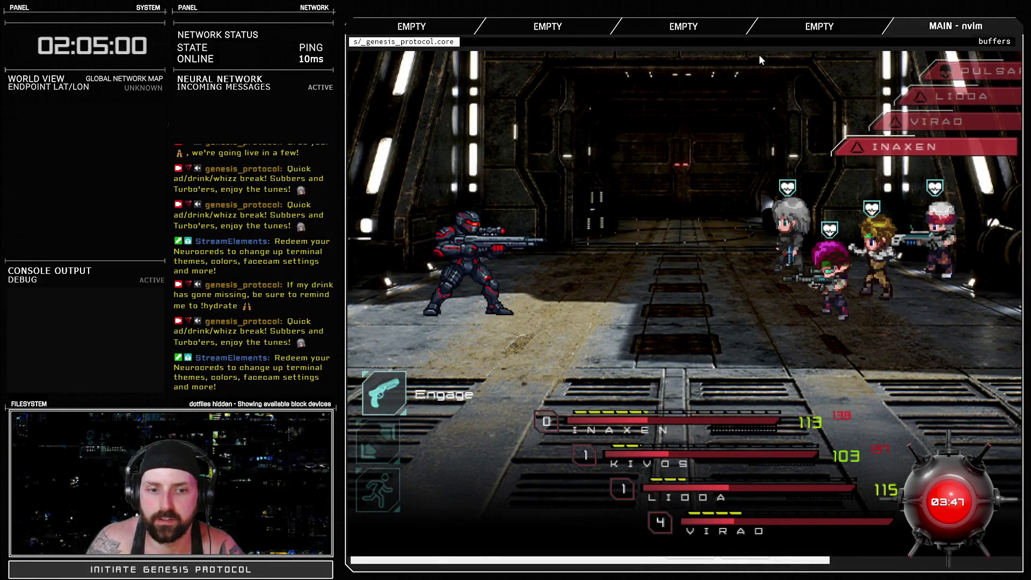
Set the first three party members to Defend against Pulsar.
{"action": "key", "text": "Down"}
{"action": "key", "text": "Down"}
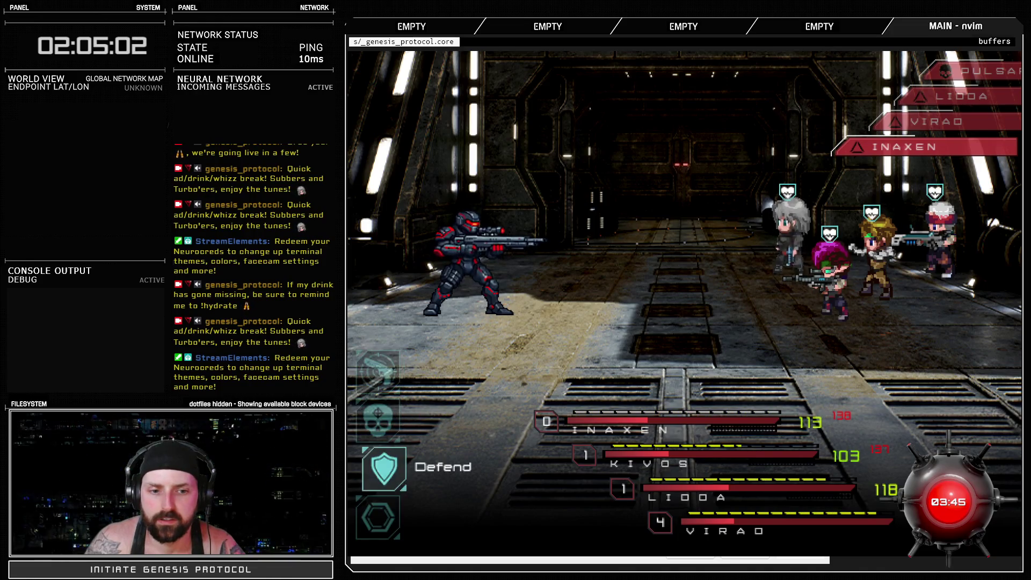
{"action": "key", "text": "Return"}
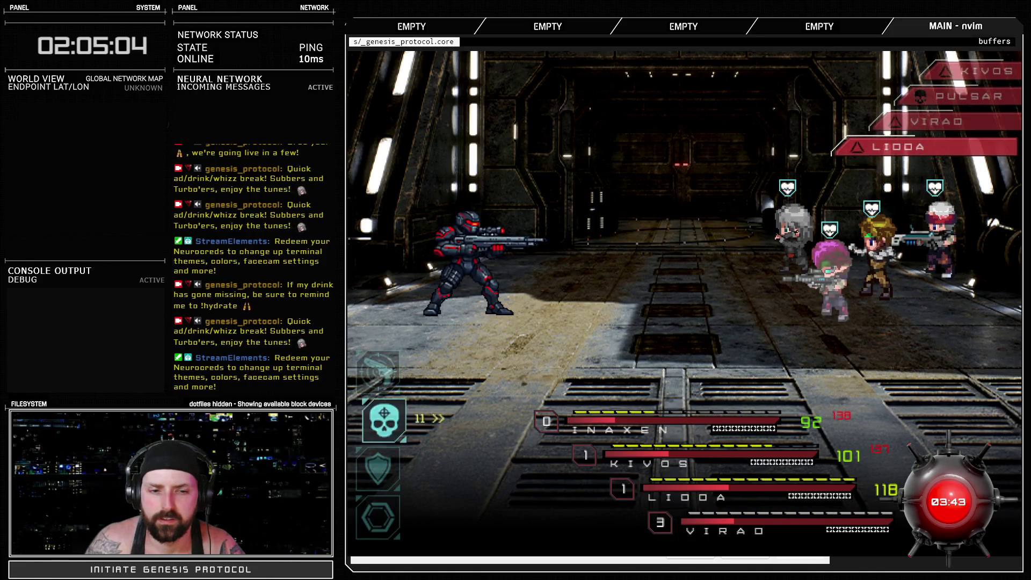
{"action": "key", "text": "Down"}
{"action": "key", "text": "Down"}
{"action": "key", "text": "Return"}
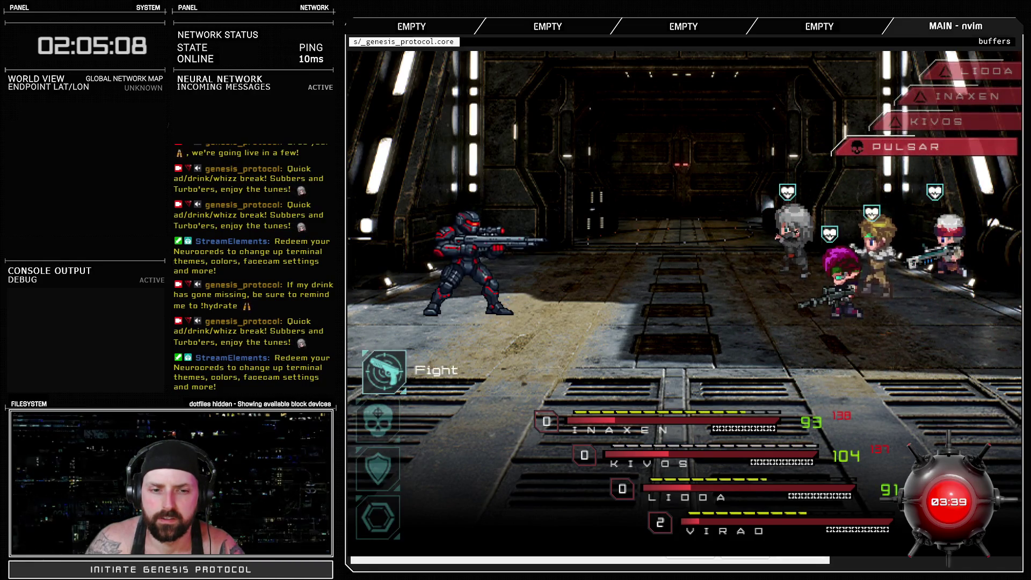
{"action": "key", "text": "Down"}
{"action": "key", "text": "Down"}
{"action": "key", "text": "Return"}
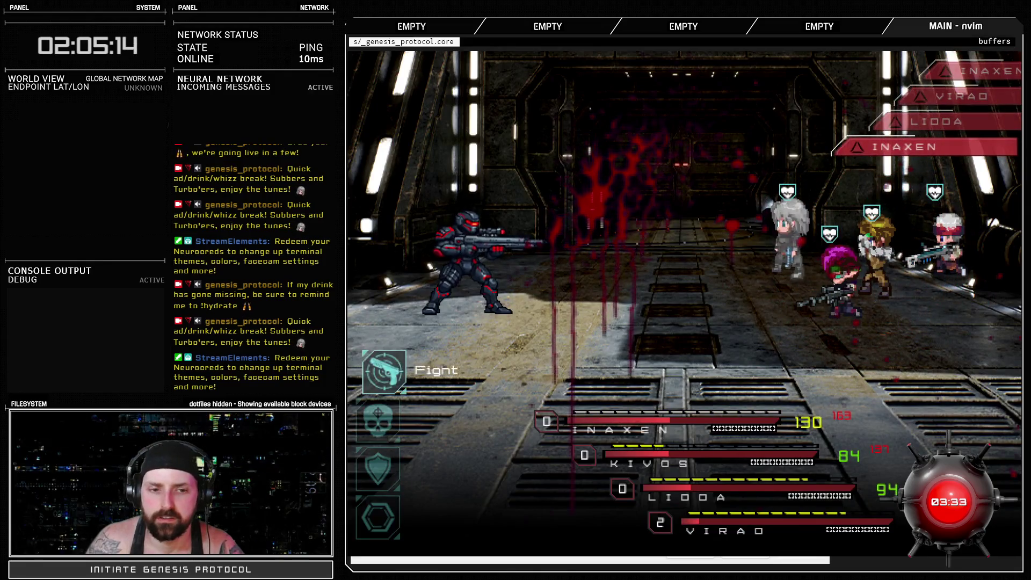
Have INAXEN and LIODA defend, then confirm INAXEN's Engage action.
{"action": "key", "text": "Down"}
{"action": "key", "text": "Down"}
{"action": "key", "text": "Return"}
{"action": "key", "text": "Down"}
{"action": "key", "text": "Down"}
{"action": "key", "text": "Up"}
{"action": "key", "text": "Up"}
{"action": "key", "text": "Down"}
{"action": "key", "text": "Down"}
{"action": "key", "text": "Return"}
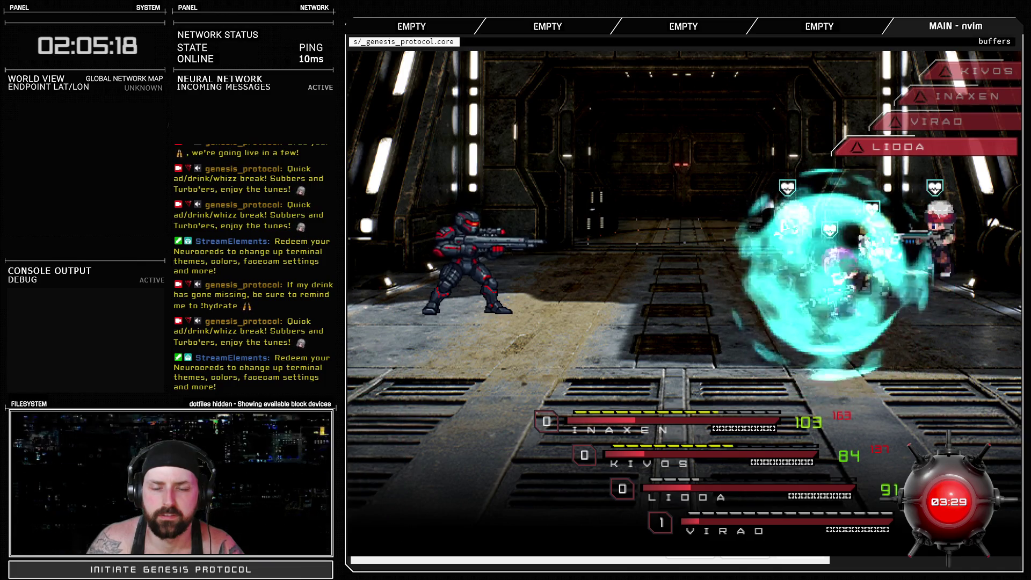
{"action": "key", "text": "Down"}
{"action": "key", "text": "Up"}
{"action": "key", "text": "Return"}
{"action": "key", "text": "Return"}
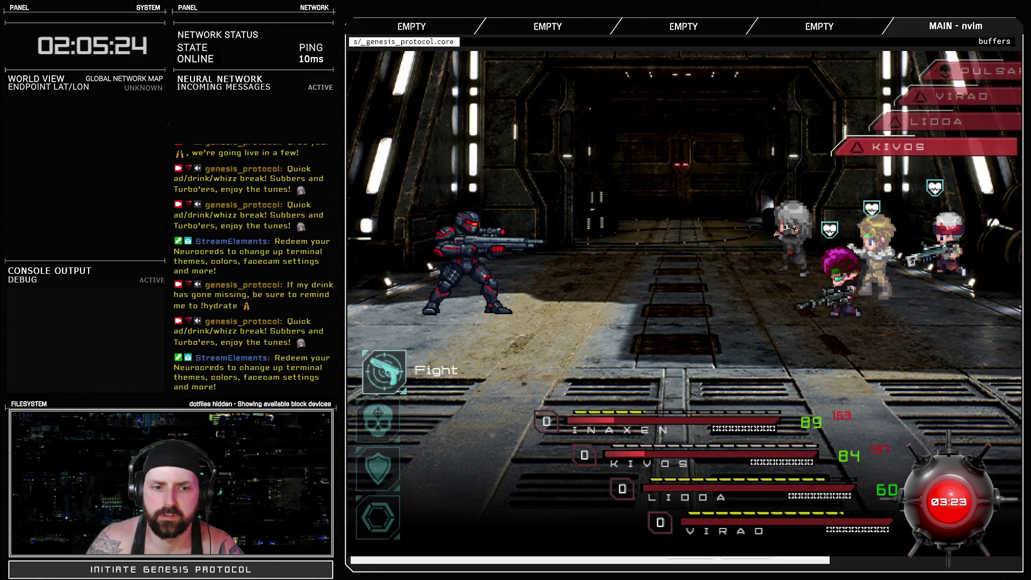
Defend with the remaining members, then quit the battle test with Alt+F4.
{"action": "key", "text": "Down"}
{"action": "key", "text": "Down"}
{"action": "key", "text": "Return"}
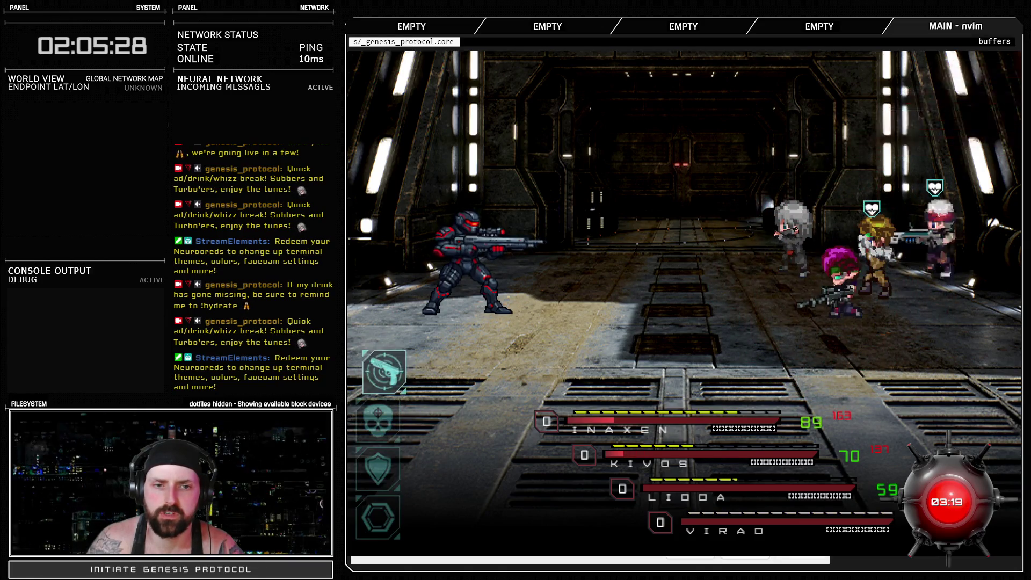
{"action": "key", "text": "Down"}
{"action": "key", "text": "Return"}
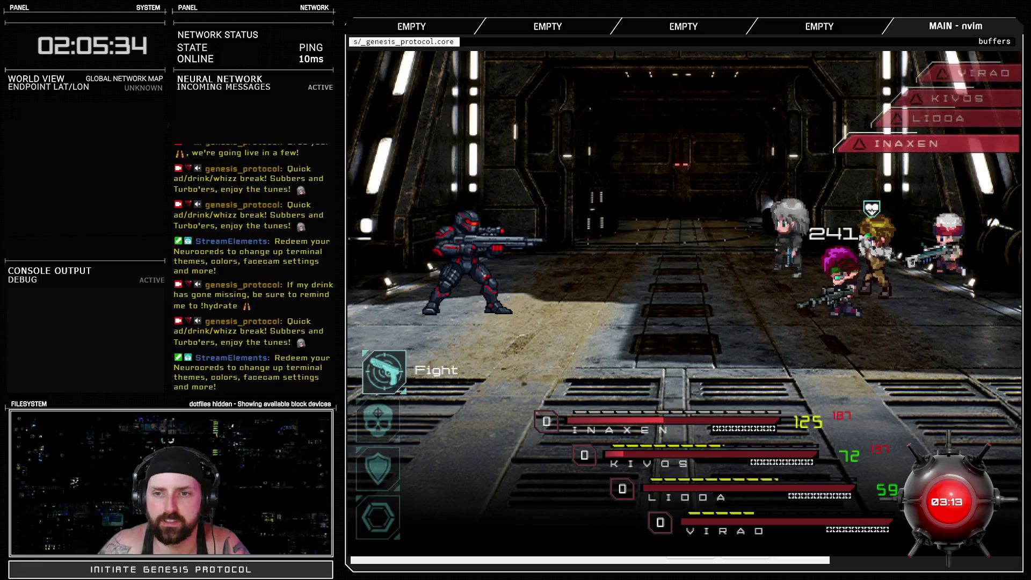
{"action": "key", "text": "Down"}
{"action": "key", "text": "Down"}
{"action": "key", "text": "Down"}
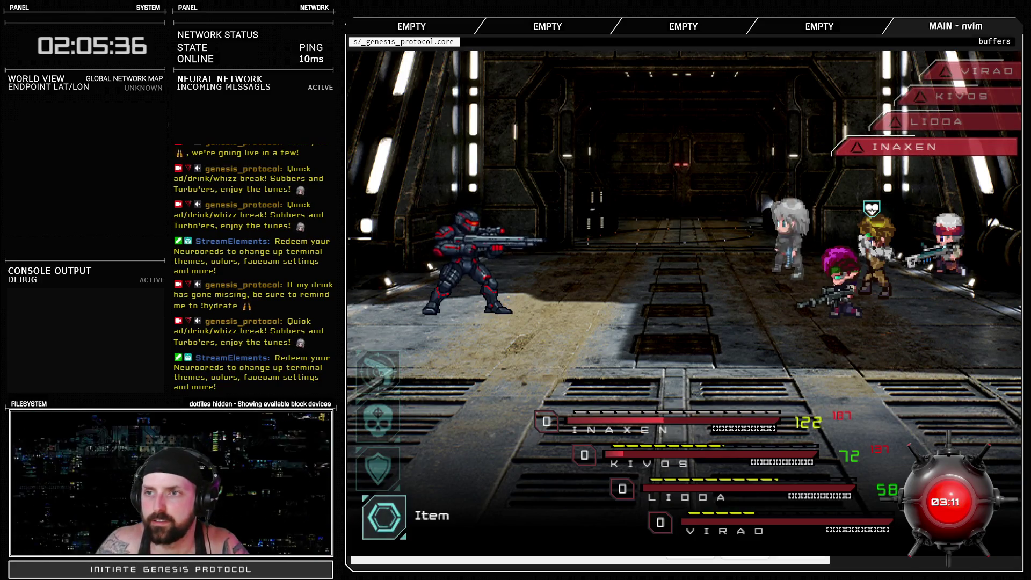
{"action": "key", "text": "alt+F4"}
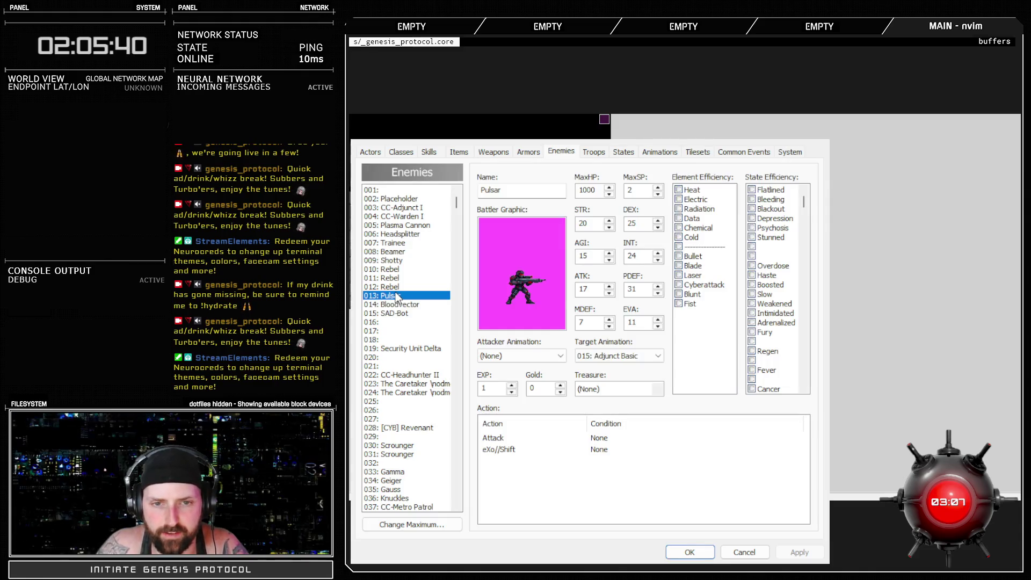
Review Pulsar's eXo//Shift and Attack actions and apply the enemy changes.
{"action": "left_click", "coordinate": [518, 449]}
{"action": "left_click", "coordinate": [600, 515]}
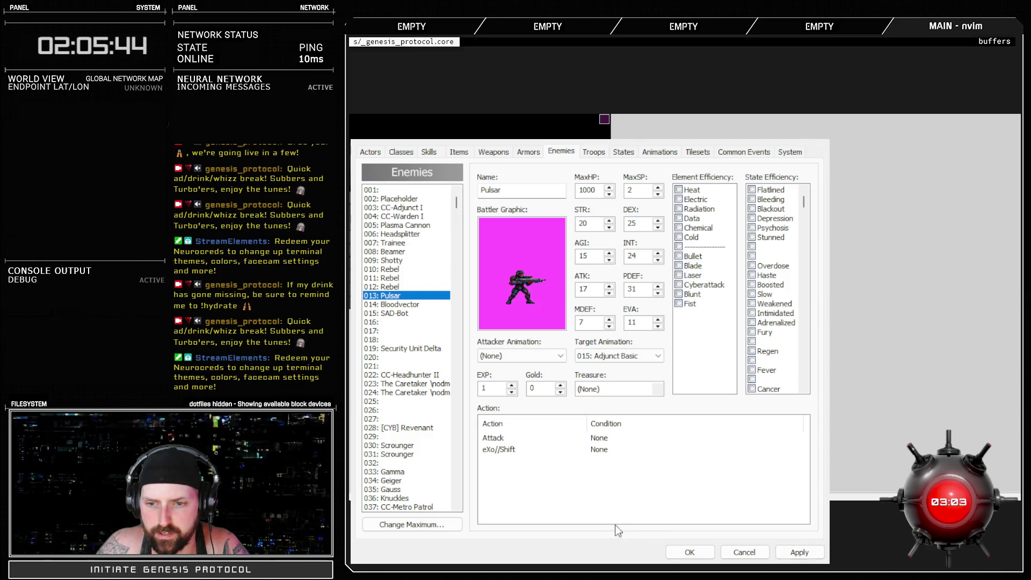
{"action": "left_click", "coordinate": [519, 450]}
{"action": "left_click", "coordinate": [516, 439]}
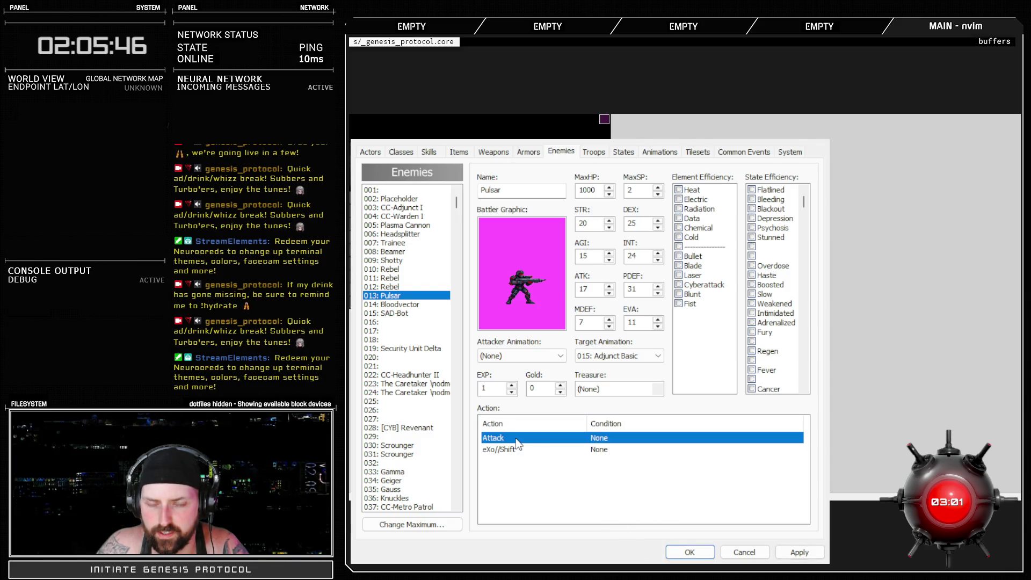
{"action": "left_click", "coordinate": [617, 473]}
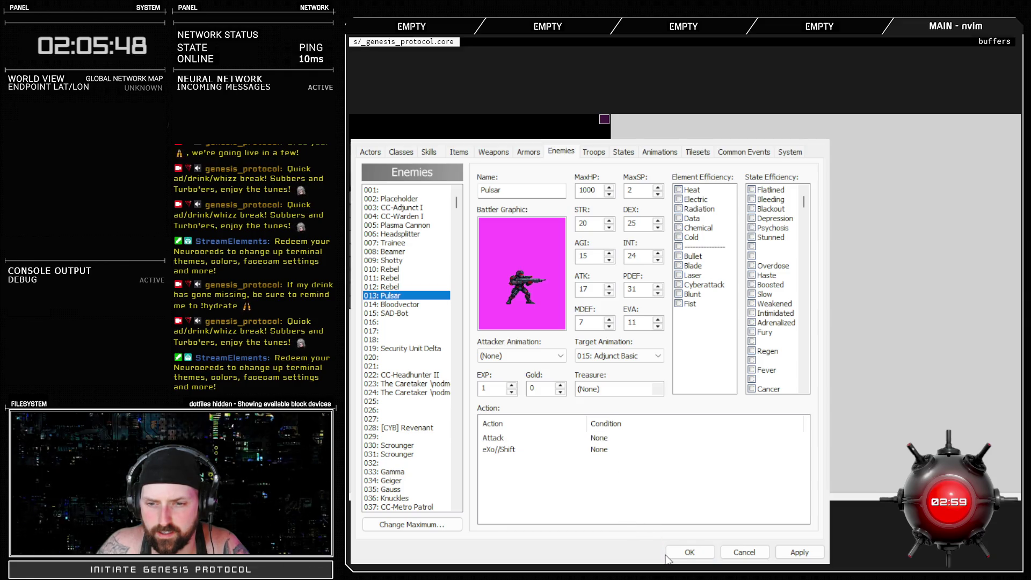
{"action": "left_click", "coordinate": [789, 550]}
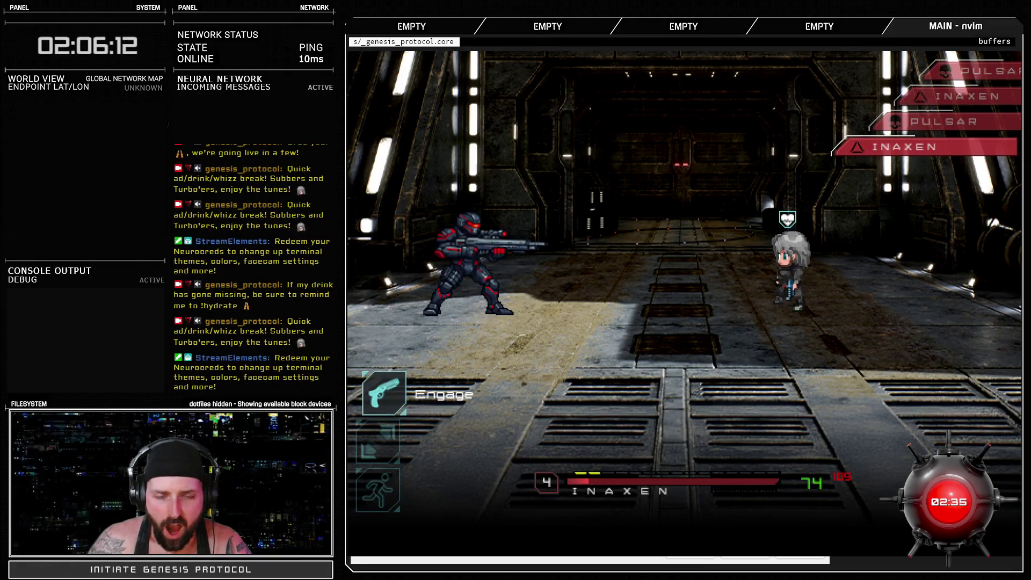
Engage and have Inaxen defend through the first turns against Pulsar.
{"action": "key", "text": "Return"}
{"action": "key", "text": "Down"}
{"action": "key", "text": "Down"}
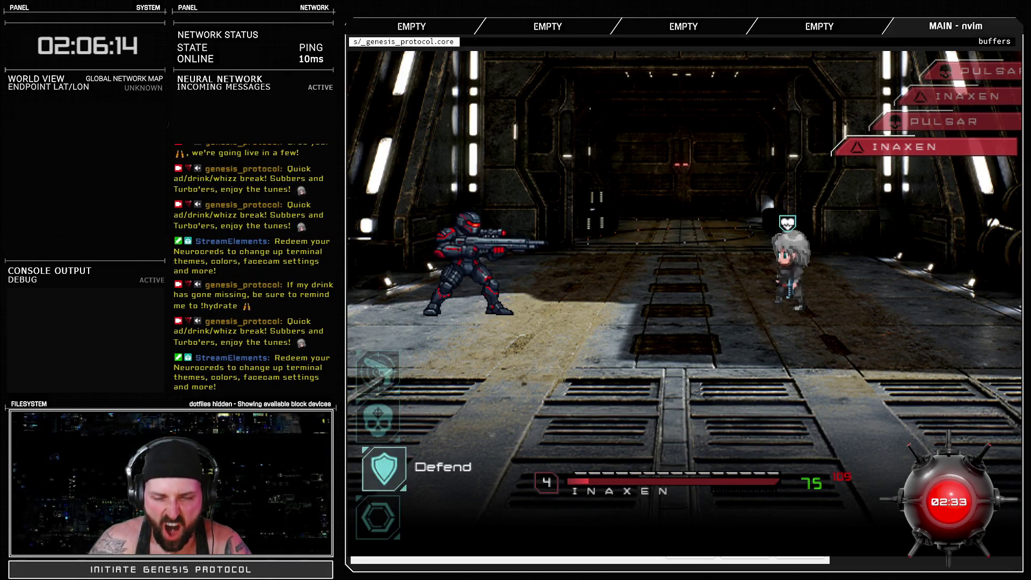
{"action": "key", "text": "Return"}
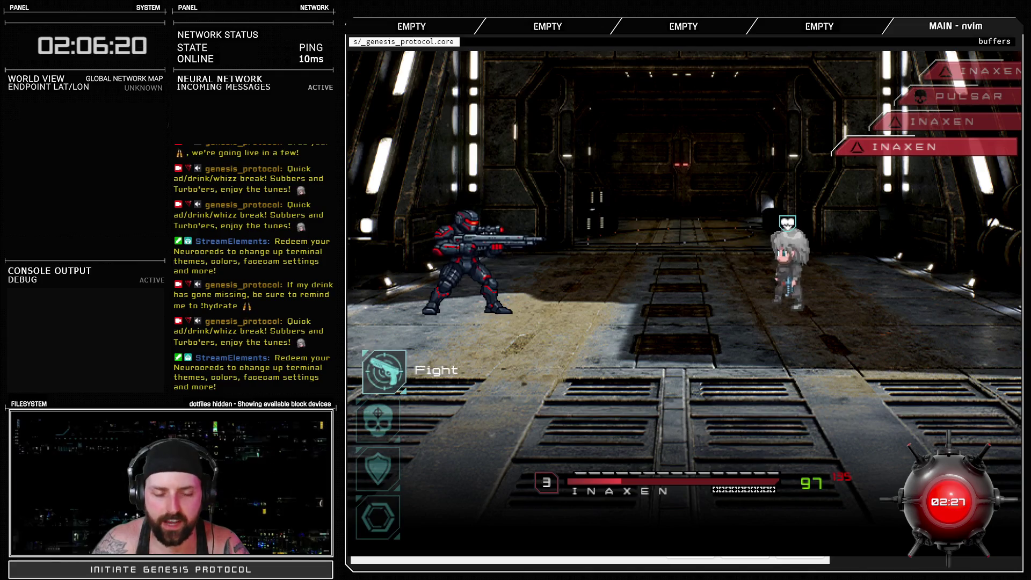
{"action": "key", "text": "Down"}
{"action": "key", "text": "Down"}
{"action": "key", "text": "Return"}
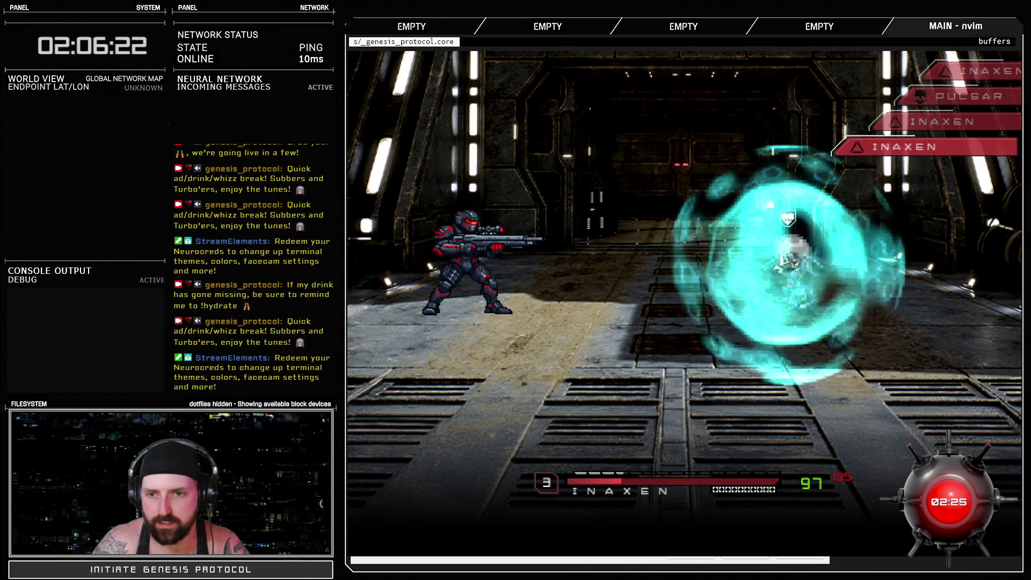
{"action": "key", "text": "Down"}
{"action": "key", "text": "Down"}
{"action": "key", "text": "Down"}
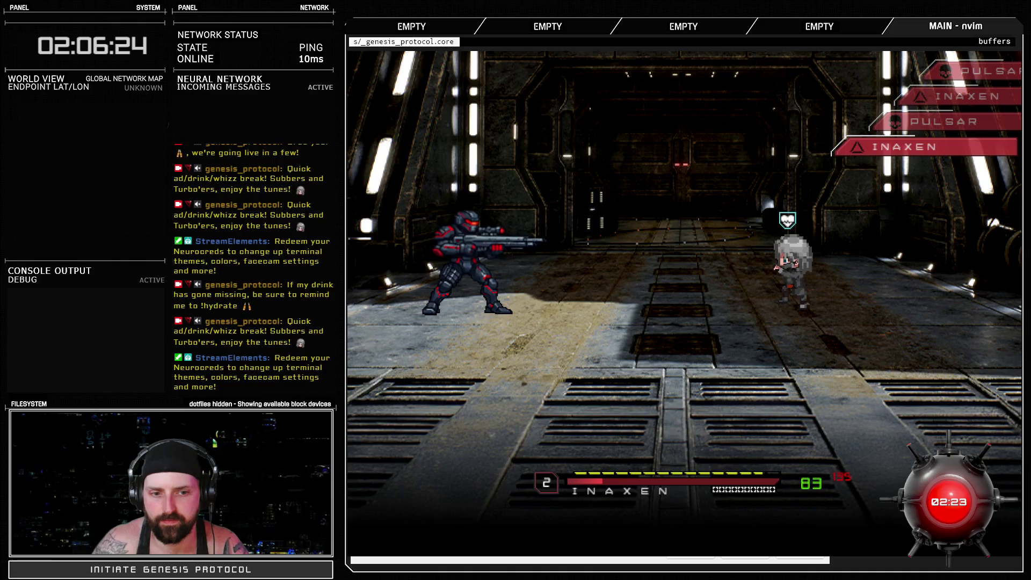
{"action": "key", "text": "Return"}
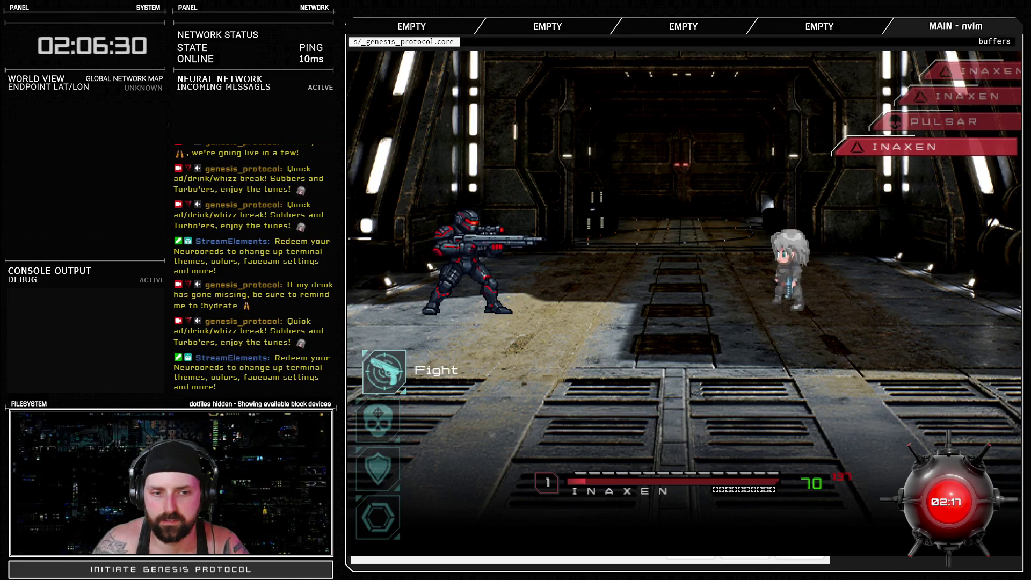
Keep Inaxen defending while the soldier fires at the enemy.
{"action": "key", "text": "Down"}
{"action": "key", "text": "Down"}
{"action": "key", "text": "Return"}
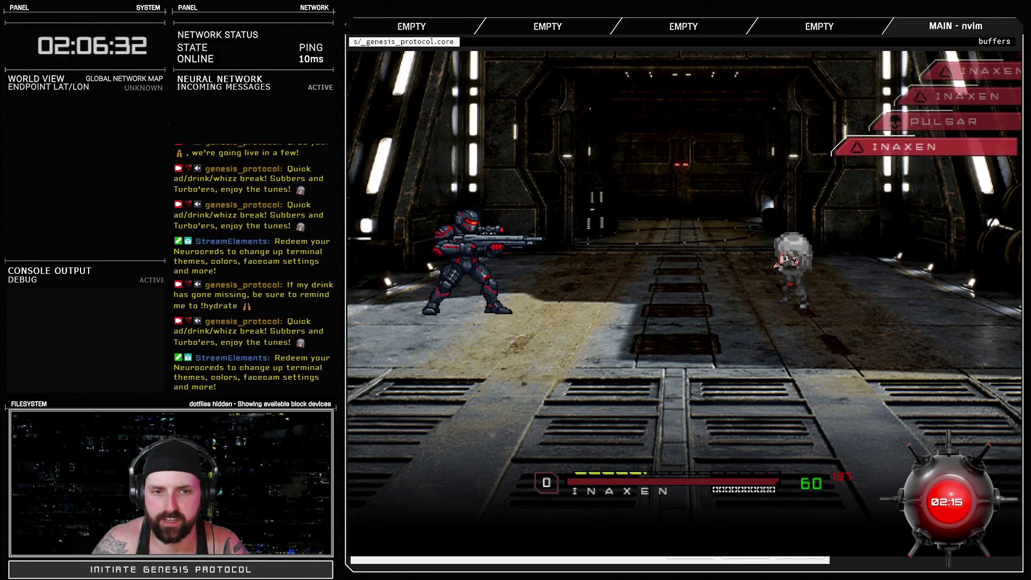
{"action": "key", "text": "Return"}
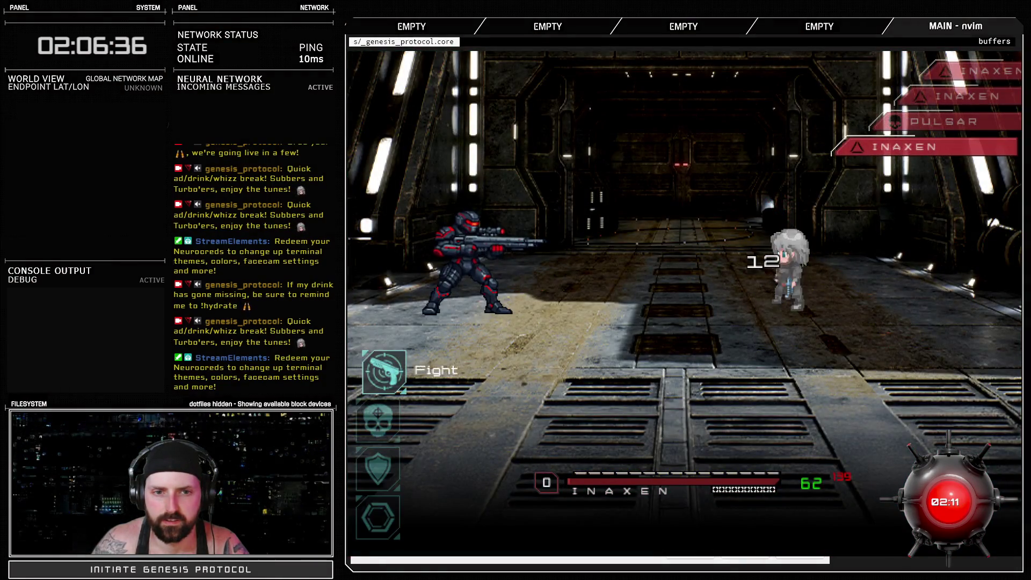
{"action": "key", "text": "Down"}
{"action": "key", "text": "Down"}
{"action": "key", "text": "Return"}
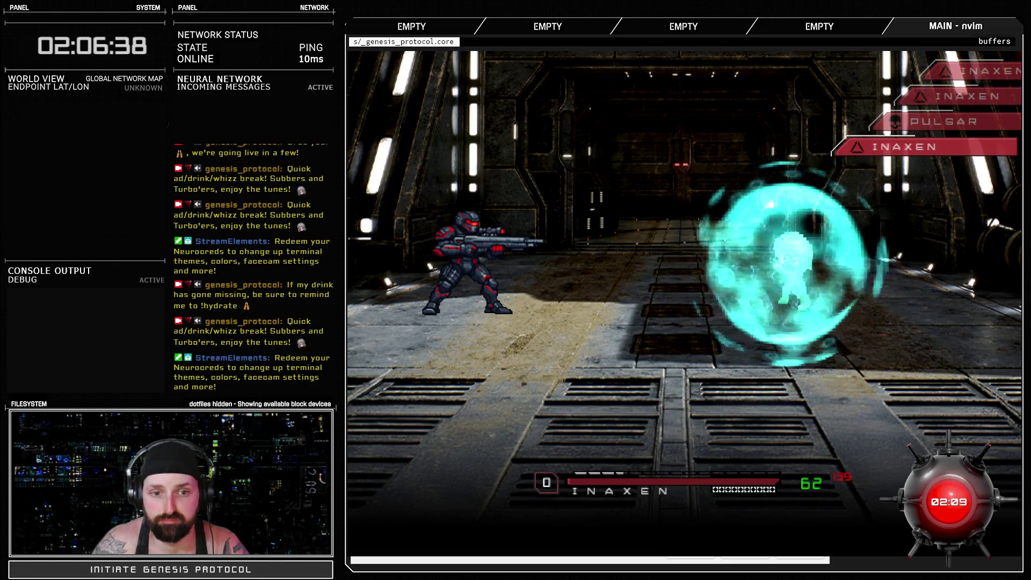
{"action": "key", "text": "Return"}
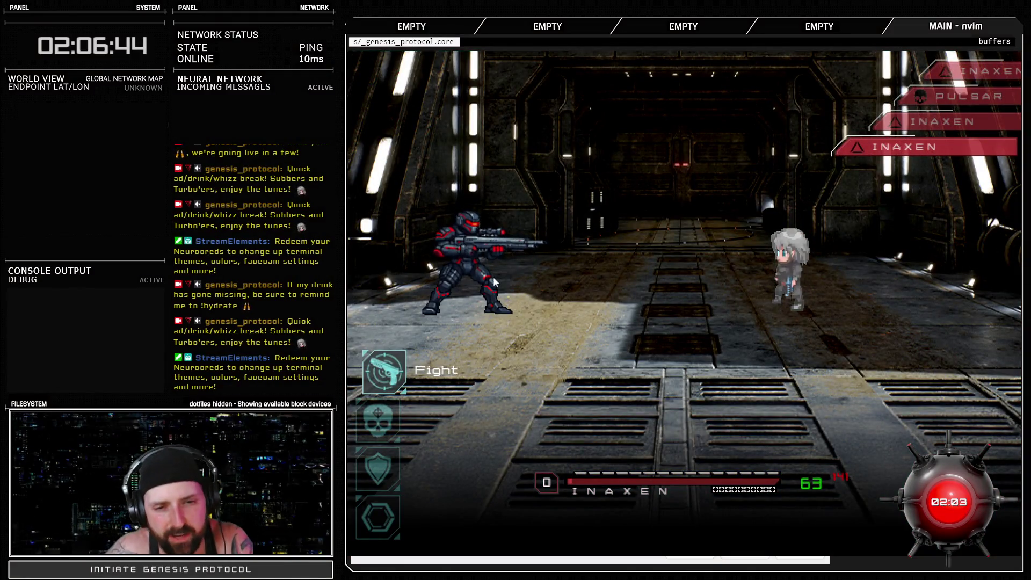
Defend again with Inaxen and let the soldier attack automatically.
{"action": "key", "text": "Down"}
{"action": "key", "text": "Down"}
{"action": "key", "text": "Return"}
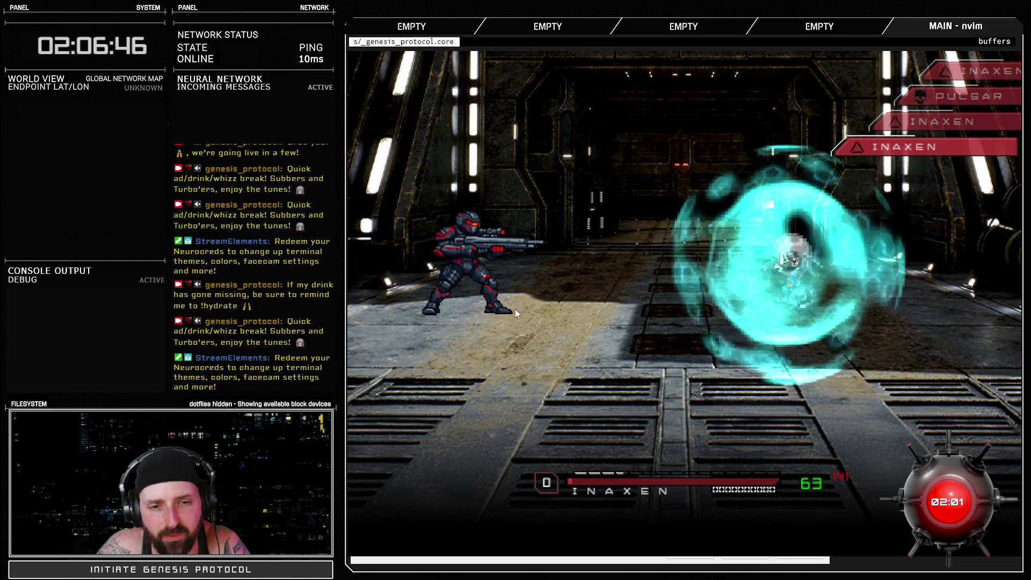
{"action": "key", "text": "Down"}
{"action": "key", "text": "Down"}
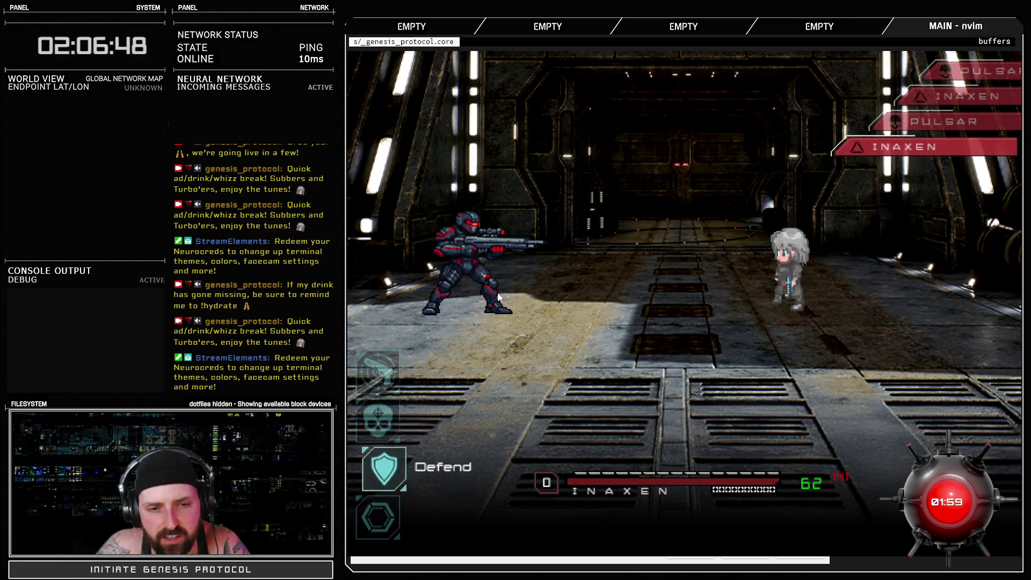
{"action": "key", "text": "Return"}
{"action": "key", "text": "Down"}
{"action": "key", "text": "Return"}
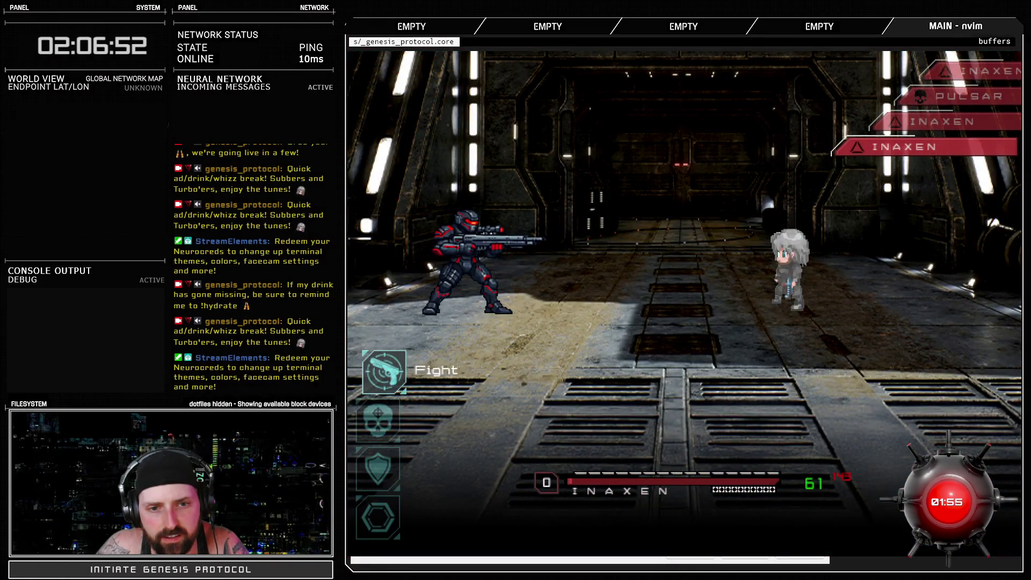
{"action": "key", "text": "Down"}
{"action": "key", "text": "Down"}
{"action": "key", "text": "Return"}
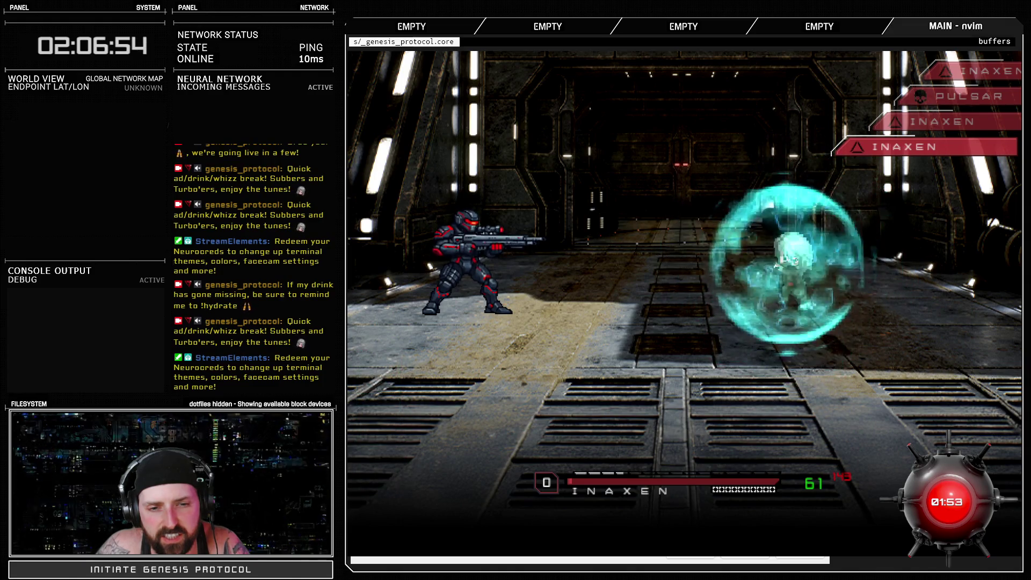
Use Inaxen's skull skill, hit with Fast Shot, then end the battle test.
{"action": "key", "text": "Down"}
{"action": "key", "text": "Return"}
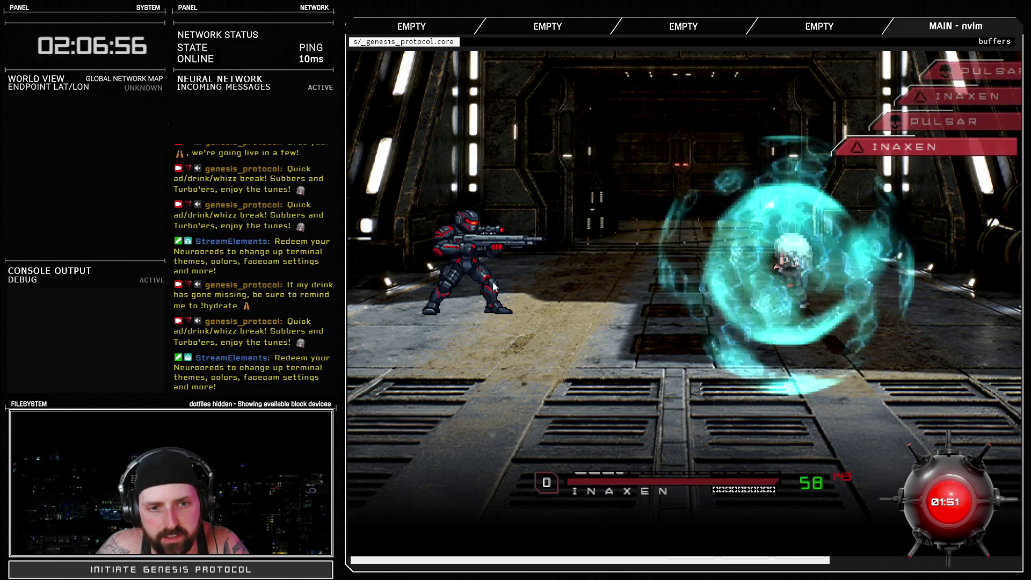
{"action": "key", "text": "Return"}
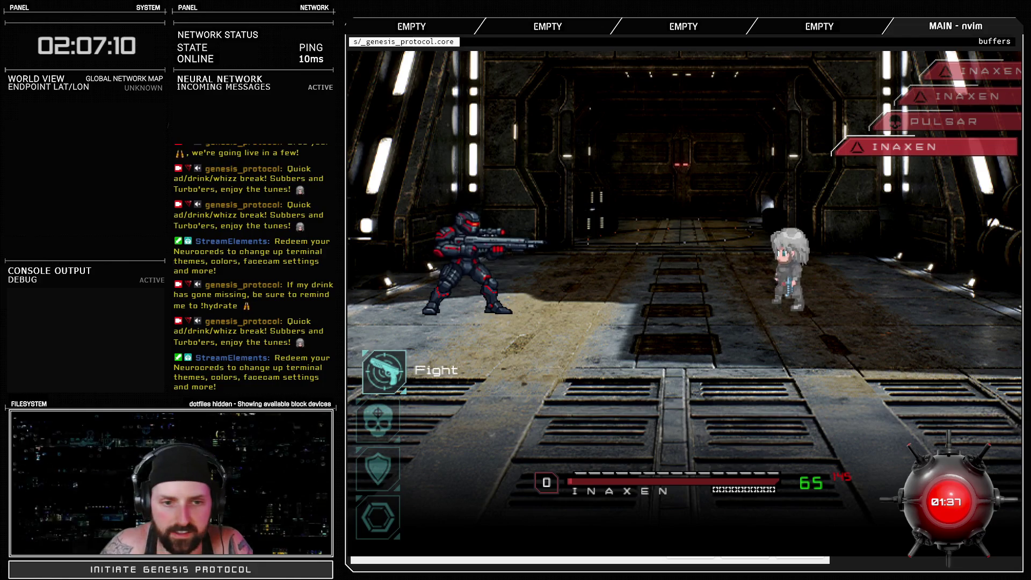
{"action": "key", "text": "Return"}
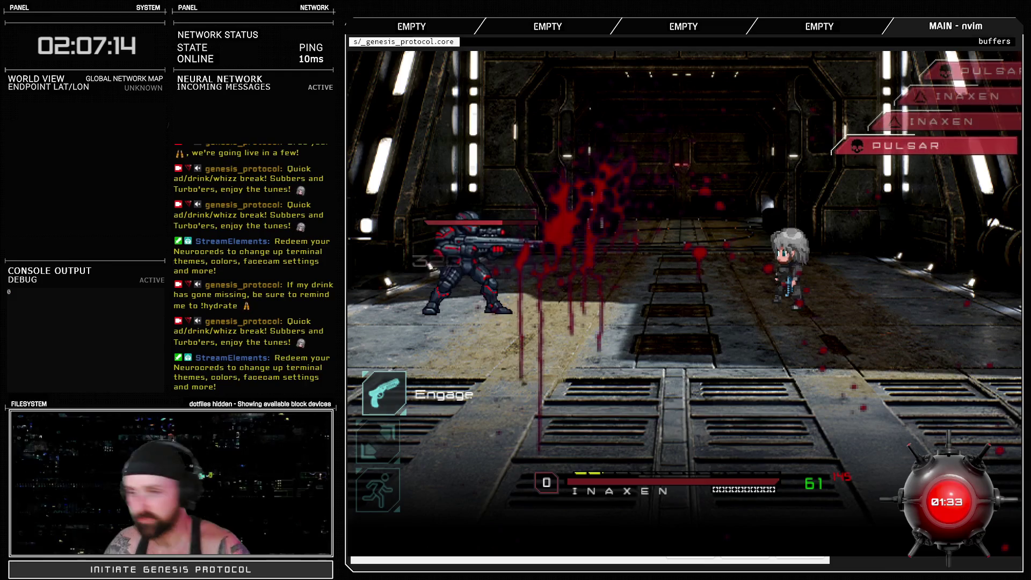
{"action": "key", "text": "alt+F4"}
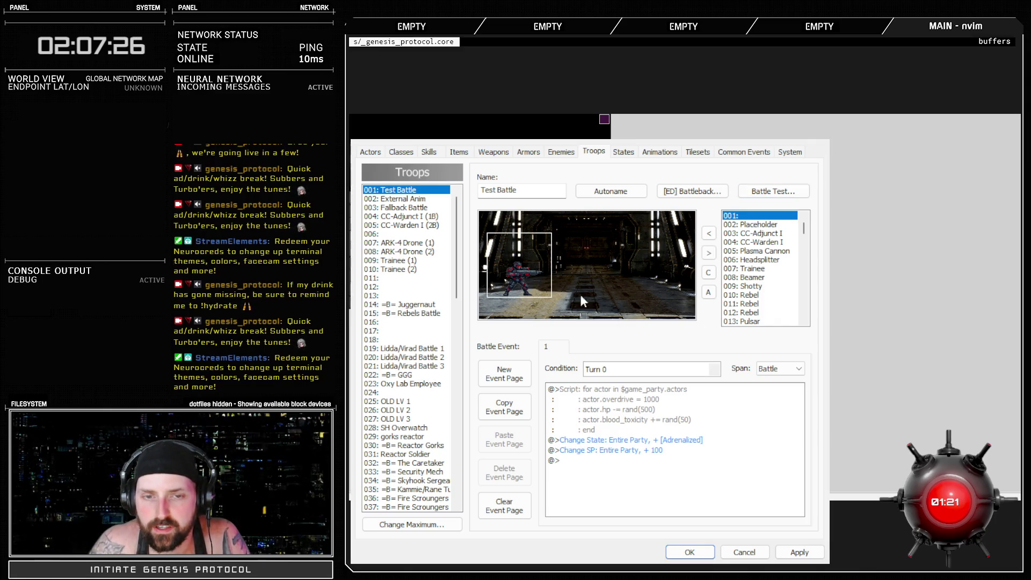
Swap Pulsar for 009: Shotty in the Test Battle troop, place it on the left, and apply.
{"action": "left_click", "coordinate": [708, 254]}
{"action": "scroll", "coordinate": [758, 305], "scroll_direction": "down", "scroll_amount": 2}
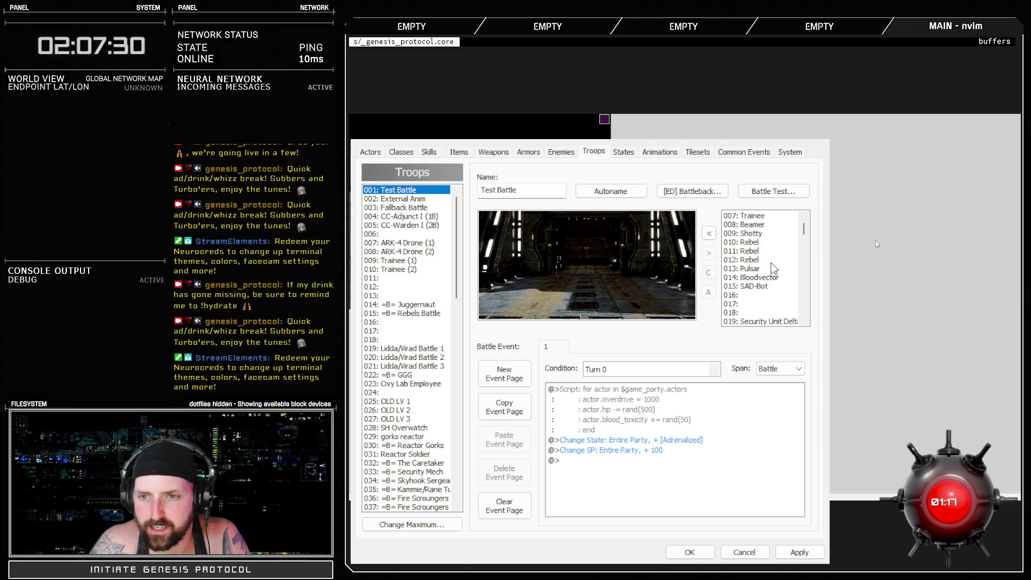
{"action": "left_click", "coordinate": [758, 234]}
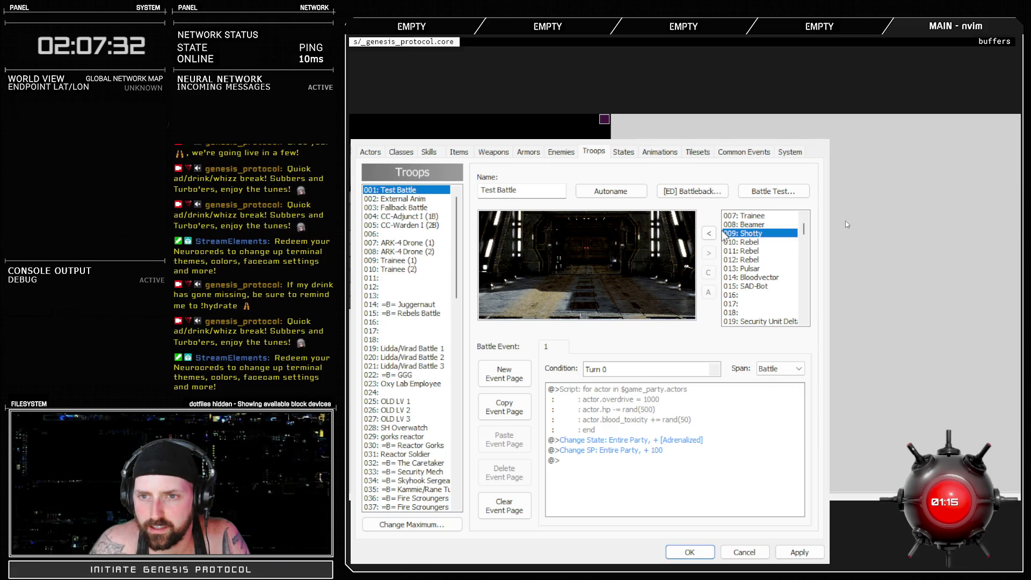
{"action": "left_click", "coordinate": [709, 233]}
{"action": "left_click_drag", "start_coordinate": [594, 292], "coordinate": [536, 272]}
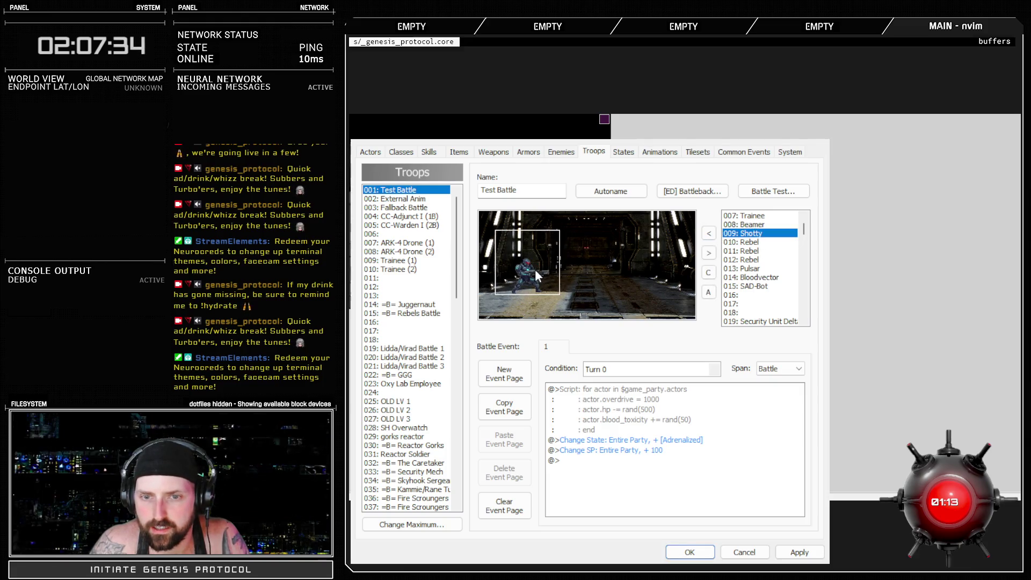
{"action": "left_click", "coordinate": [803, 553]}
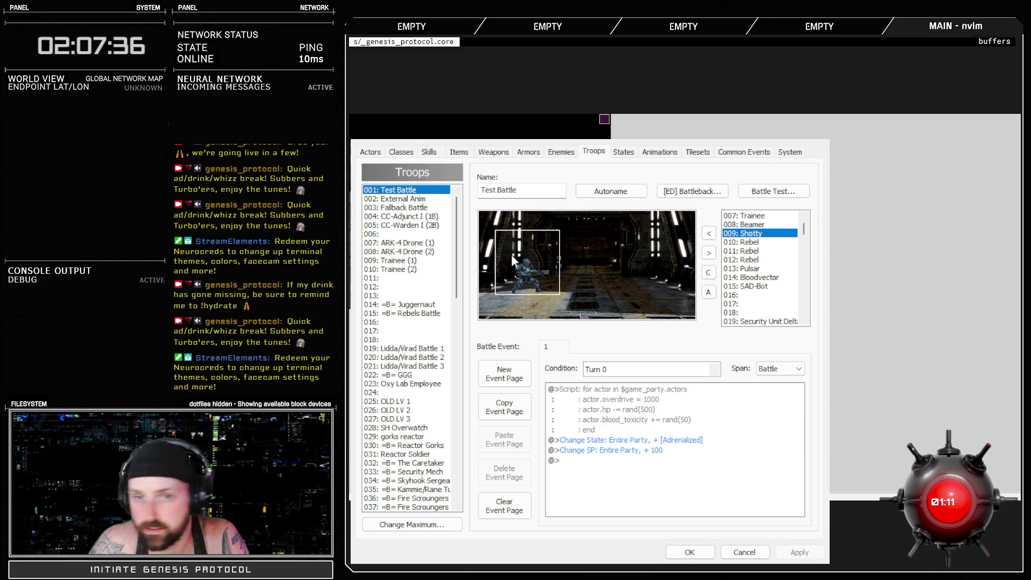
{"action": "left_click", "coordinate": [553, 151]}
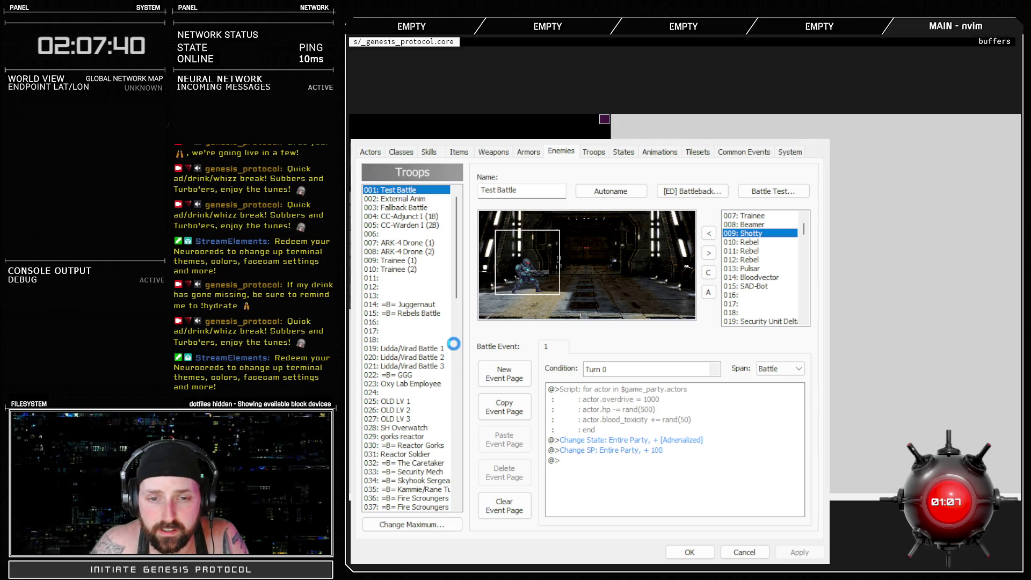
Give frame #001 of the 021: Shotty animation the 183-RifleShot sound effect and apply it.
{"action": "left_click", "coordinate": [395, 261]}
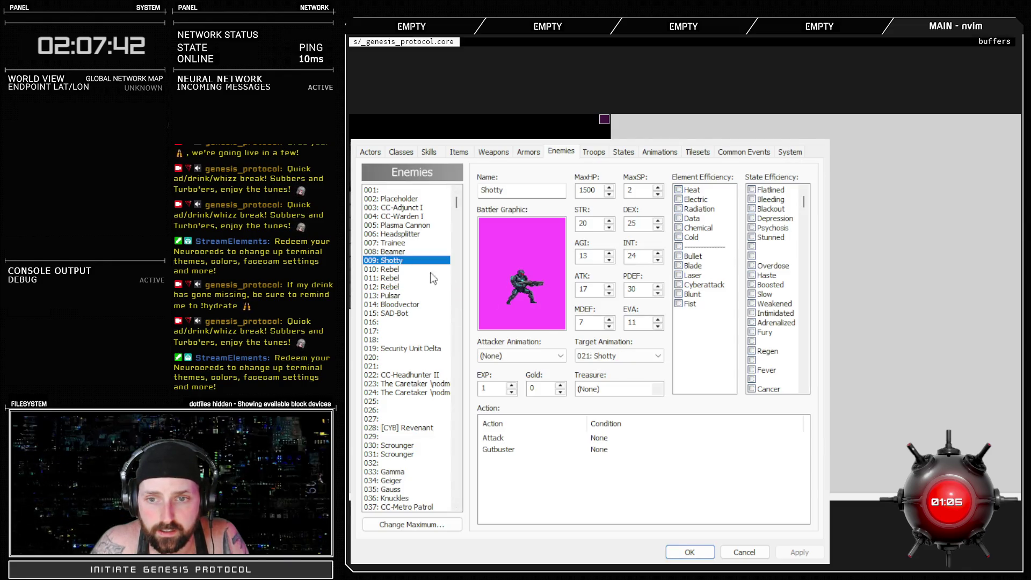
{"action": "left_click", "coordinate": [660, 152]}
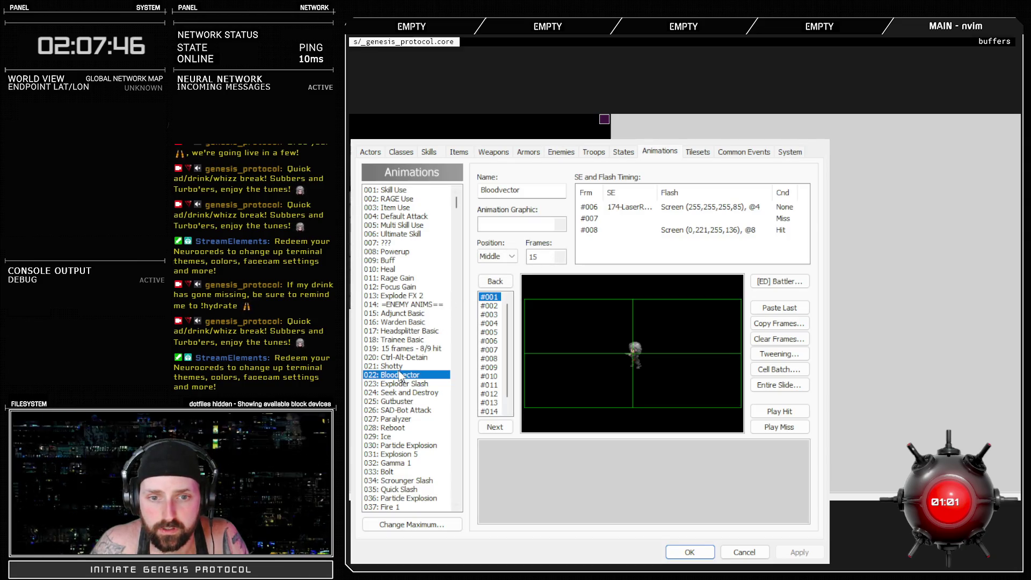
{"action": "left_click", "coordinate": [402, 367]}
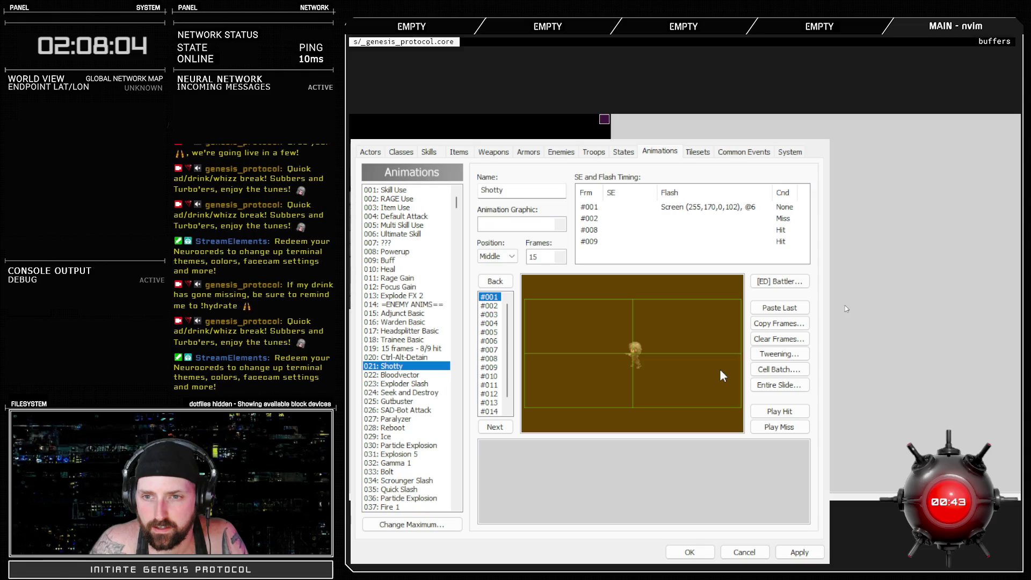
{"action": "left_click", "coordinate": [799, 553]}
{"action": "left_click", "coordinate": [595, 152]}
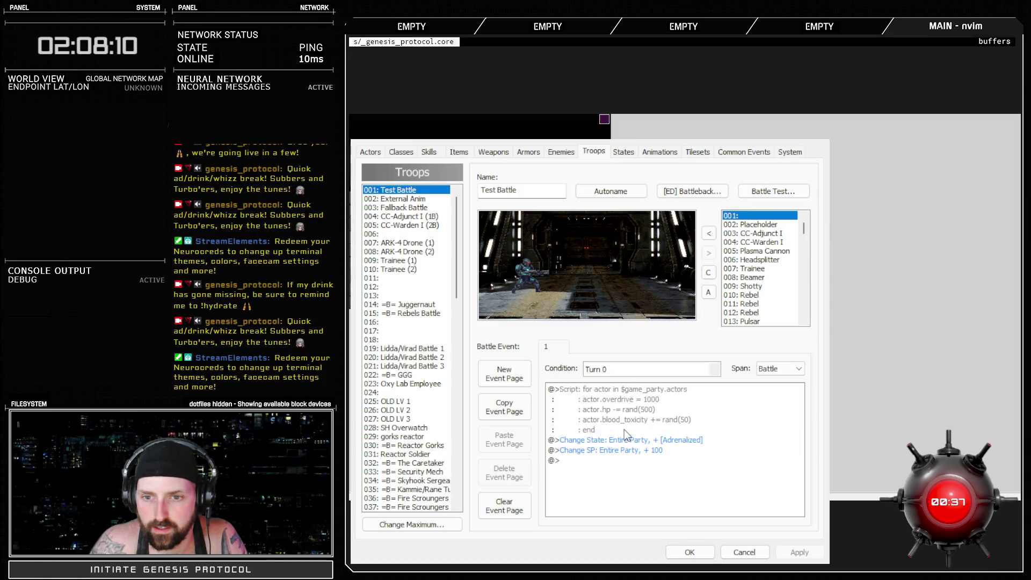
Edit the Shotty enemy's Gutbuster action in the Enemies database and apply the change.
{"action": "left_click", "coordinate": [561, 151]}
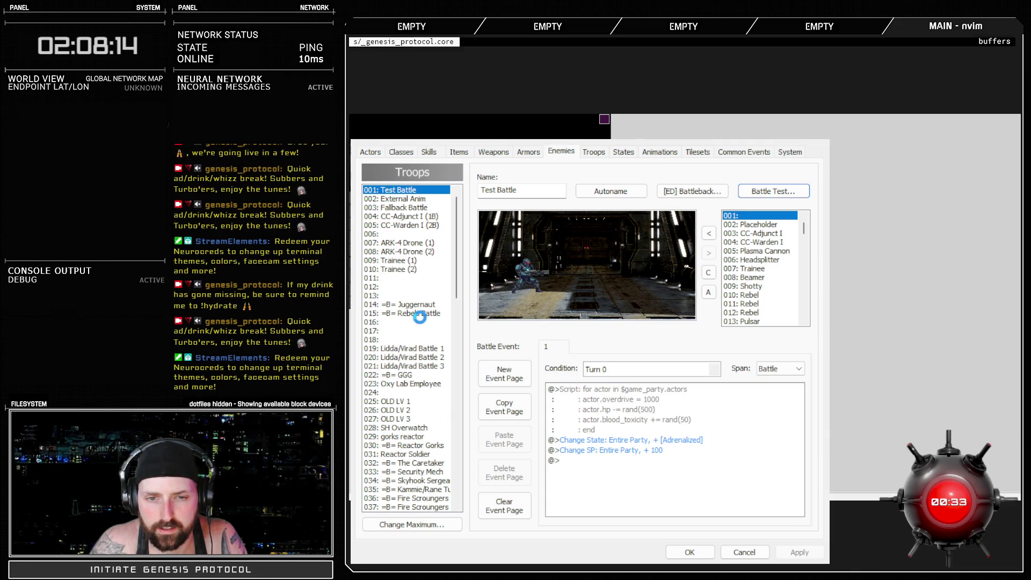
{"action": "left_click", "coordinate": [530, 451]}
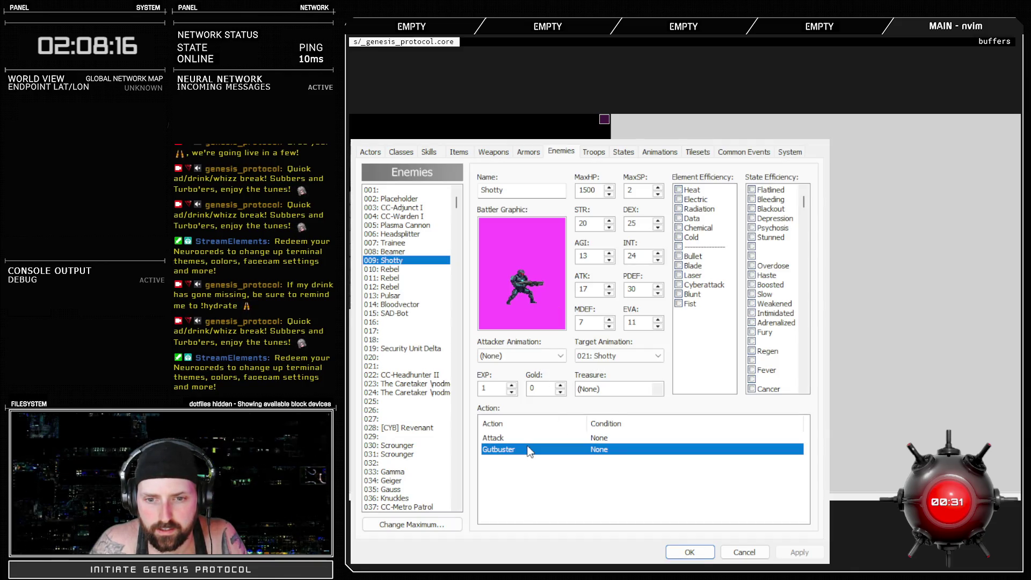
{"action": "double_click", "coordinate": [637, 454]}
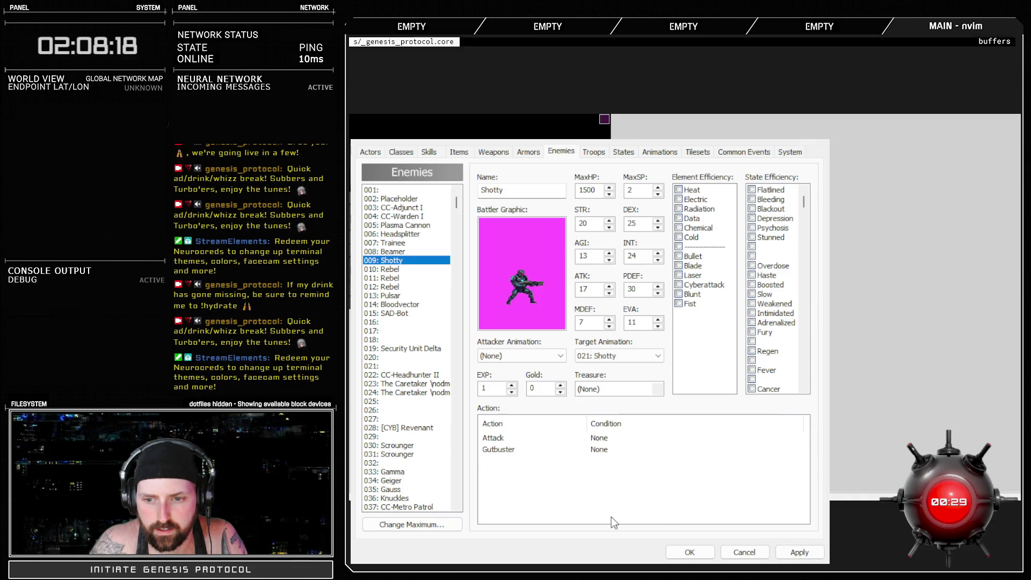
{"action": "left_click", "coordinate": [517, 439]}
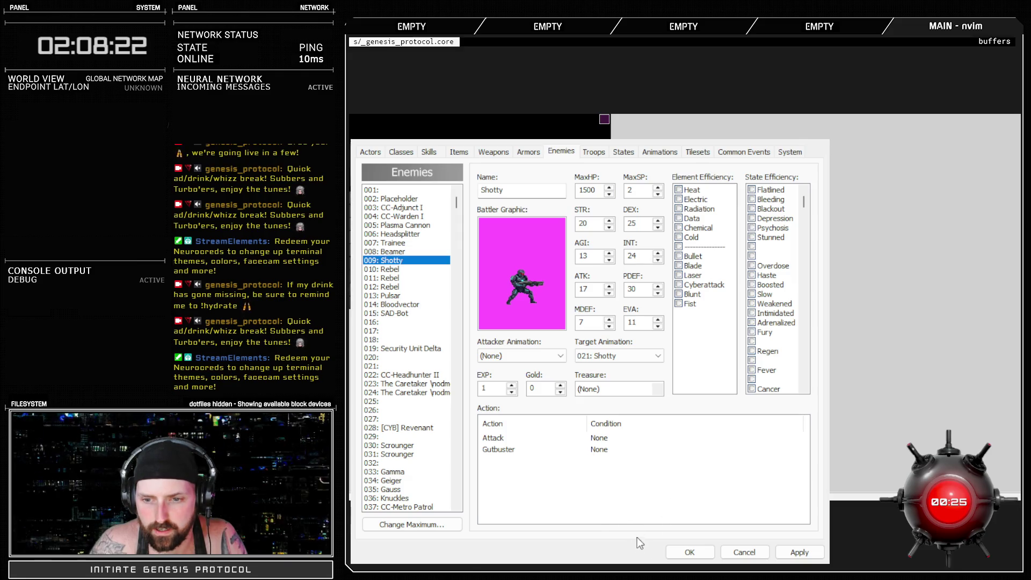
{"action": "left_click", "coordinate": [790, 553]}
{"action": "left_click", "coordinate": [594, 151]}
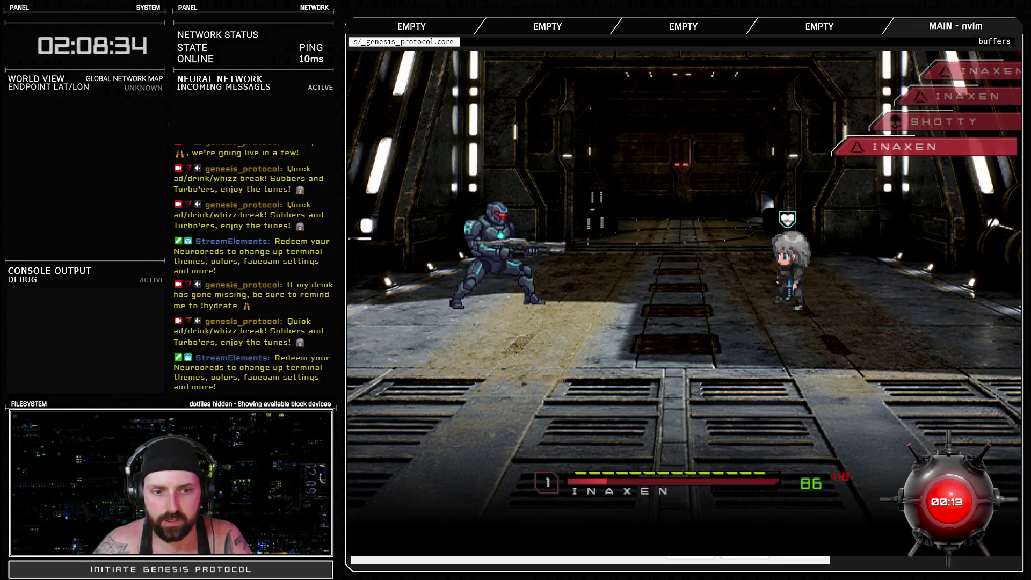
Battle-test the troop against Shotty using Shield then Kill, then close the test game.
{"action": "key", "text": "Return"}
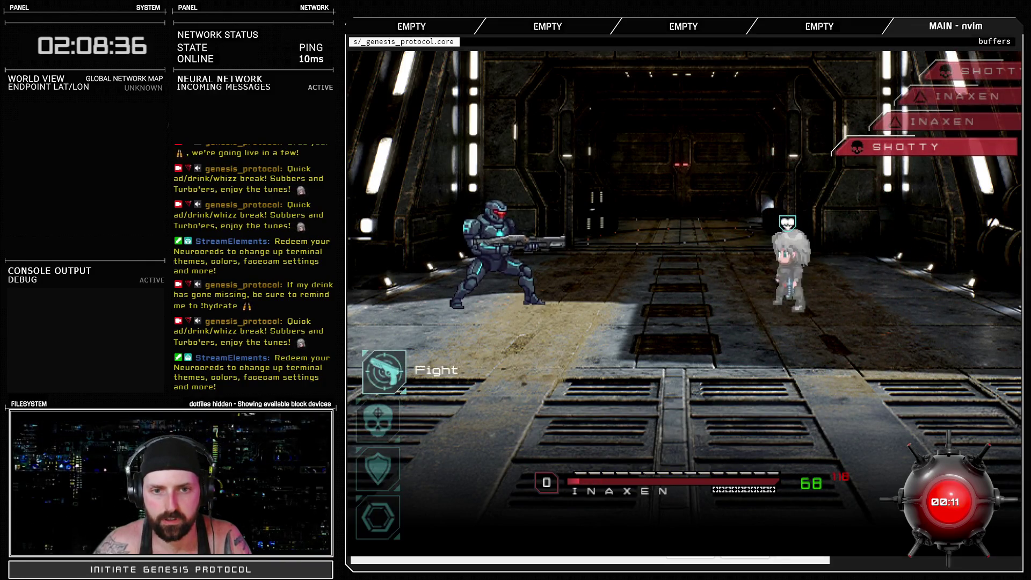
{"action": "key", "text": "Return"}
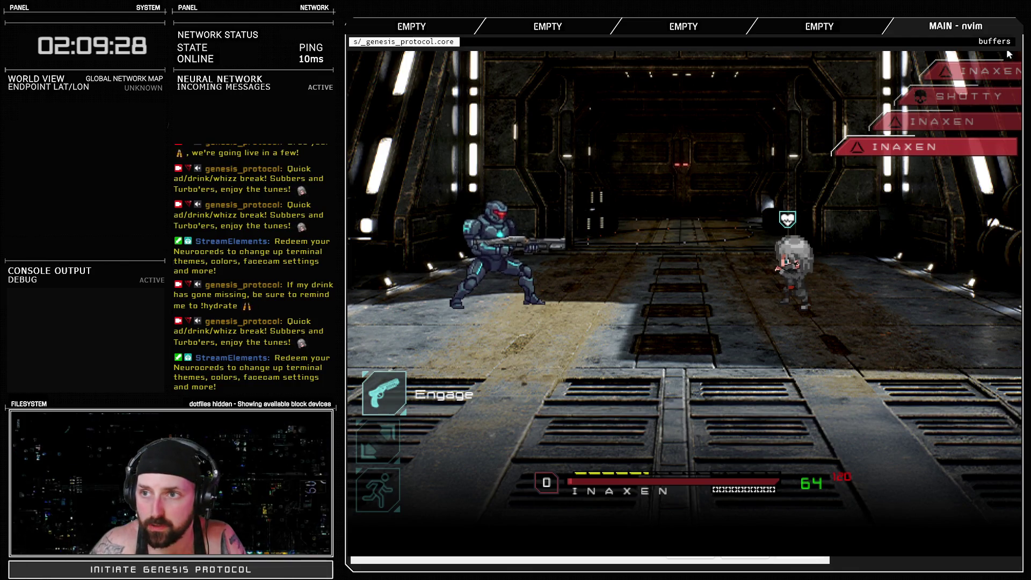
{"action": "key", "text": "alt+F4"}
{"action": "left_click", "coordinate": [664, 355]}
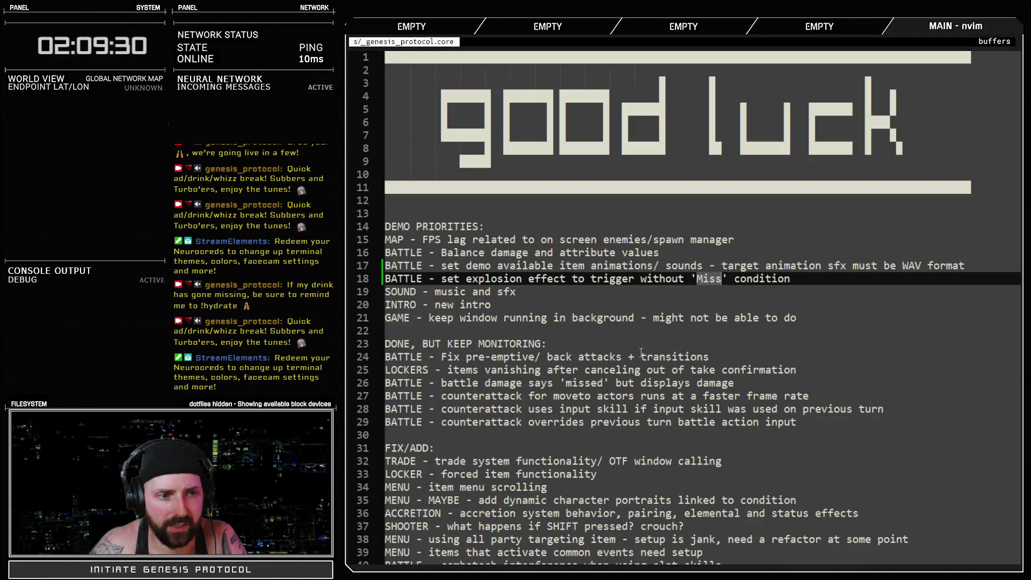
Add 'BATTLE - clamp bullet trail angles' on a new line below line 18 in nvim.
{"action": "left_click", "coordinate": [826, 279]}
{"action": "key", "text": "o"}
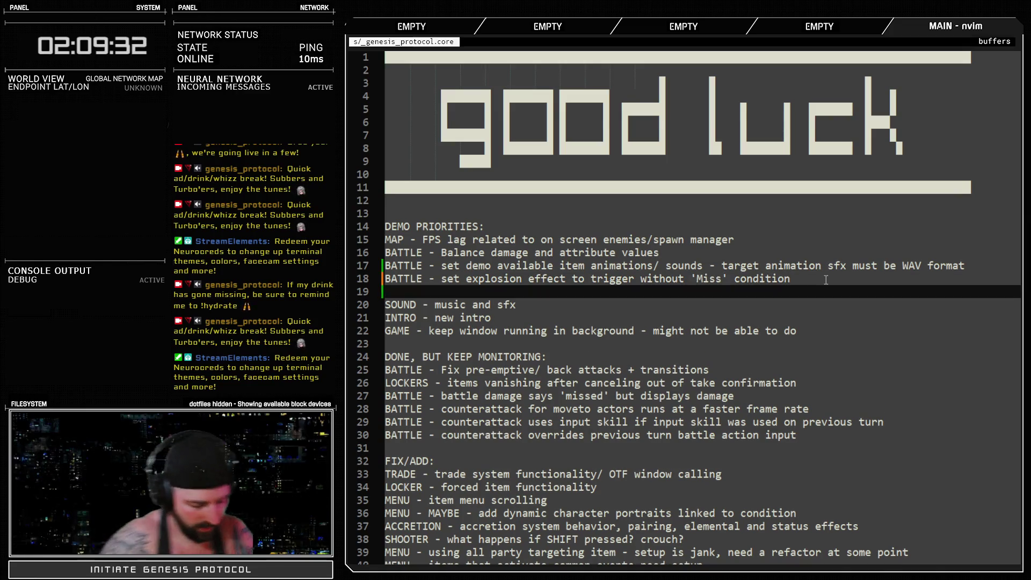
{"action": "type", "text": "BATTLE- clamp bu"}
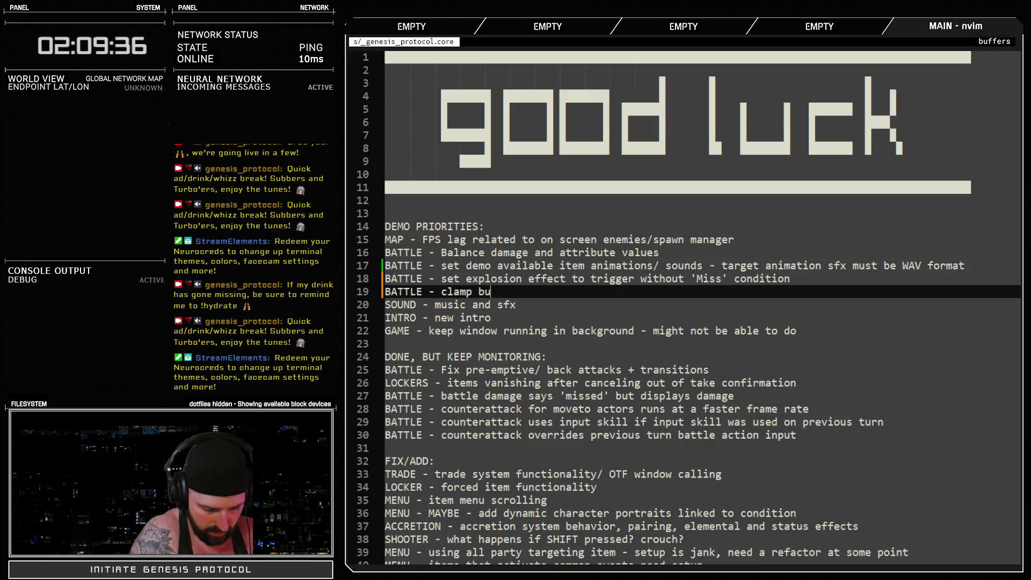
{"action": "type", "text": "trai"}
{"action": "type", "text": "les"}
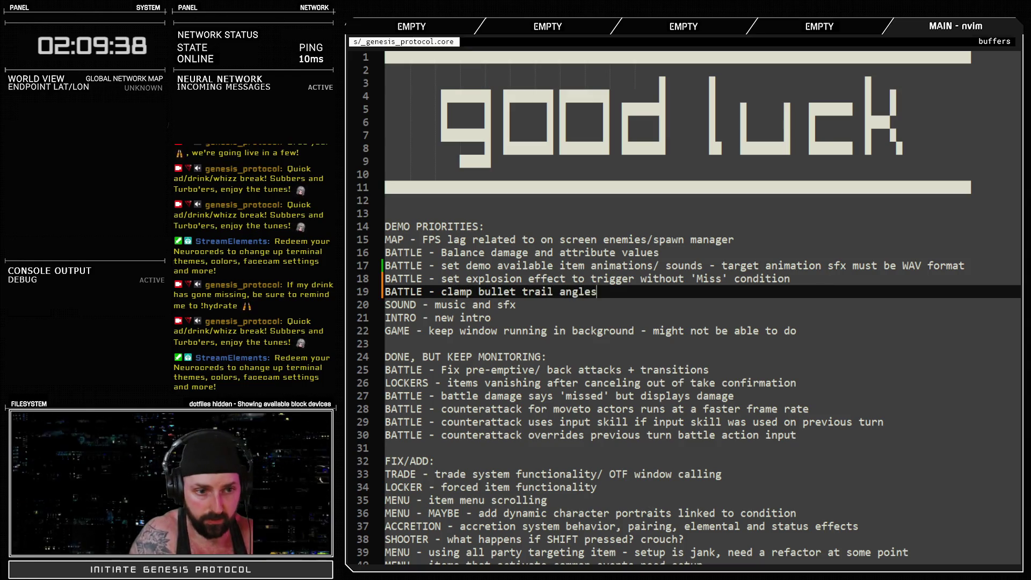
{"action": "left_click", "coordinate": [651, 279]}
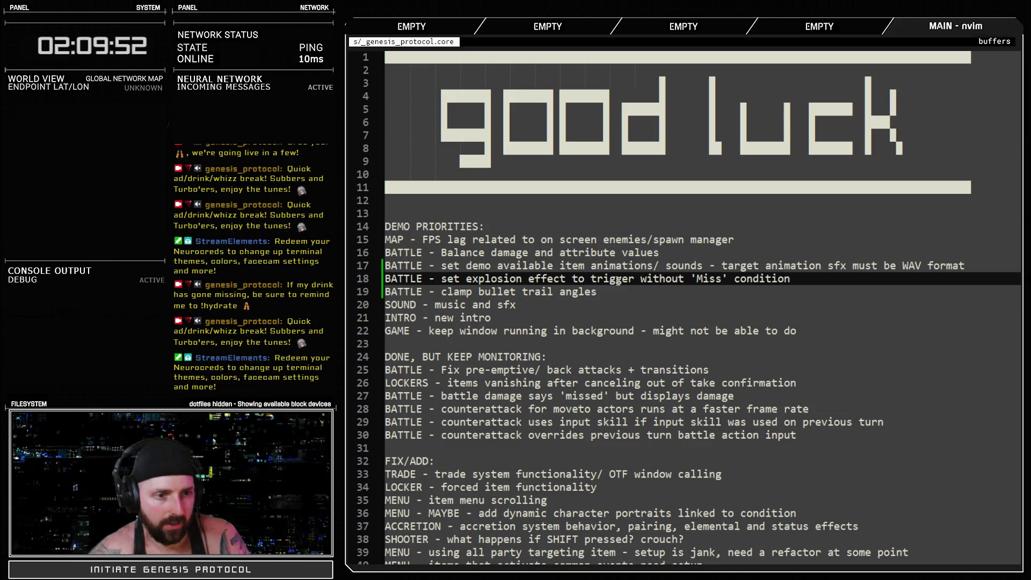
{"action": "left_click", "coordinate": [649, 297]}
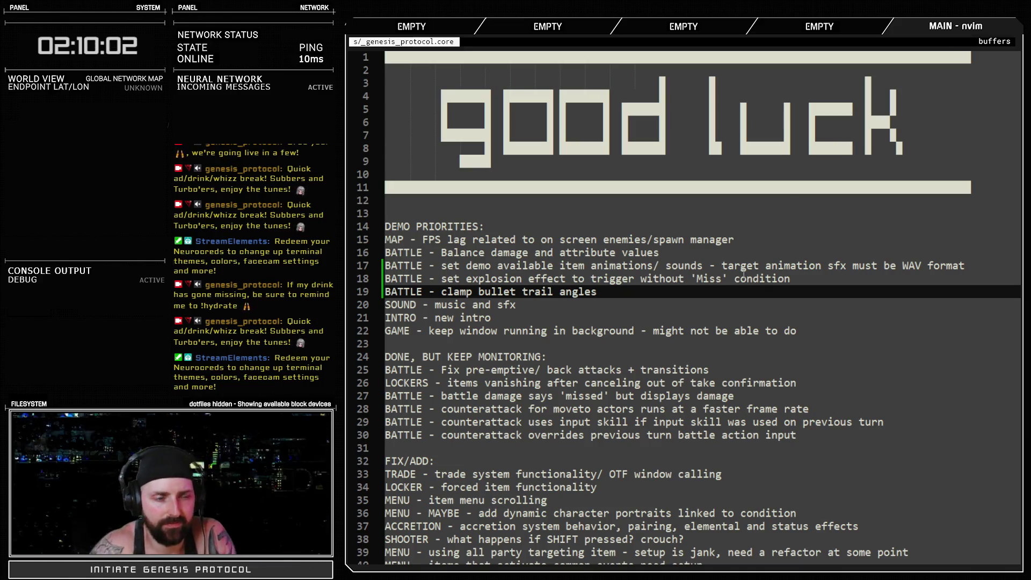
{"action": "key", "text": "alt+Tab"}
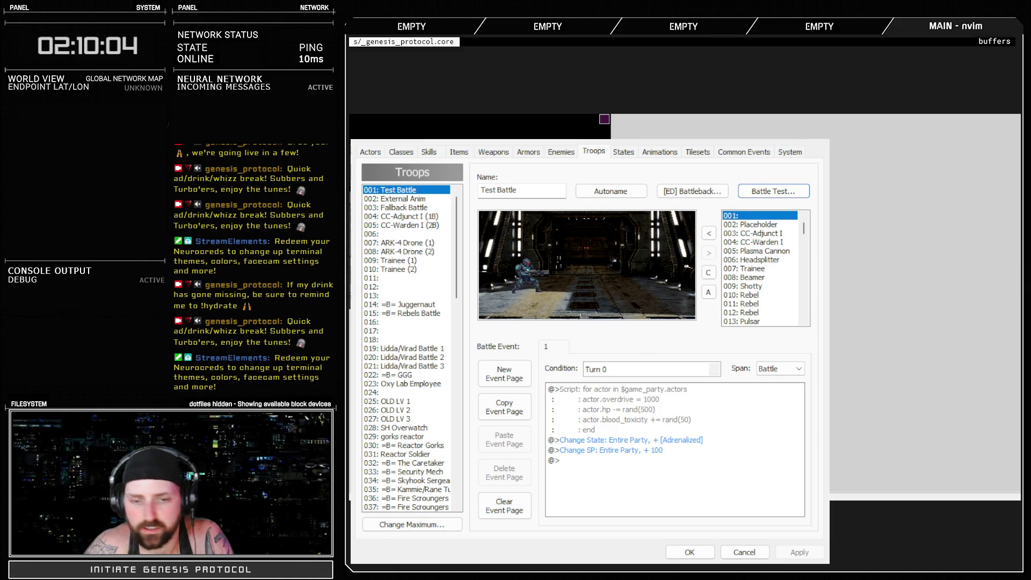
Select the battle tasks on lines 17–19 of the nvim to-do list to review them.
{"action": "key", "text": "alt+Tab"}
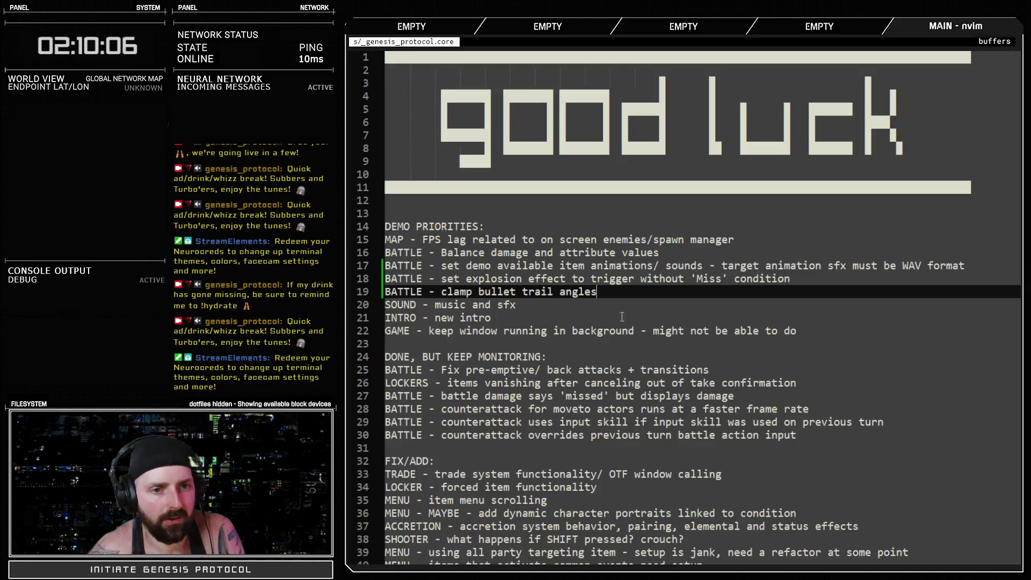
{"action": "left_click_drag", "start_coordinate": [490, 278], "coordinate": [666, 278]}
{"action": "left_click_drag", "start_coordinate": [605, 291], "coordinate": [362, 285]}
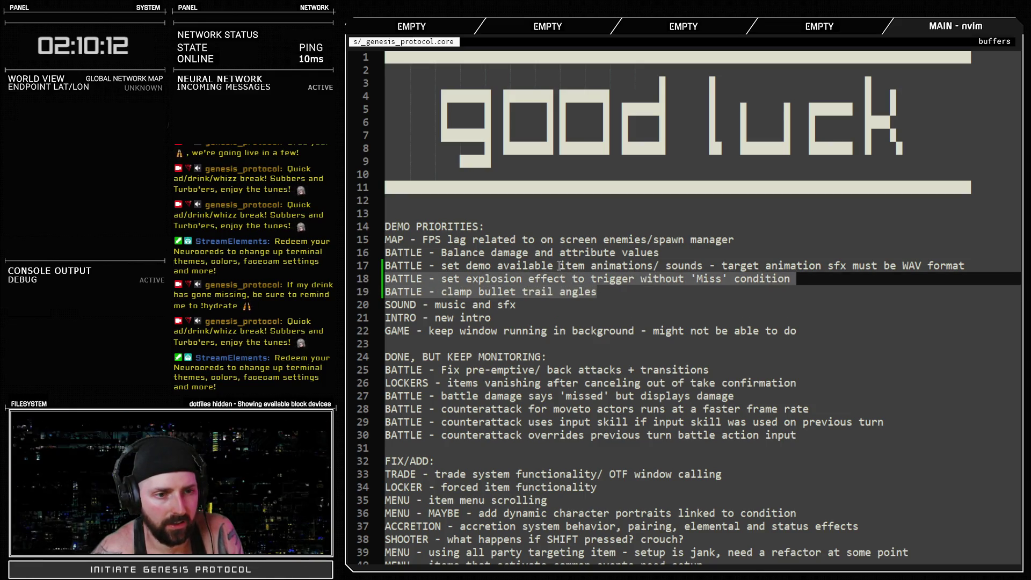
{"action": "left_click_drag", "start_coordinate": [524, 265], "coordinate": [970, 264]}
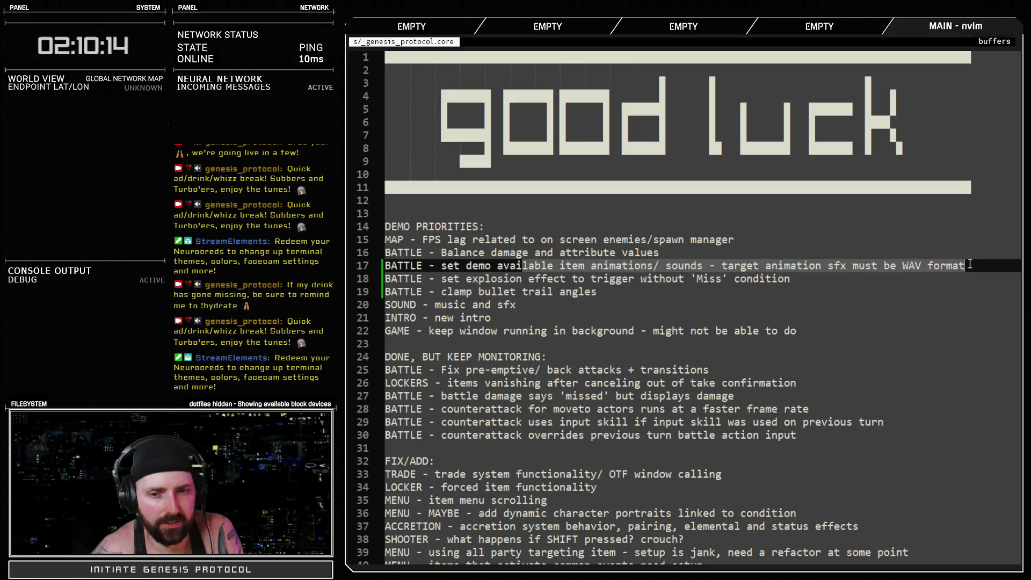
{"action": "left_click", "coordinate": [668, 266]}
{"action": "mouse_move", "coordinate": [622, 266]}
{"action": "left_mouse_down"}
{"action": "mouse_move", "coordinate": [781, 266]}
{"action": "mouse_move", "coordinate": [791, 288]}
{"action": "left_mouse_up"}
{"action": "left_click_drag", "start_coordinate": [639, 298], "coordinate": [383, 268]}
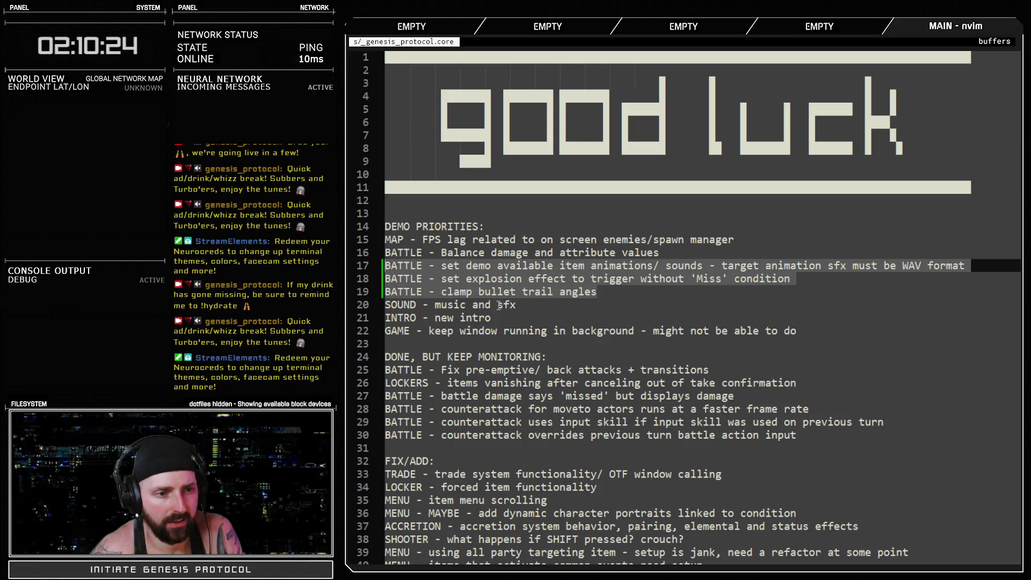
Look over lines 20–21 and 15–16, then close the RPG Maker Database with OK.
{"action": "left_click", "coordinate": [516, 305]}
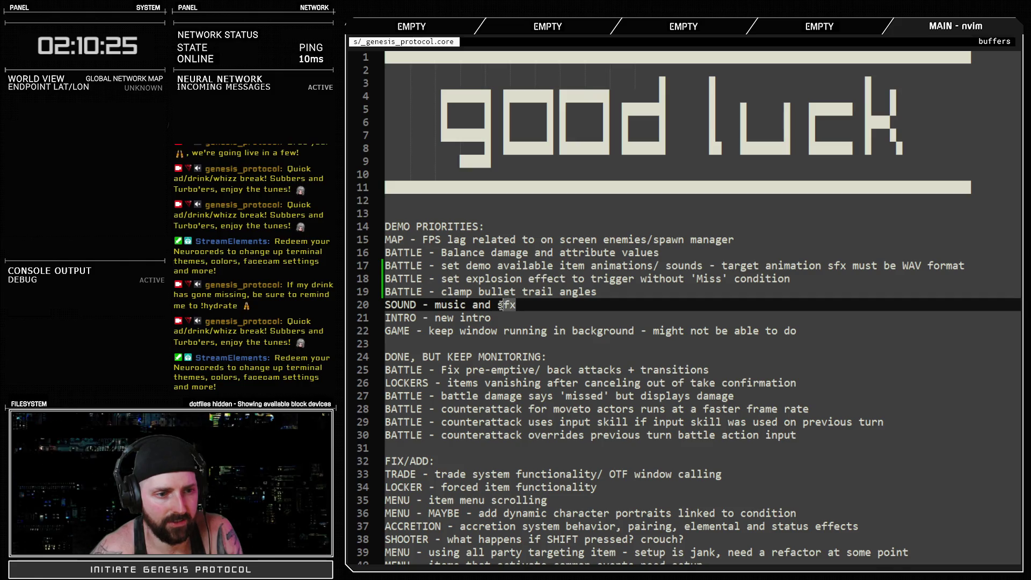
{"action": "left_click", "coordinate": [442, 304]}
{"action": "mouse_move", "coordinate": [499, 318]}
{"action": "left_mouse_down"}
{"action": "mouse_move", "coordinate": [435, 318]}
{"action": "mouse_move", "coordinate": [792, 331]}
{"action": "left_mouse_up"}
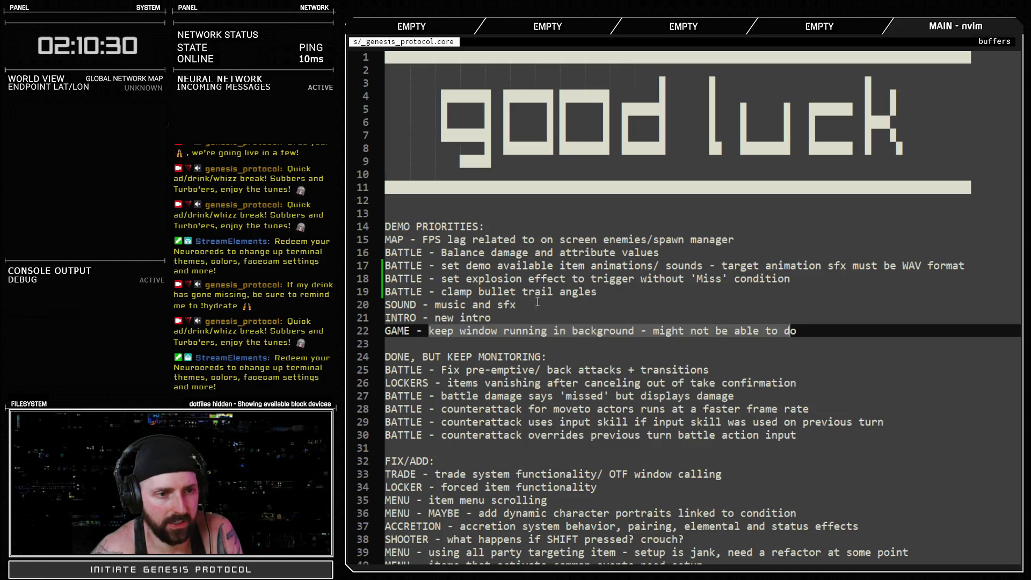
{"action": "left_click_drag", "start_coordinate": [521, 253], "coordinate": [633, 253]}
{"action": "mouse_move", "coordinate": [693, 239]}
{"action": "left_mouse_down"}
{"action": "mouse_move", "coordinate": [527, 249]}
{"action": "mouse_move", "coordinate": [428, 240]}
{"action": "left_mouse_up"}
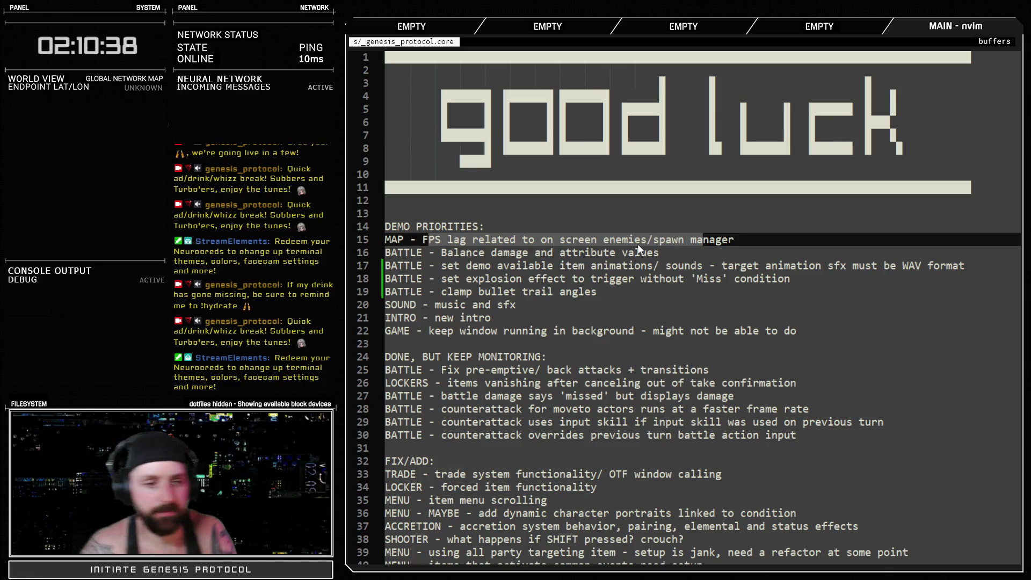
{"action": "left_click", "coordinate": [787, 263]}
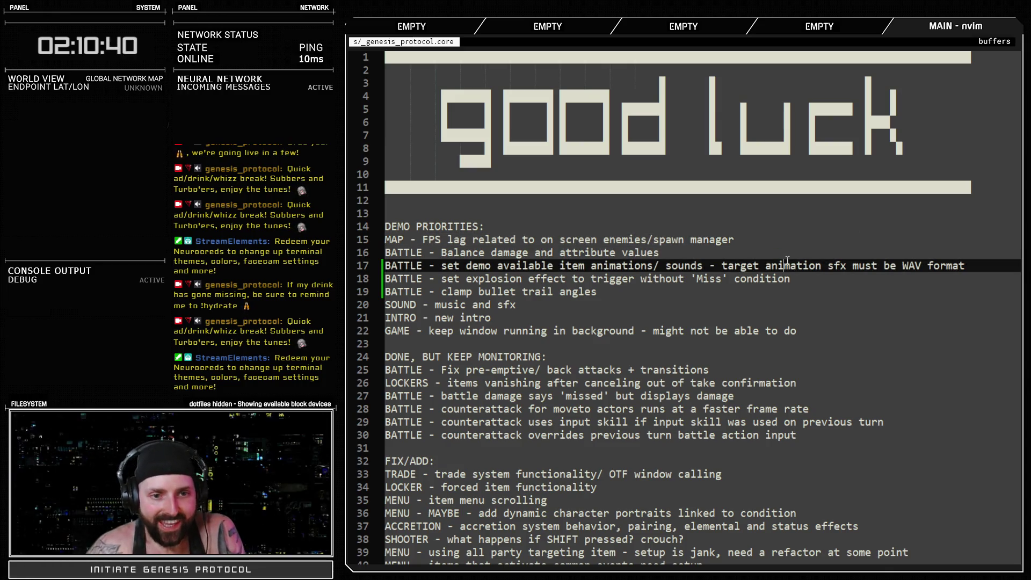
{"action": "key", "text": "alt+Tab"}
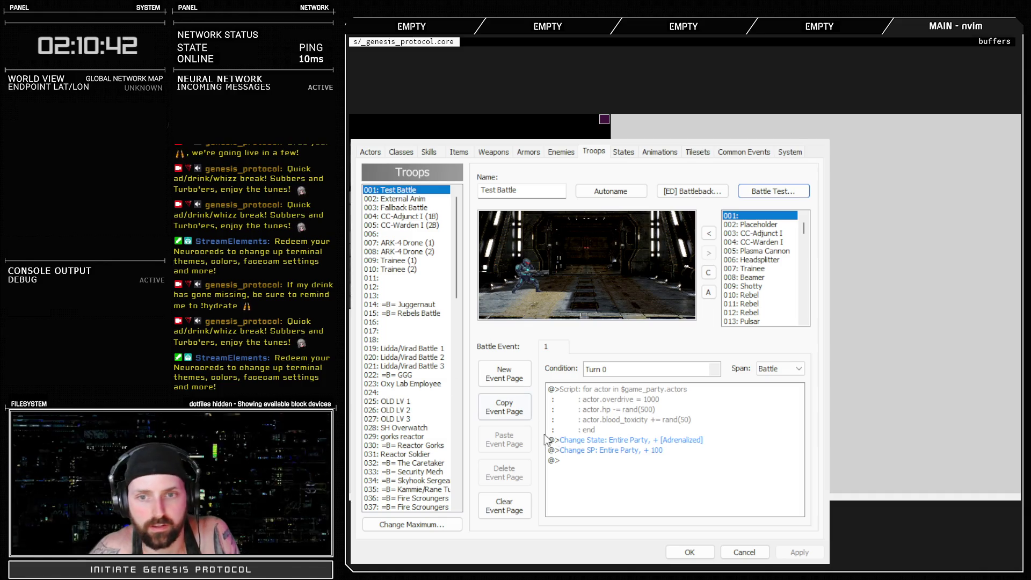
{"action": "left_click", "coordinate": [689, 552]}
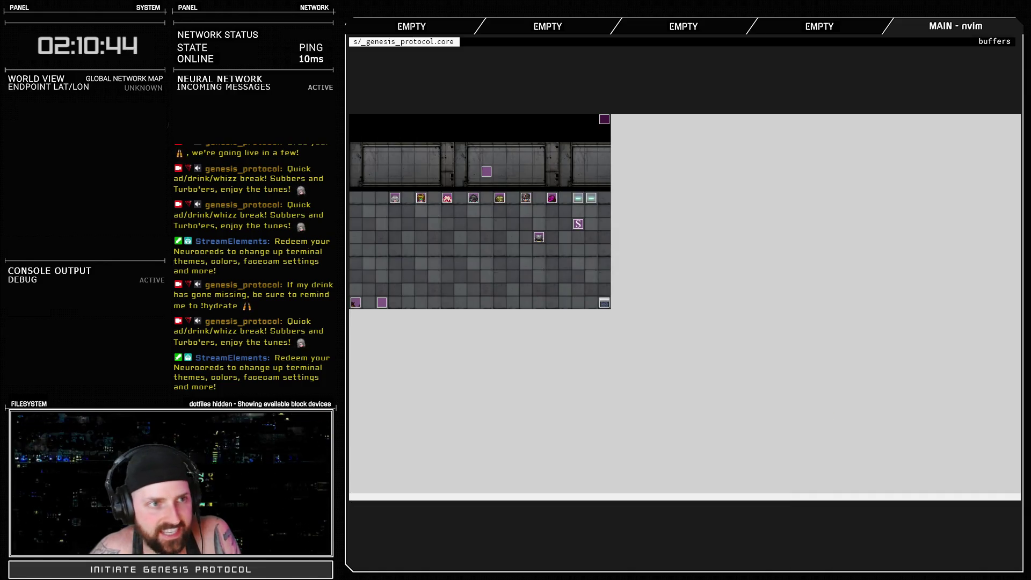